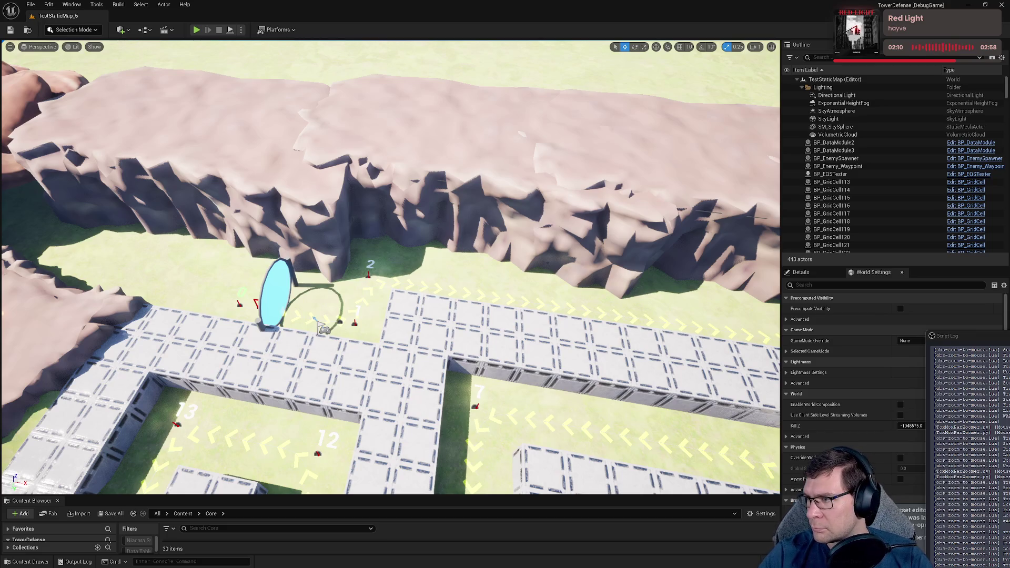
- Reopen last session's asset editors and browse the WBP_SelectLevelMenu and WBP_LoadRow tabs
drag(343, 282, 409, 131)
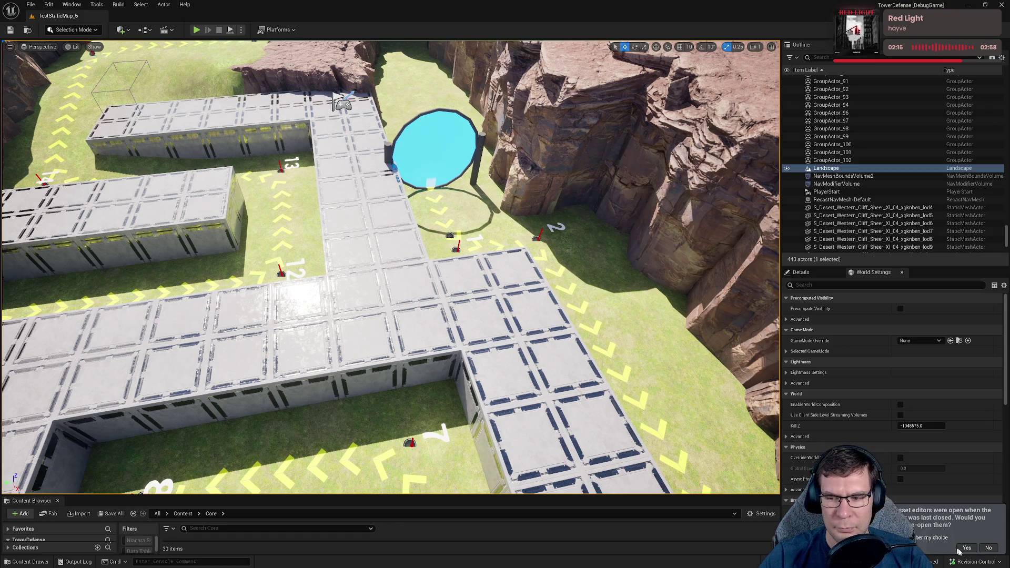
click(957, 548)
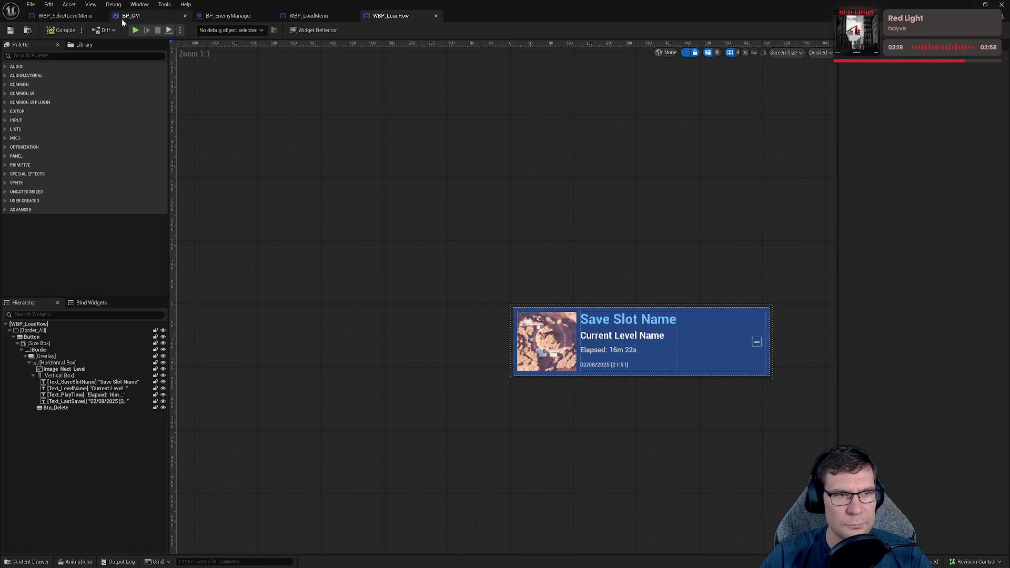
click(88, 18)
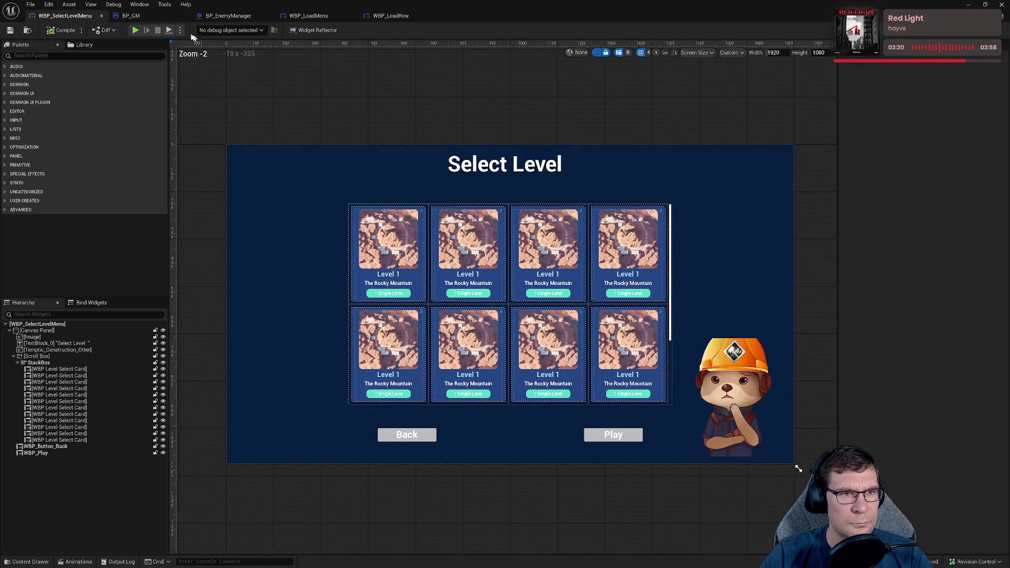
click(134, 16)
click(309, 16)
click(391, 15)
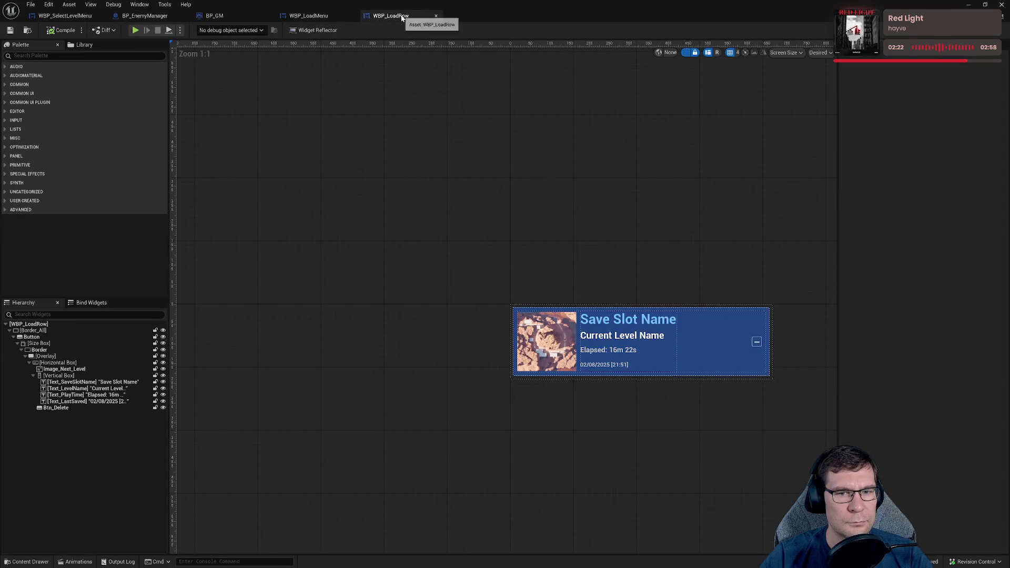
click(65, 16)
- Dock WBP_SelectLevelMenu, BP_EnemyManager, BP_GM, WBP_LoadMenu and WBP_LoadRow into the main window, then play TestStaticMap_5
mouse_move(471, 4)
mouse_down()
mouse_move(470, 92)
mouse_move(463, 85)
mouse_up()
mouse_move(363, 100)
mouse_down()
mouse_move(232, 15)
mouse_move(348, 64)
mouse_move(312, 15)
mouse_up()
drag(373, 100, 453, 16)
mouse_move(442, 99)
mouse_down()
mouse_move(425, 86)
mouse_move(421, 18)
mouse_up()
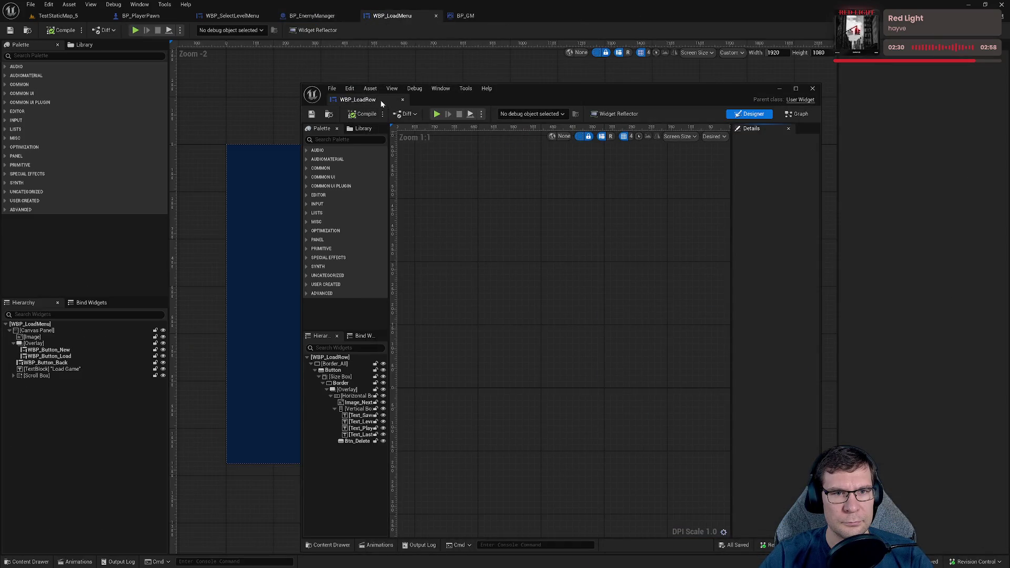
drag(381, 100, 471, 21)
click(58, 16)
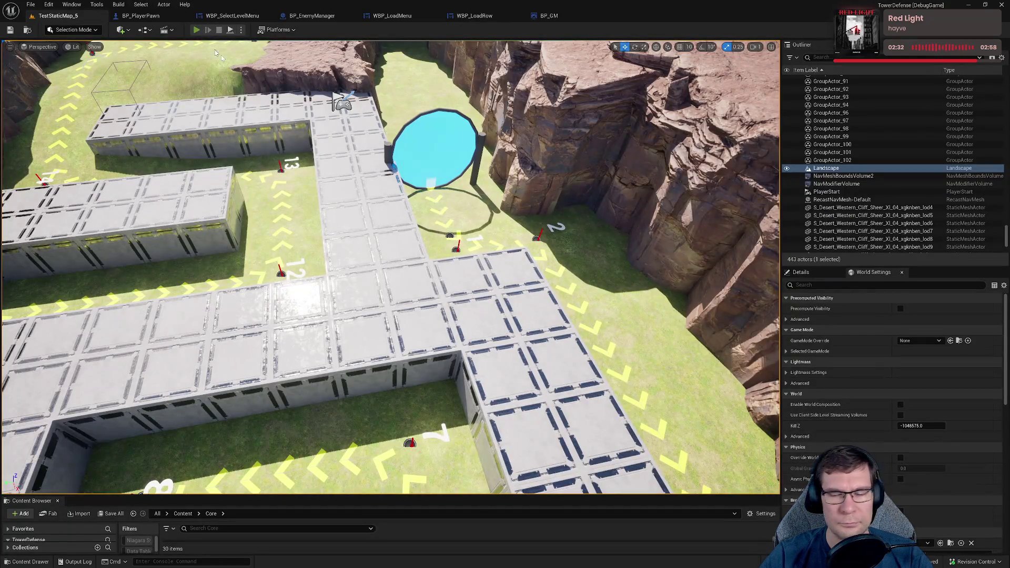
click(196, 30)
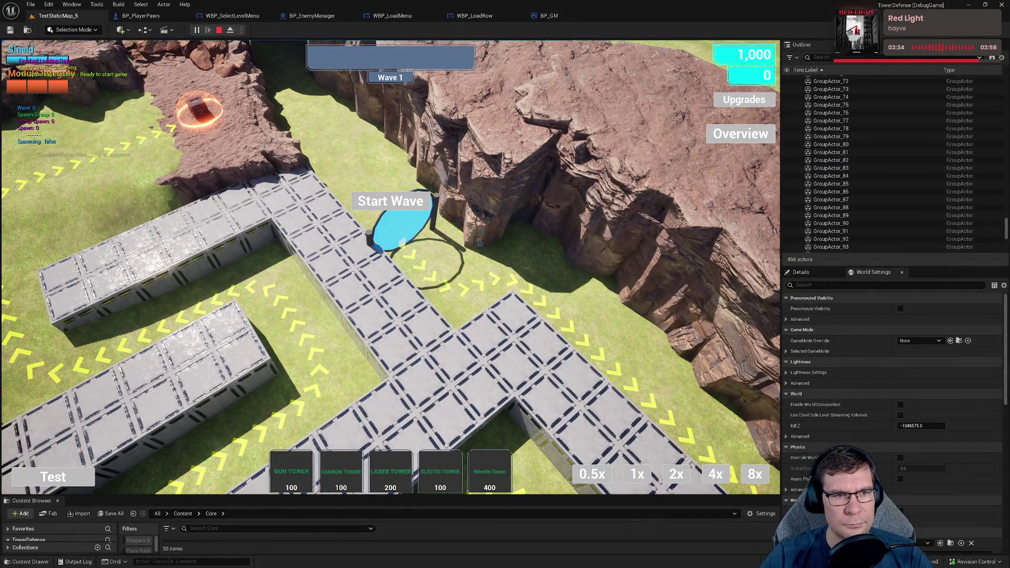
- Show the Output Log with plain messages hidden and select an AccumulatedTime line
drag(211, 496, 210, 261)
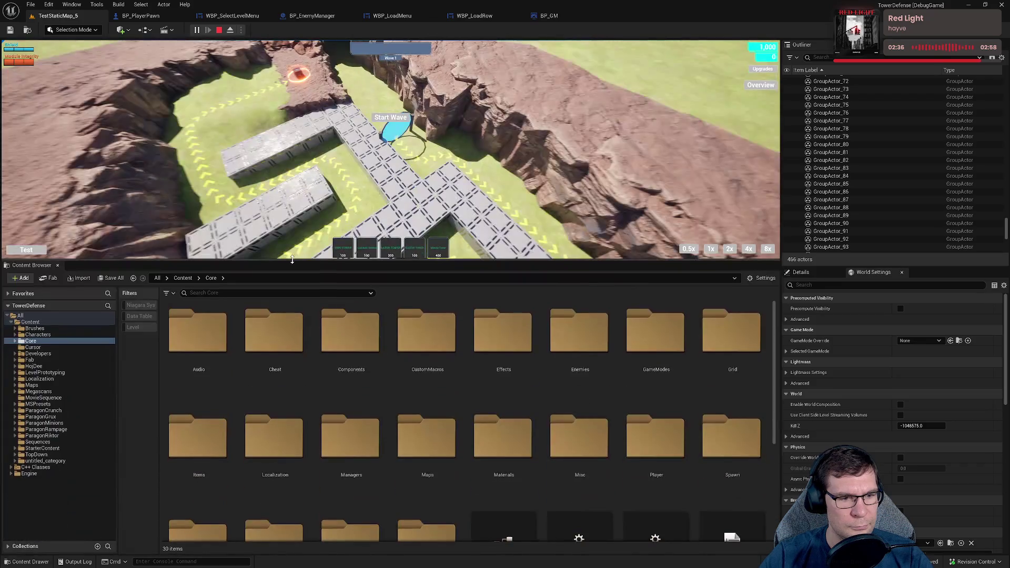
click(76, 562)
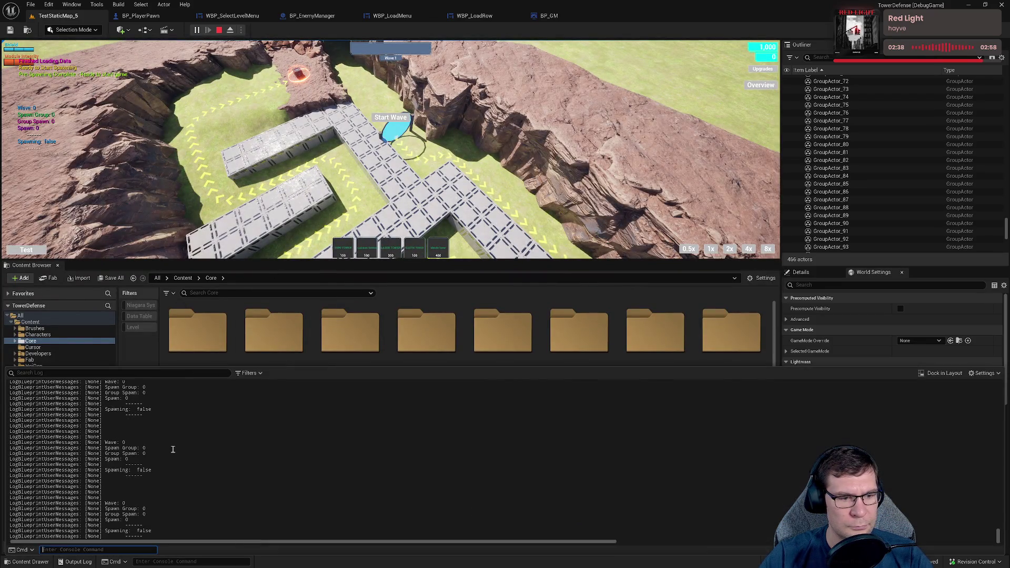
click(249, 373)
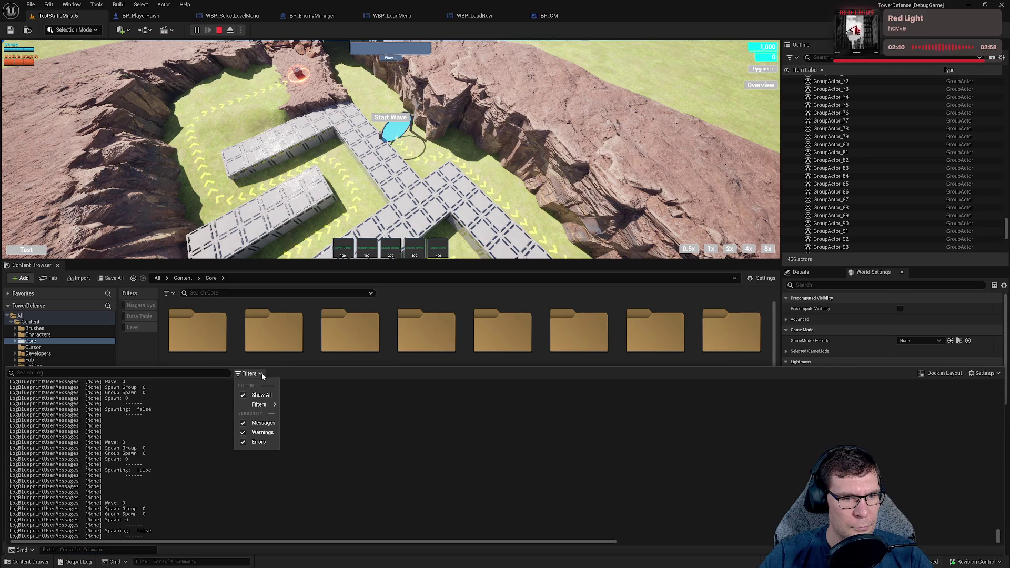
click(242, 424)
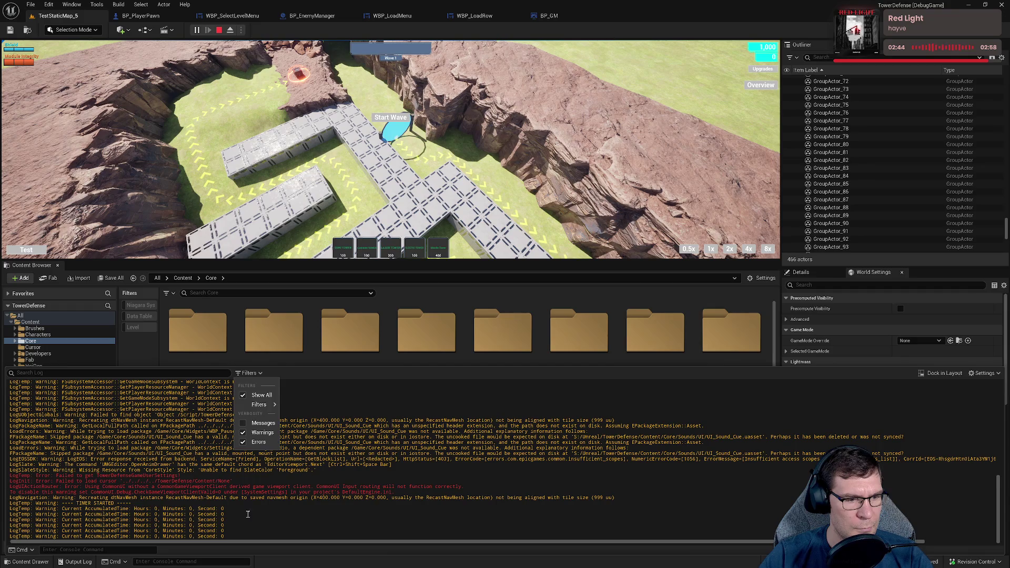
drag(67, 514, 226, 514)
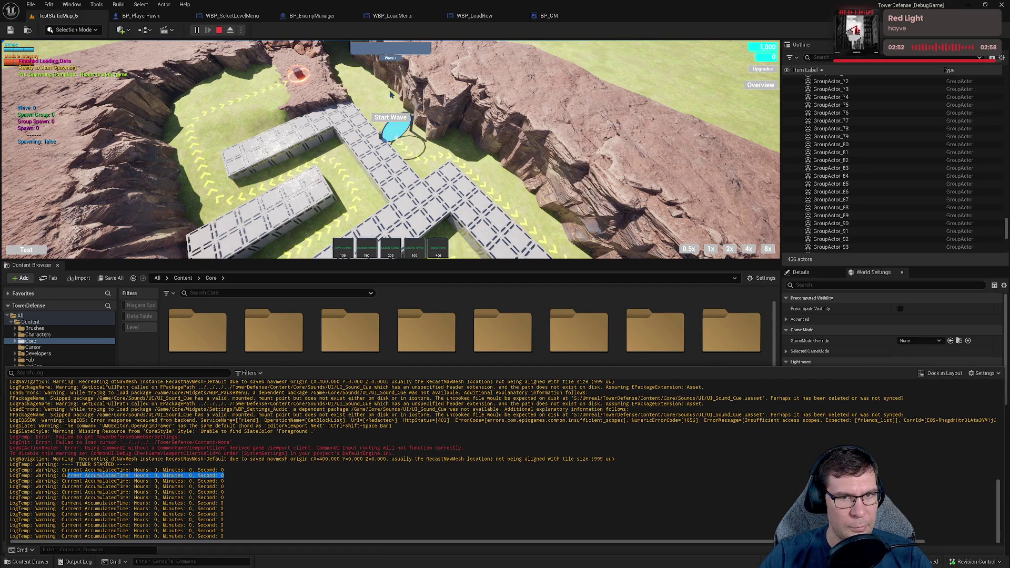
- Start the first wave and check the Output Log
click(401, 122)
click(76, 564)
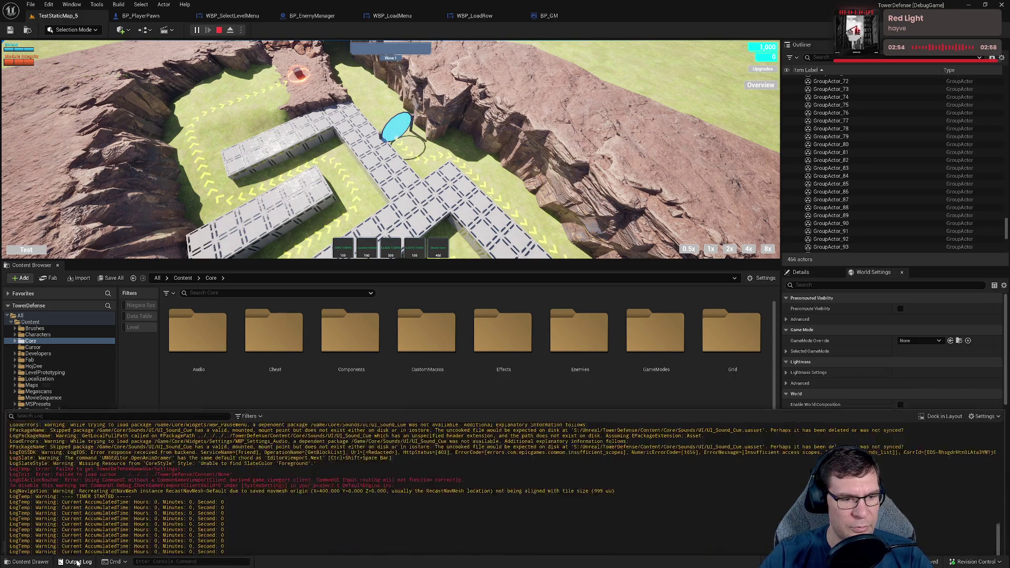
click(367, 217)
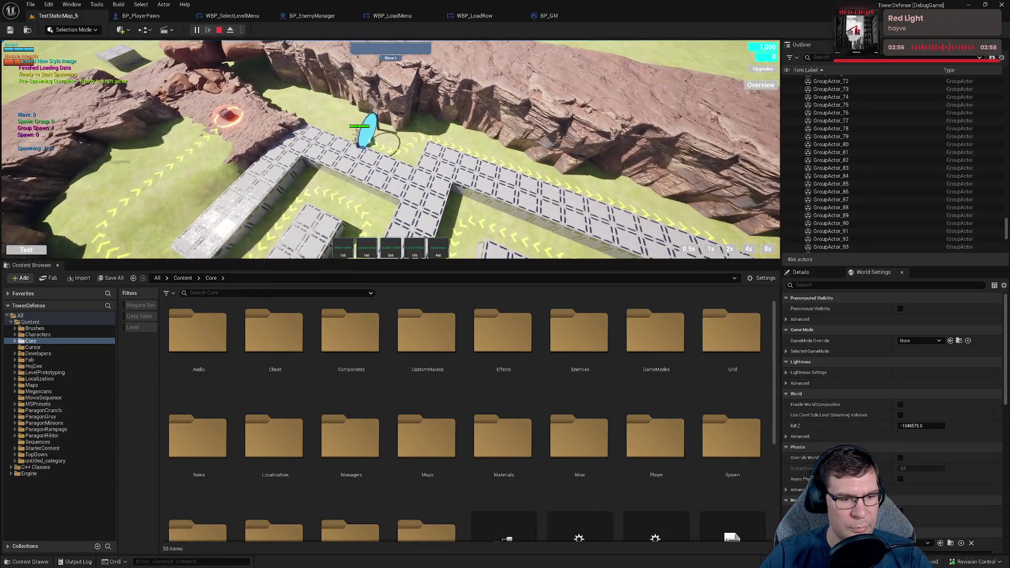
click(75, 564)
- Clear the console entry and undock the Output Log as a warnings-only floating window
text(q)
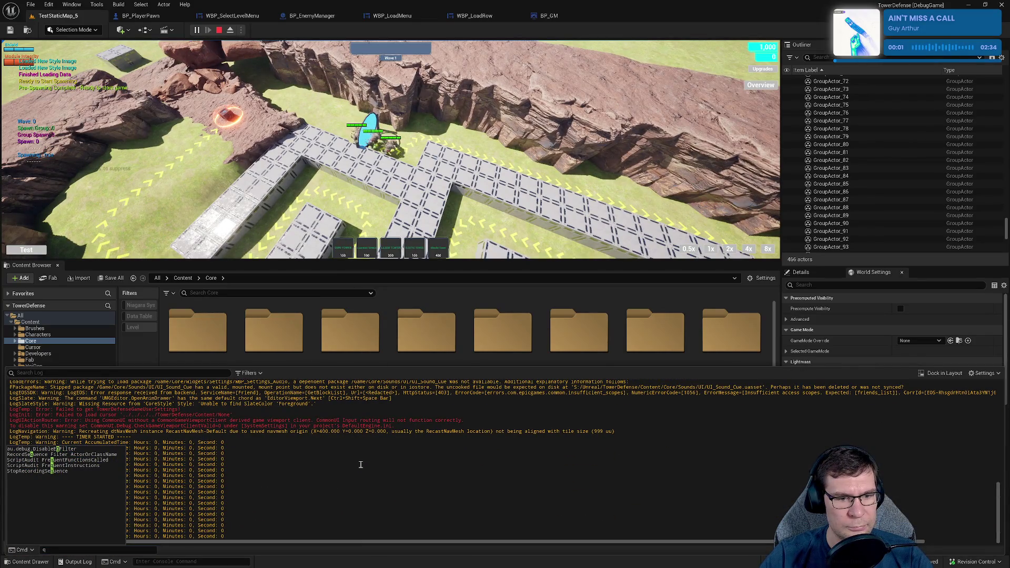
click(75, 562)
click(76, 562)
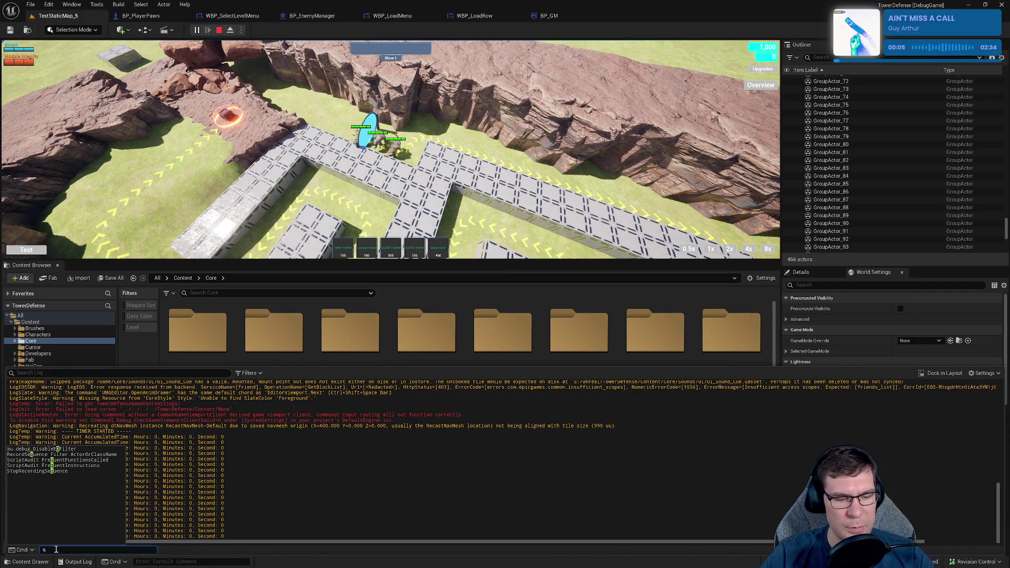
key(BackSpace)
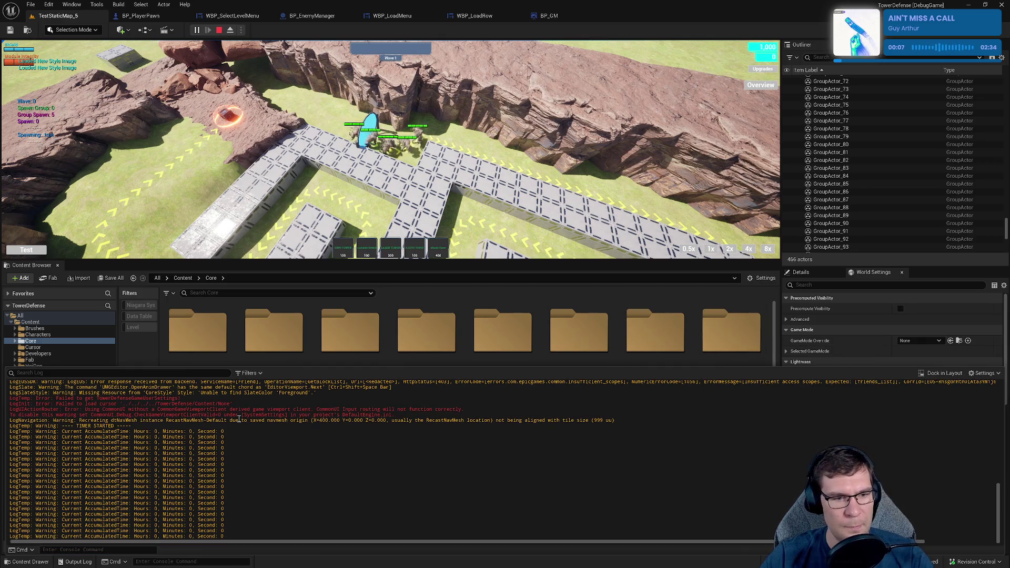
click(923, 377)
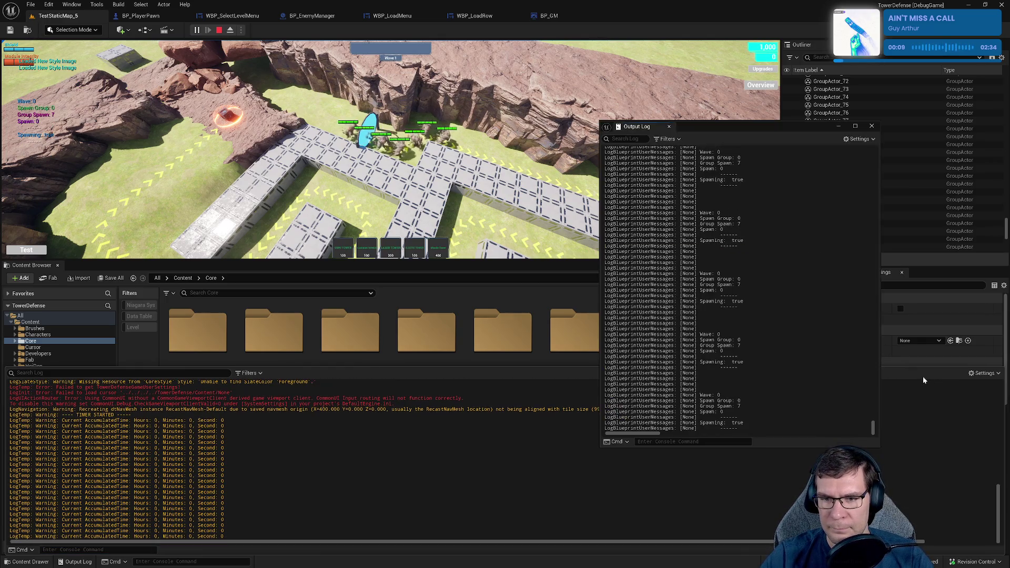
click(667, 139)
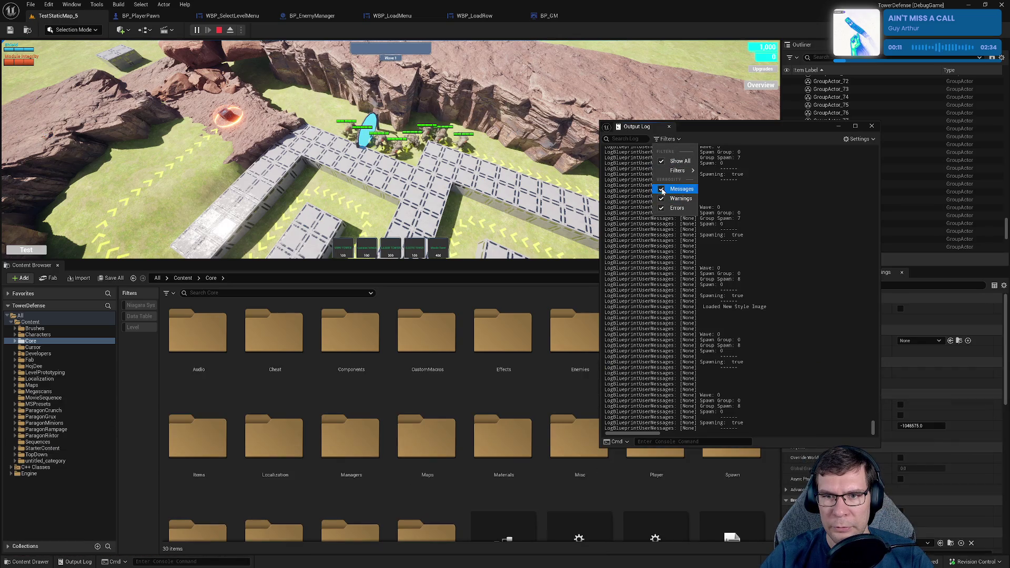
click(663, 191)
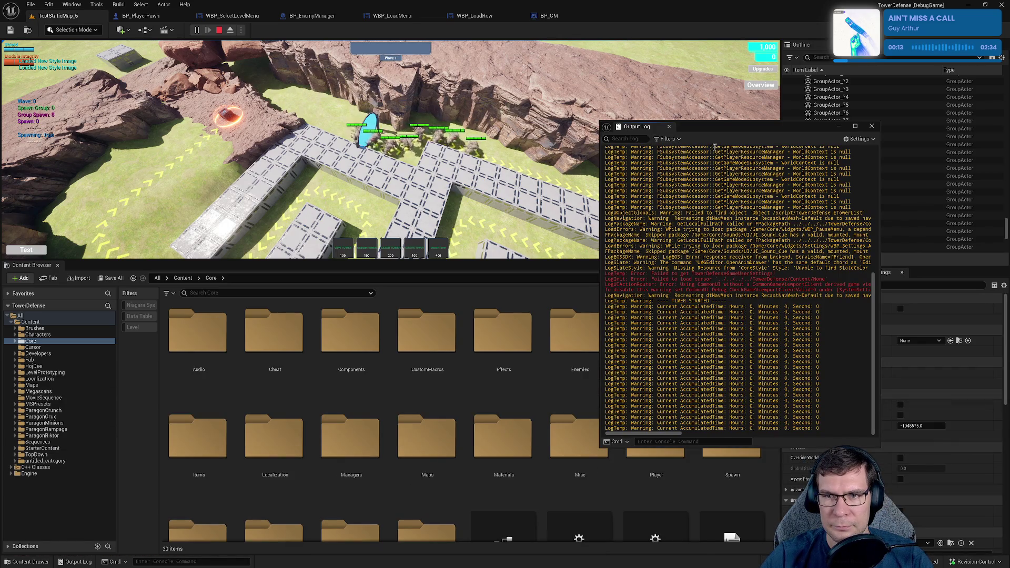
- Follow the enemy wave in an enlarged game view while selecting AccumulatedTime log lines
click(665, 298)
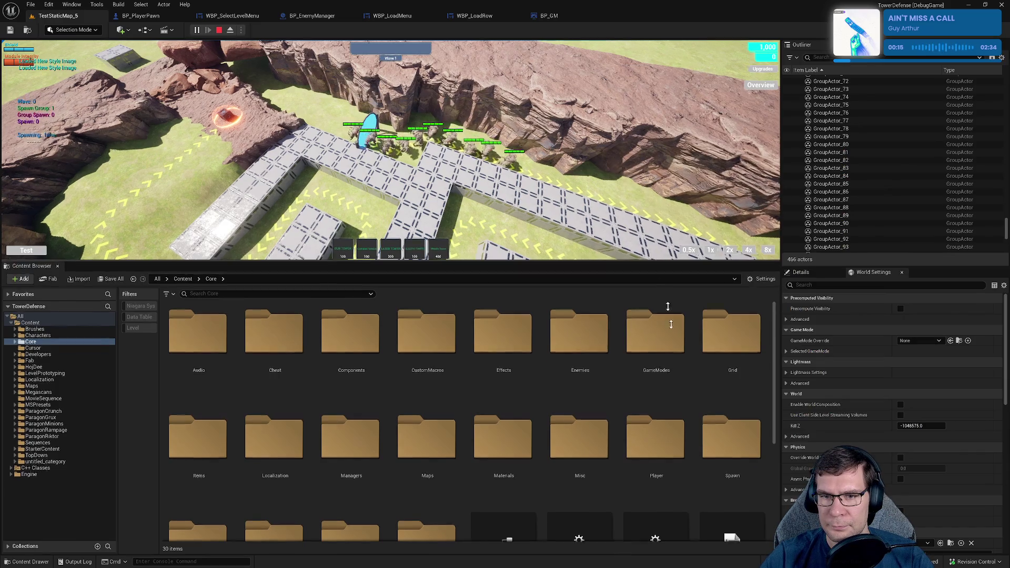
drag(666, 297, 665, 487)
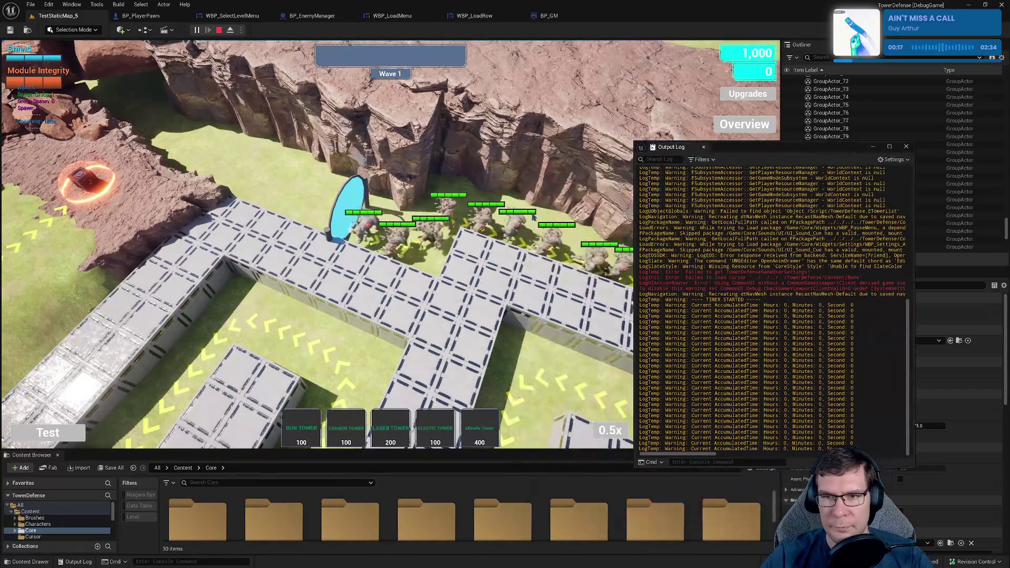
key(e)
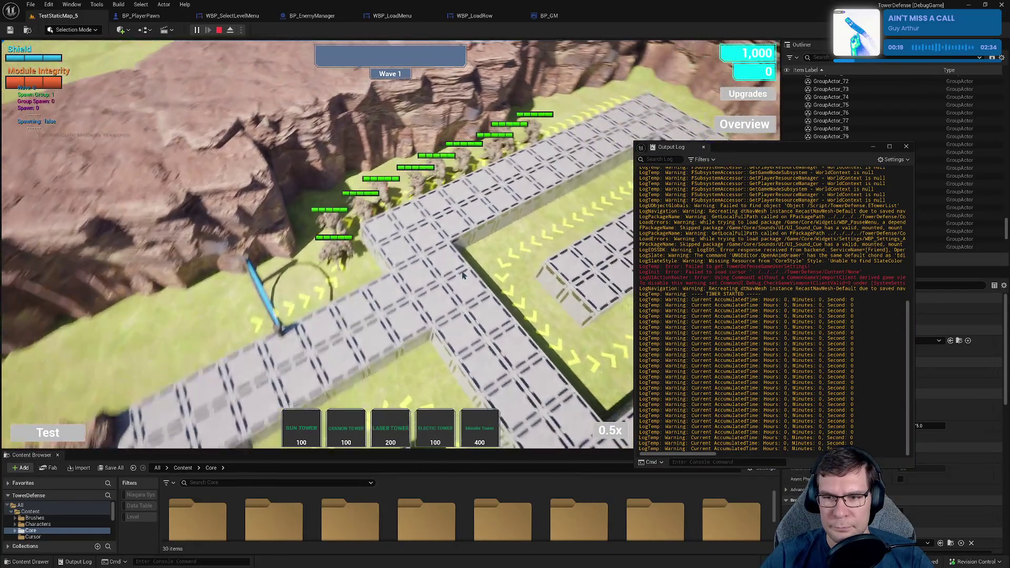
key(e)
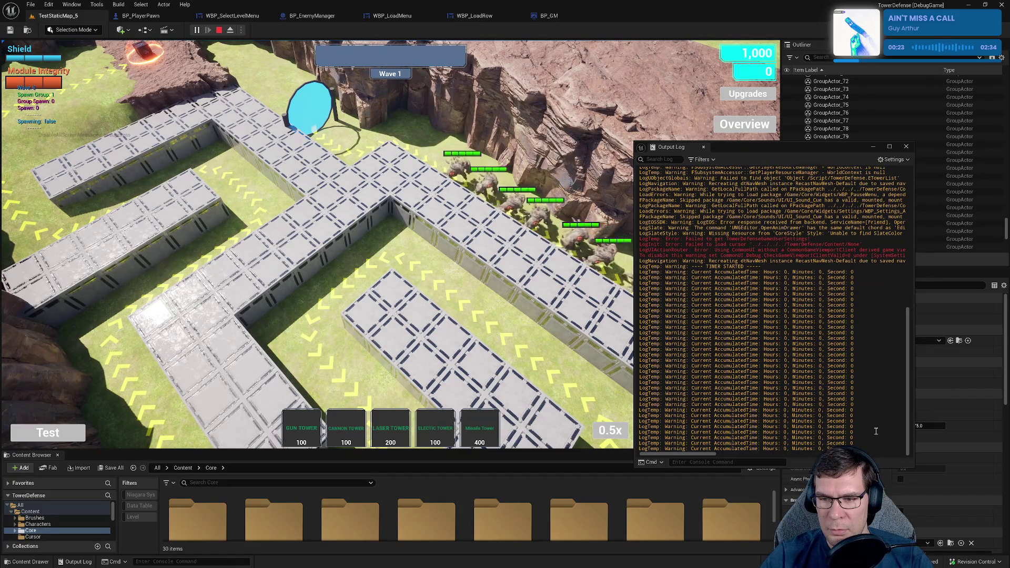
mouse_move(876, 431)
mouse_down()
mouse_move(737, 416)
mouse_move(641, 423)
mouse_move(641, 408)
mouse_up()
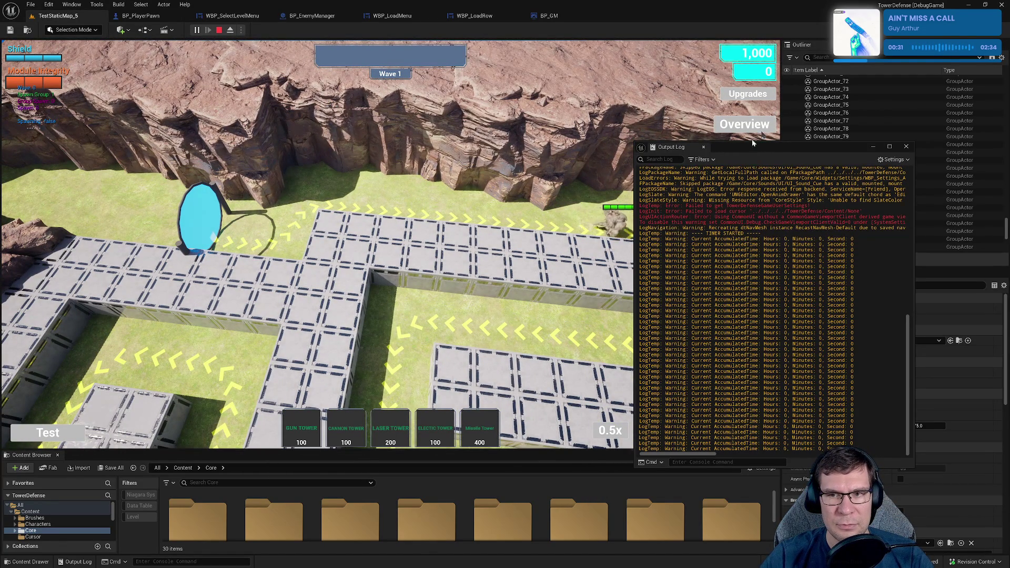
drag(763, 146, 337, 137)
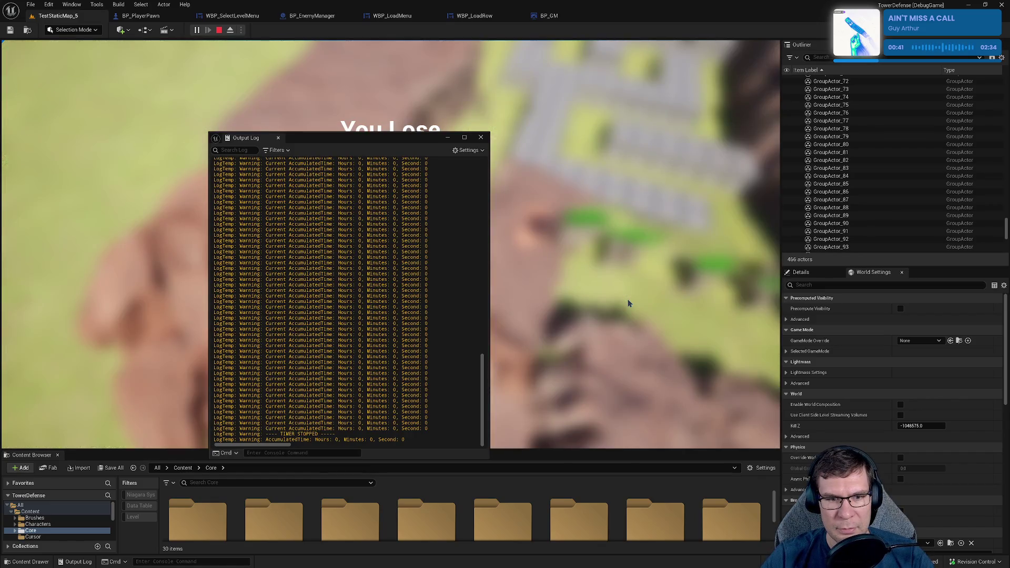
mouse_move(320, 442)
mouse_down()
mouse_move(294, 298)
mouse_move(361, 428)
mouse_up()
- Close the floating log at You Lose and minimize the editor to show Rider
click(481, 138)
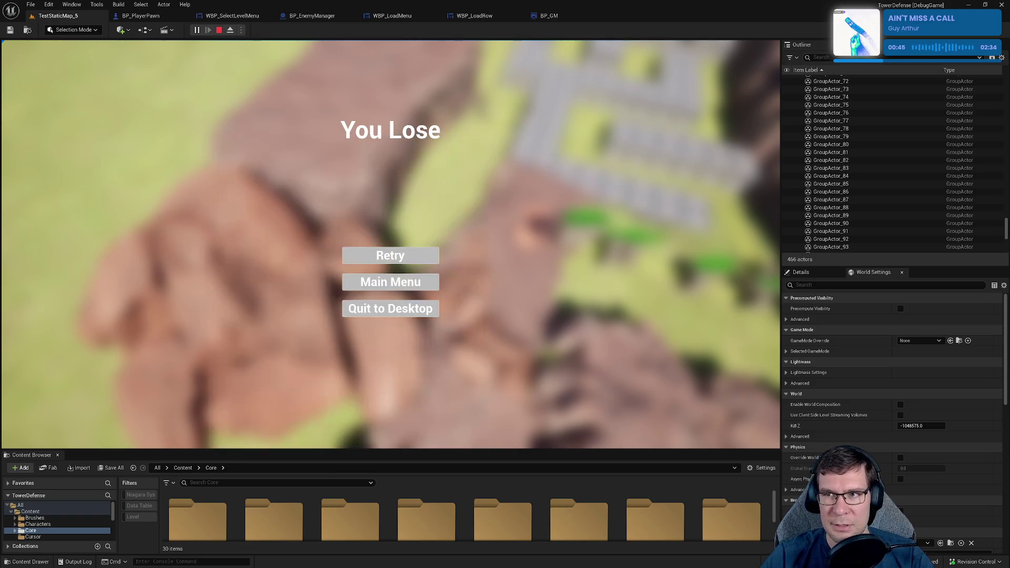
click(969, 6)
scroll(475, 316, down, 5)
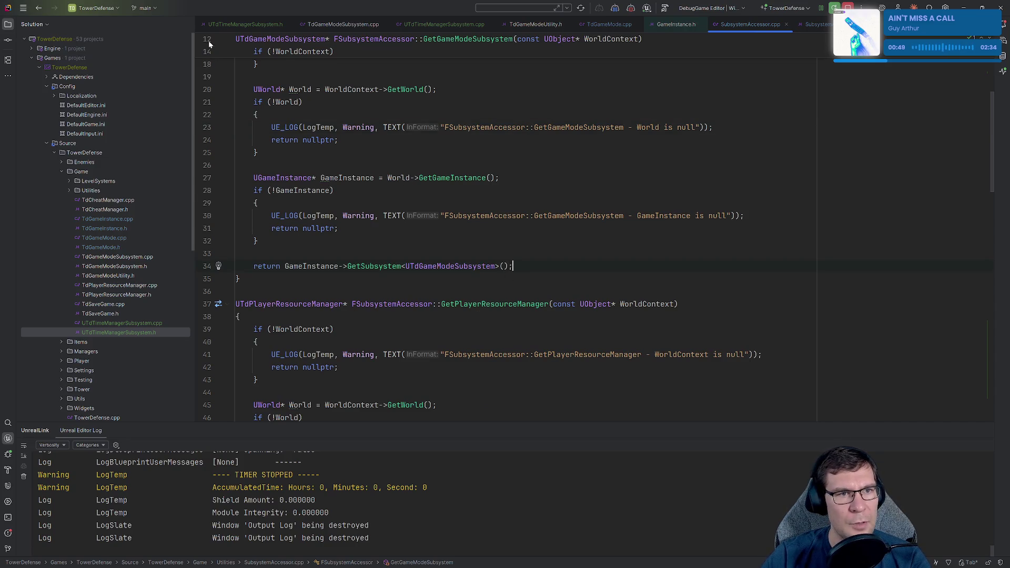
- Find the AccumulatedTime member in the header and its uses in UTdTimeManagerSubsystem.cpp
click(245, 24)
double_click(327, 284)
key(ctrl+c)
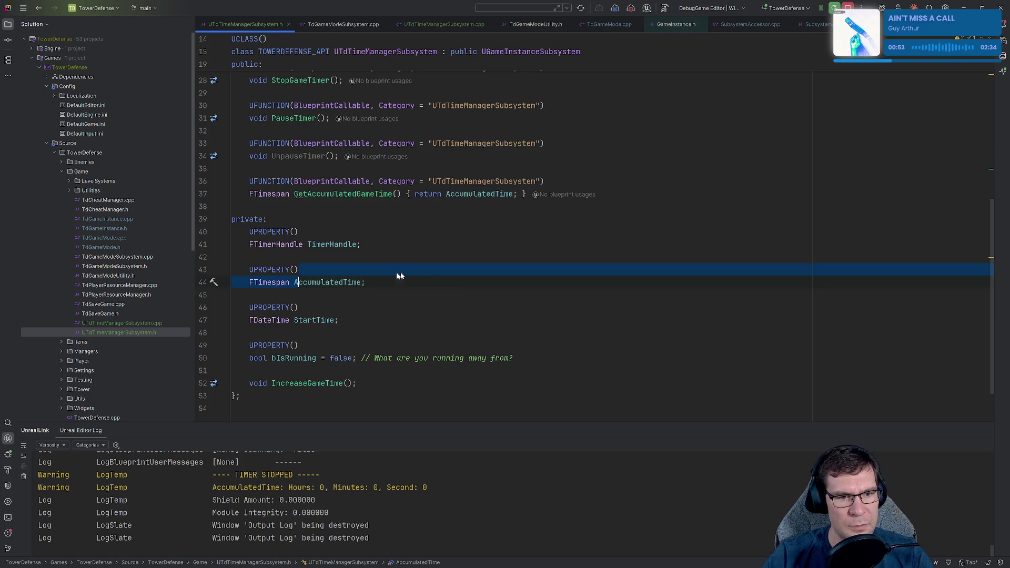
key(ctrl+alt+Home)
key(ctrl+f)
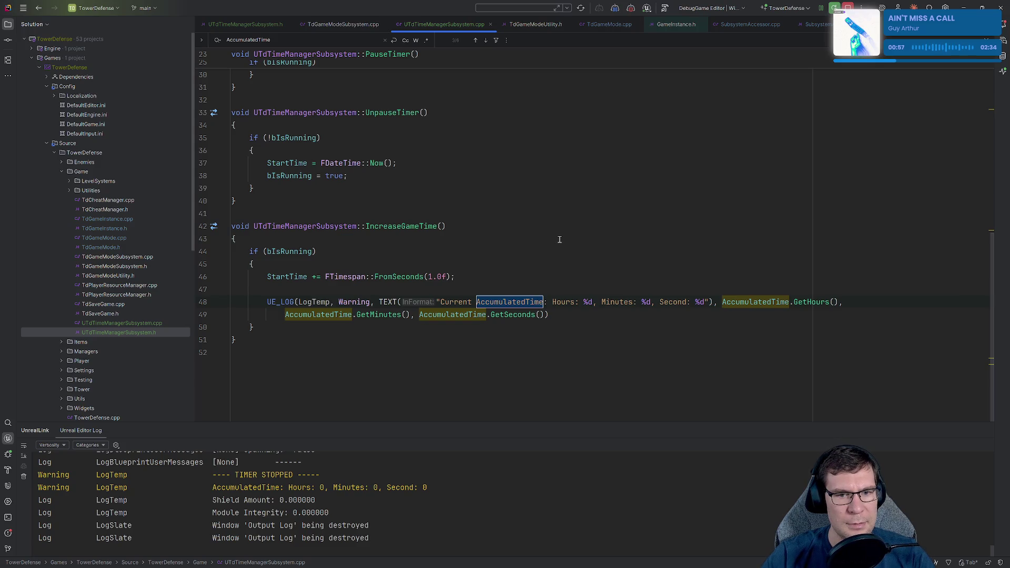
scroll(559, 239, up, 5)
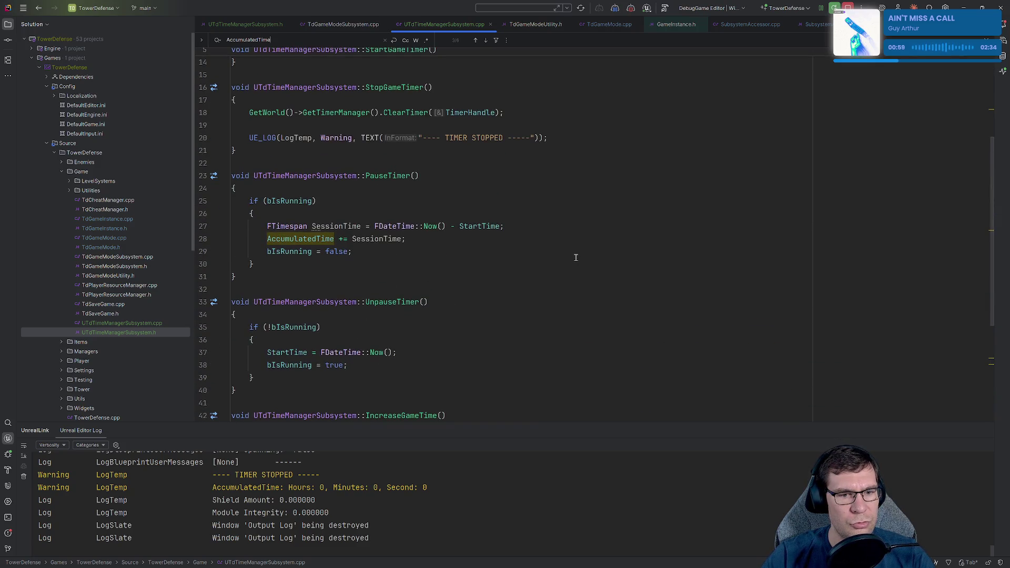
scroll(574, 256, up, 2)
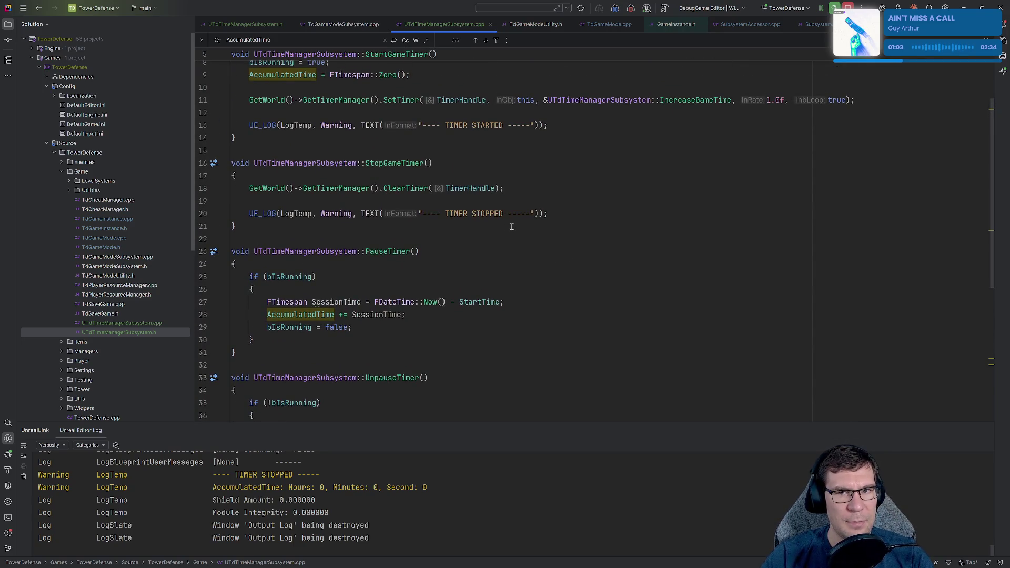
- Replace StartTime with AccumulatedTime on line 46 of IncreaseGameTime, then return to Unreal
ctrl+click(683, 100)
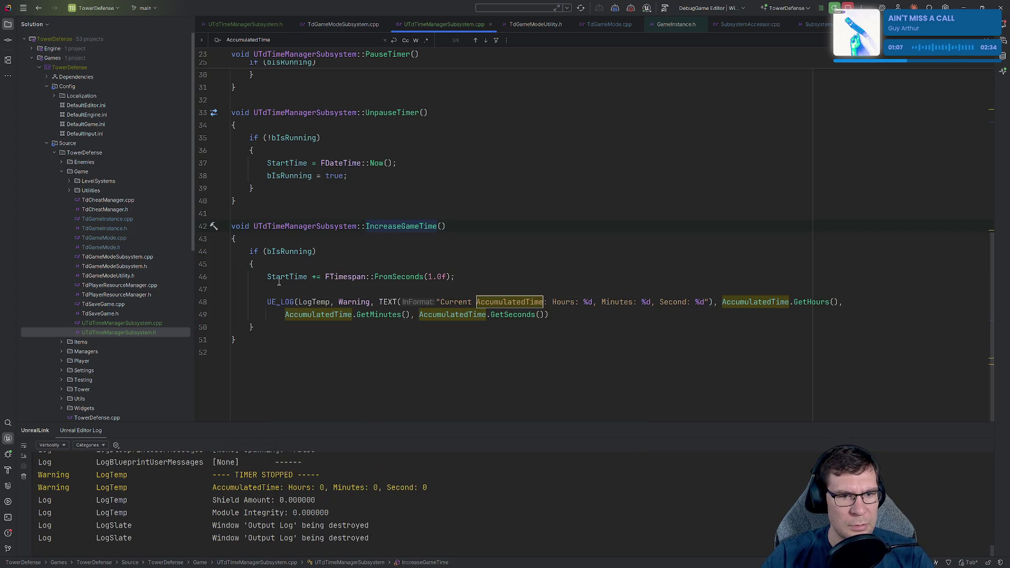
click(471, 362)
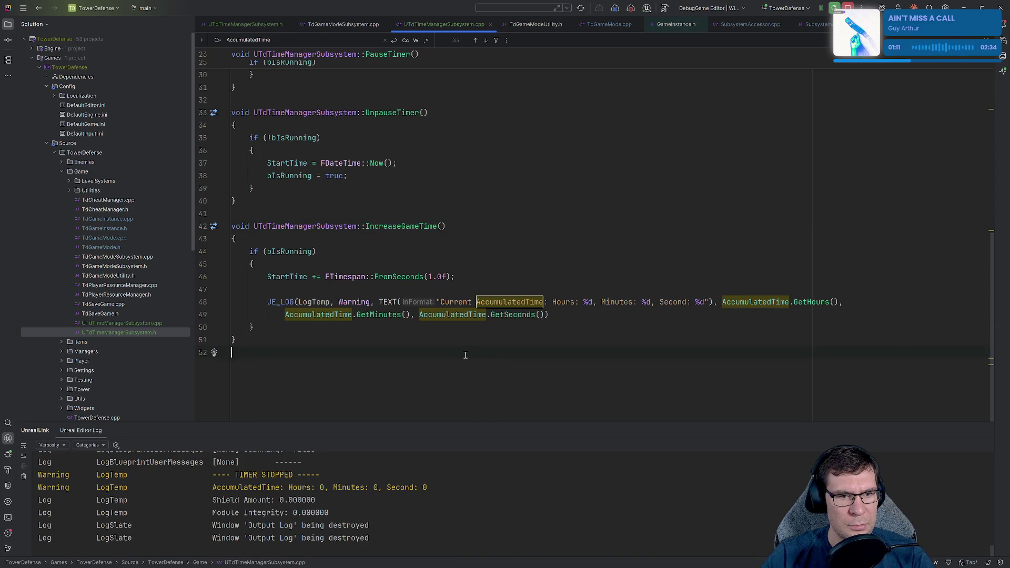
double_click(275, 276)
key(ctrl+v)
click(365, 357)
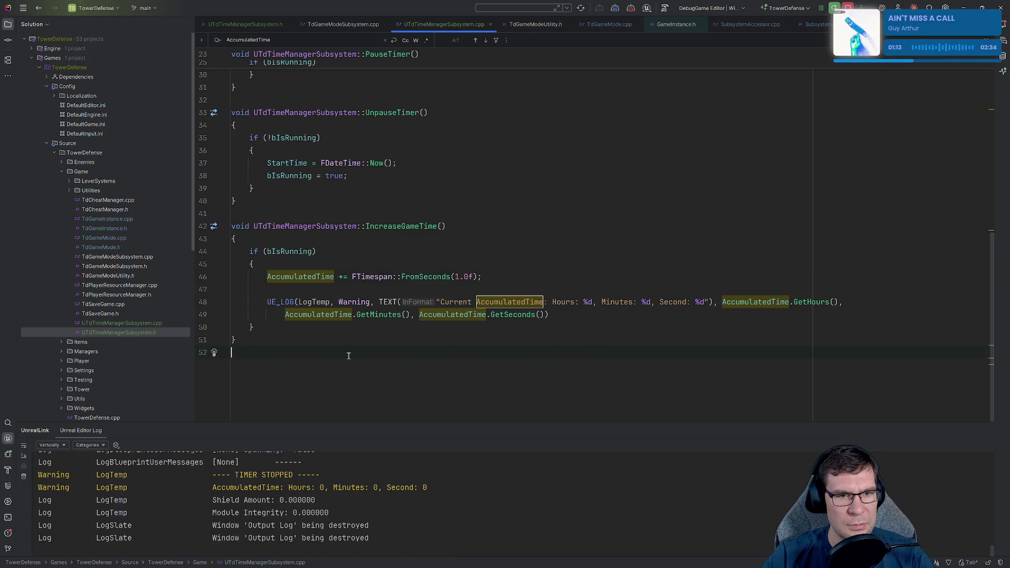
scroll(352, 354, up, 1)
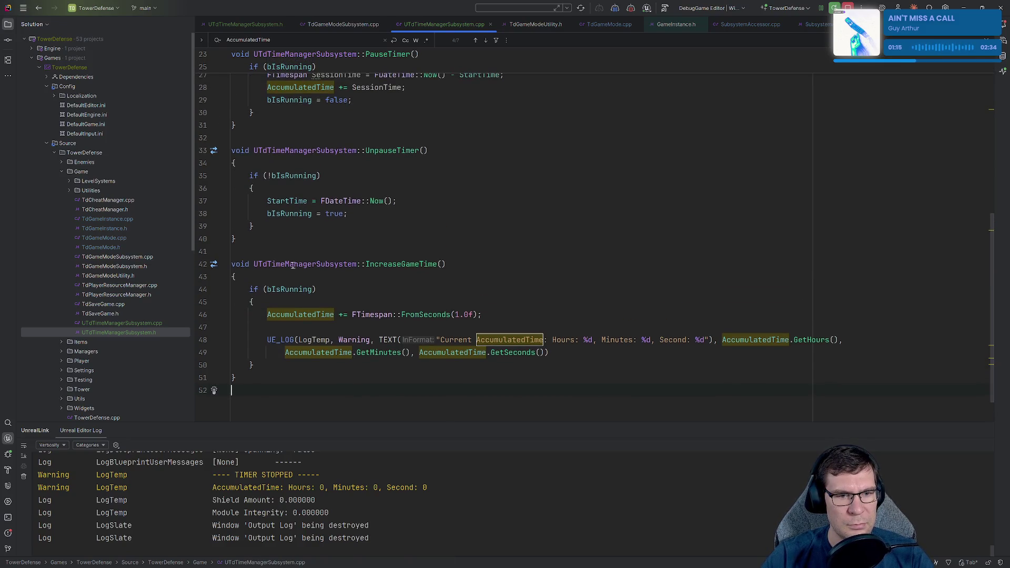
click(555, 206)
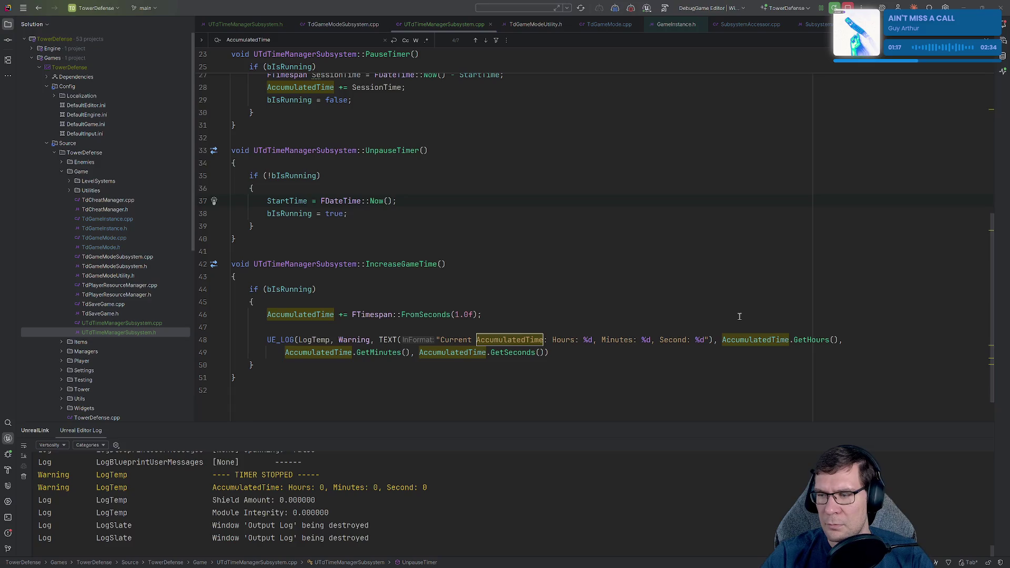
key(alt+Tab)
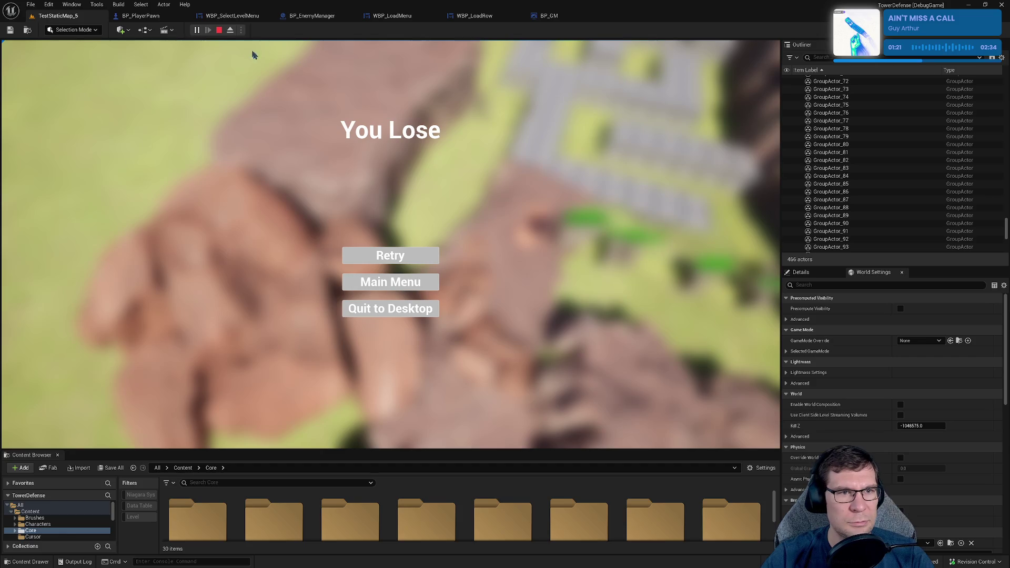
- Stop Play-in-Editor and orbit the viewport down toward the maze portal
click(218, 30)
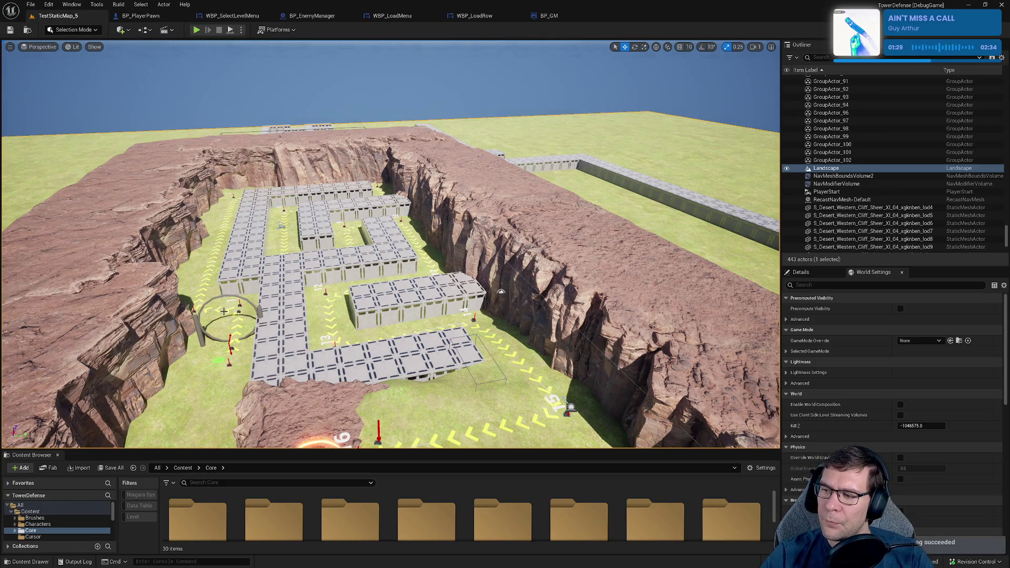
scroll(226, 311, down, 10)
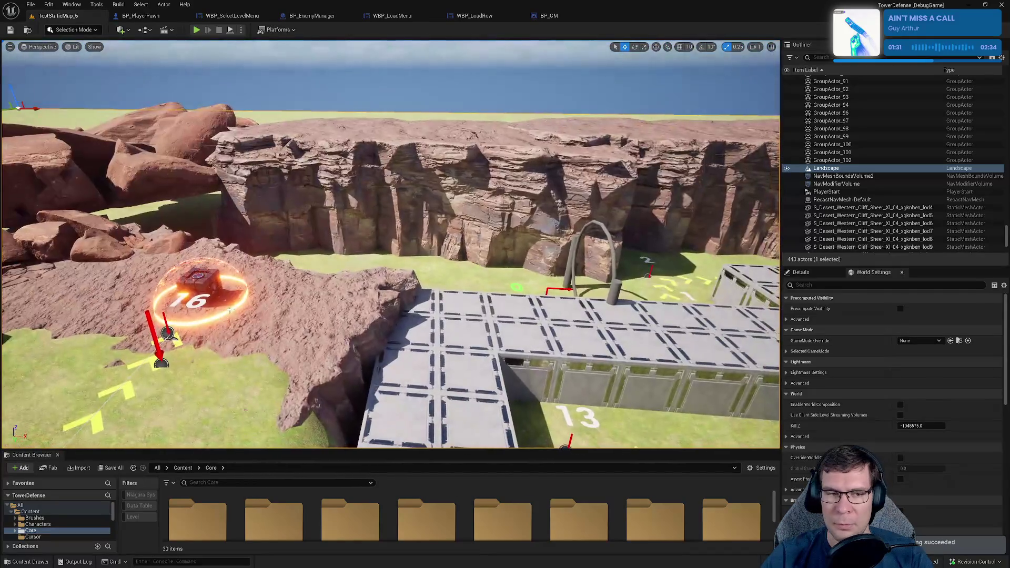
scroll(228, 311, down, 10)
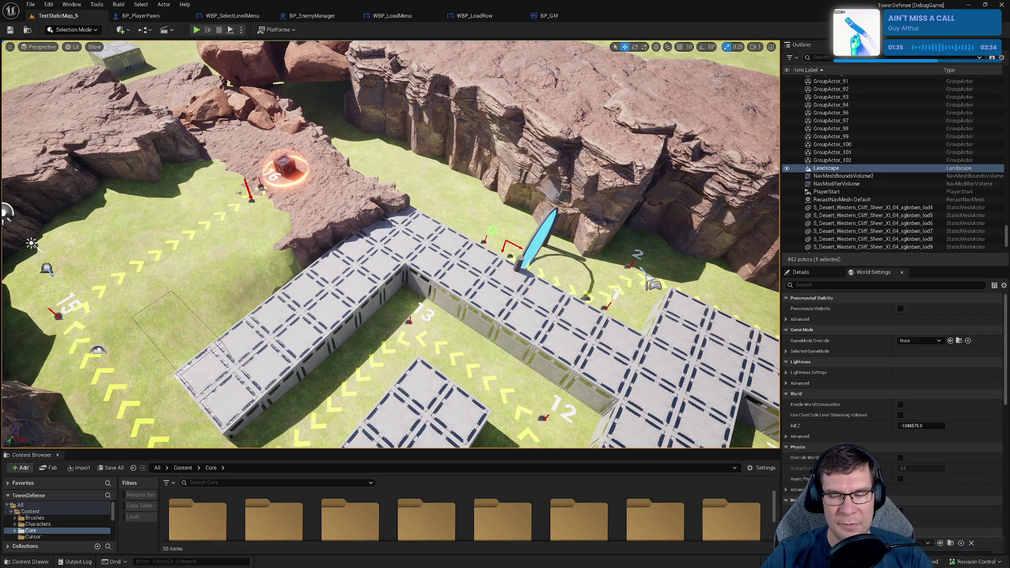
drag(392, 169, 392, 170)
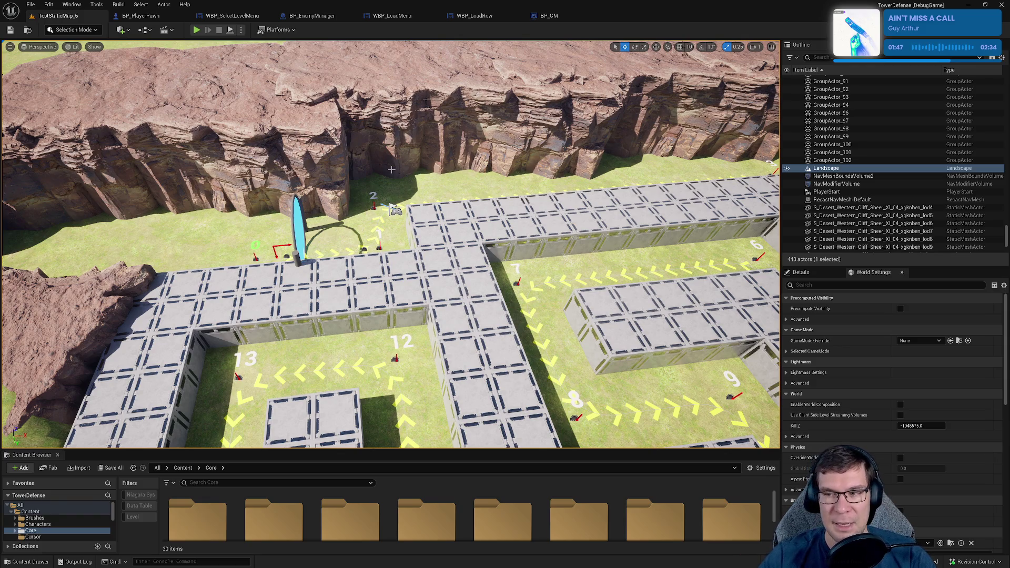
- Play TestStaticMap_5 and arrange the Output Log around the game view
click(201, 31)
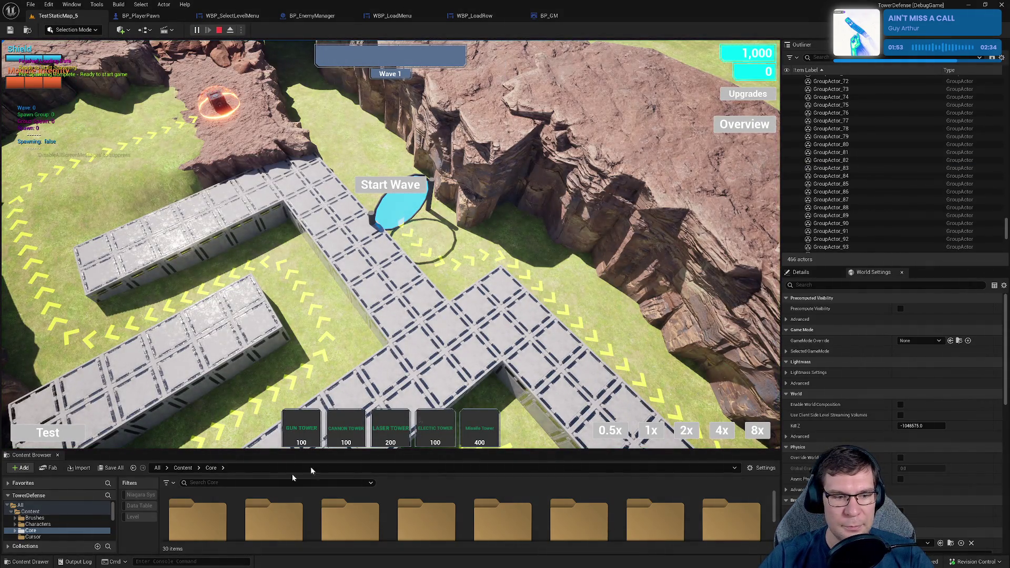
click(75, 561)
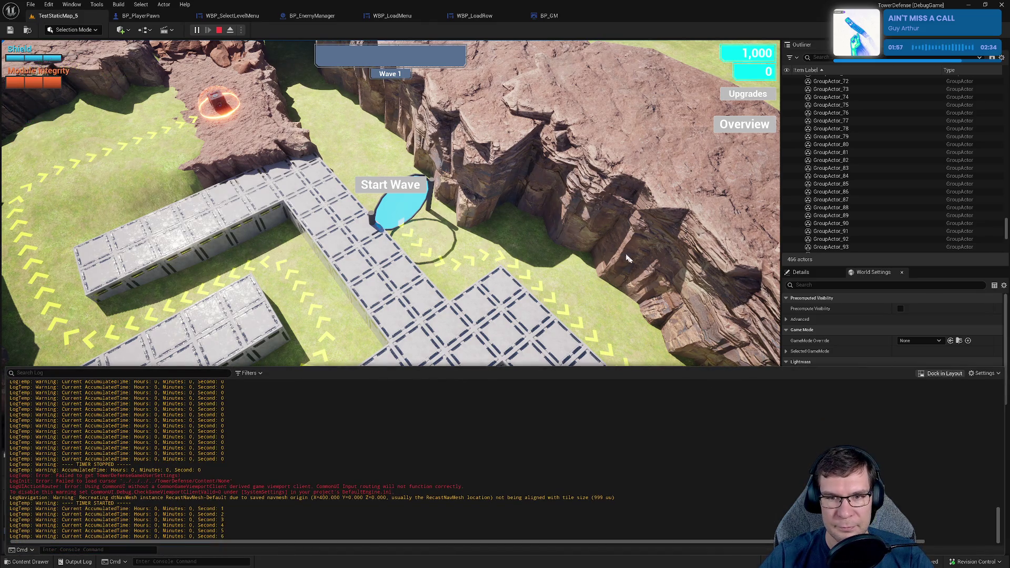
click(949, 375)
mouse_move(363, 144)
mouse_down()
mouse_move(418, 144)
mouse_move(400, 458)
mouse_up()
click(390, 210)
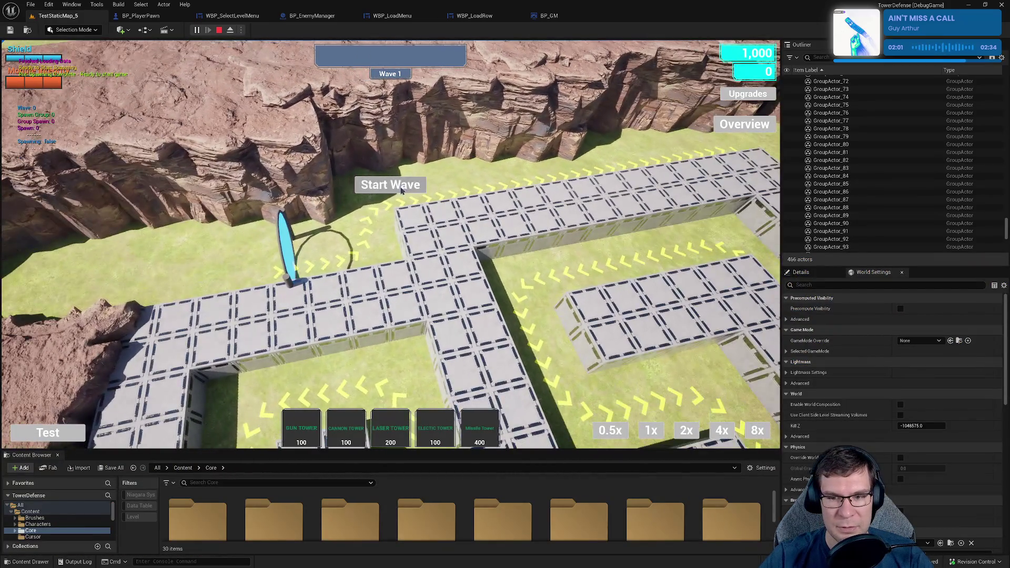
- Start the first wave, watch AccumulatedTime count up in the floating log, then stop and close it
click(390, 185)
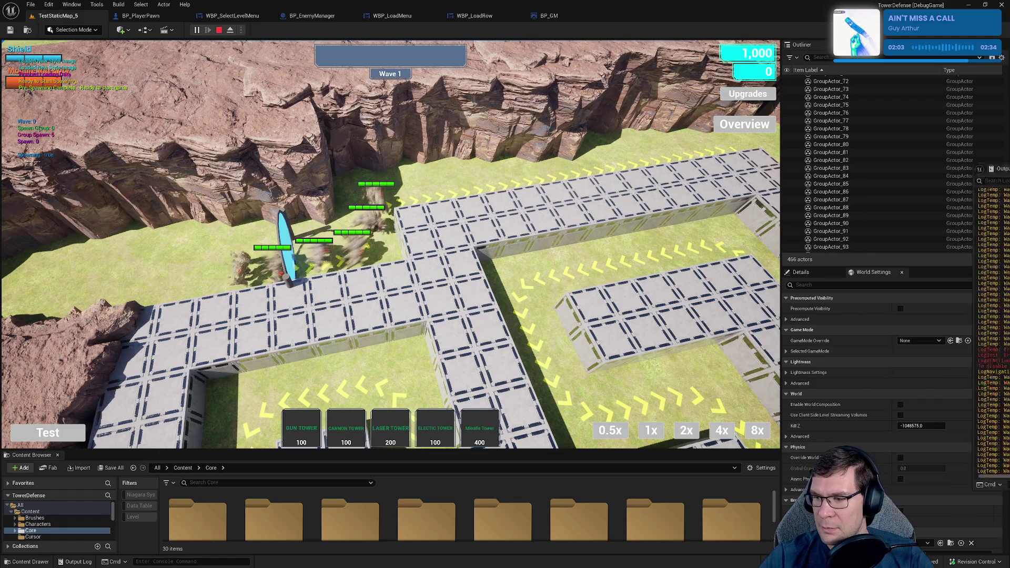
click(75, 561)
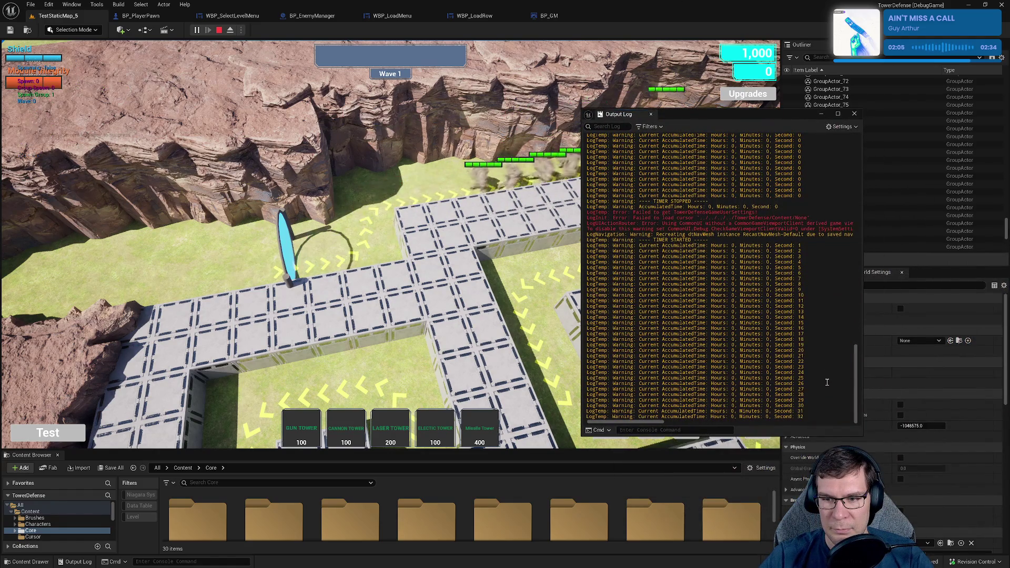
double_click(819, 412)
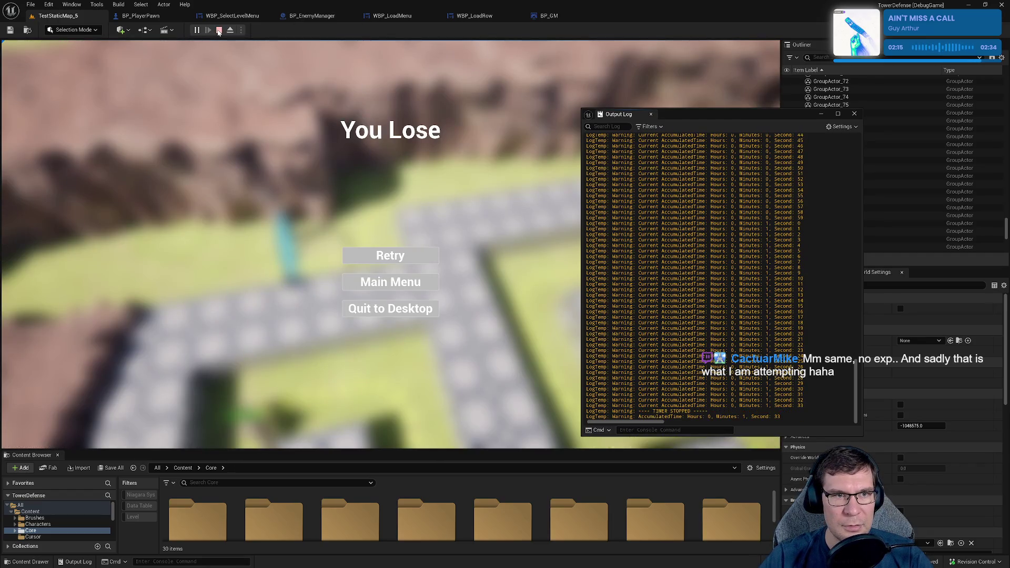
click(219, 31)
drag(755, 115, 489, 130)
click(589, 129)
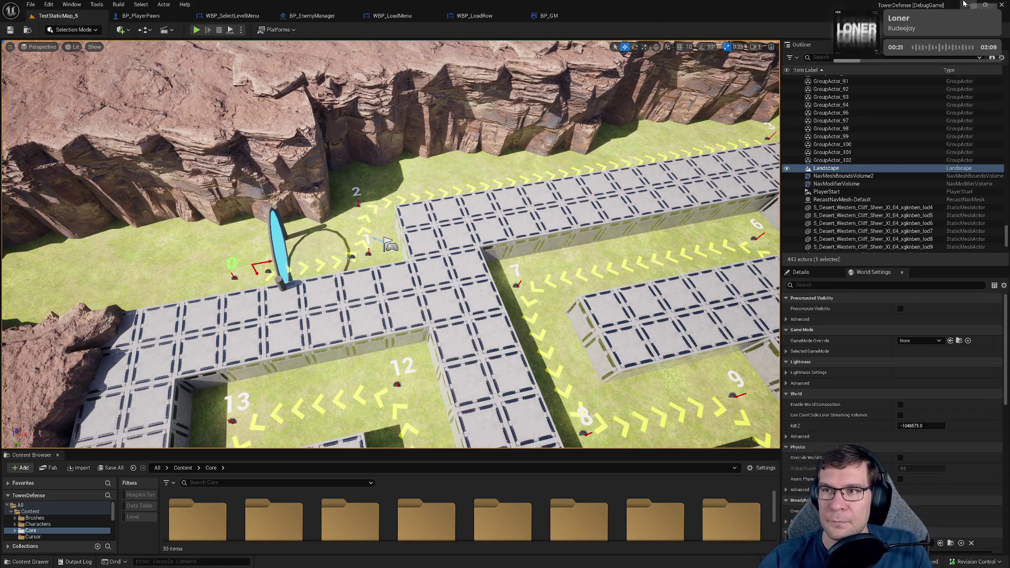
- Bring Rider forward, dismiss the AccumulatedTime search and move to the UE_LOG line
click(969, 5)
key(Escape)
click(563, 348)
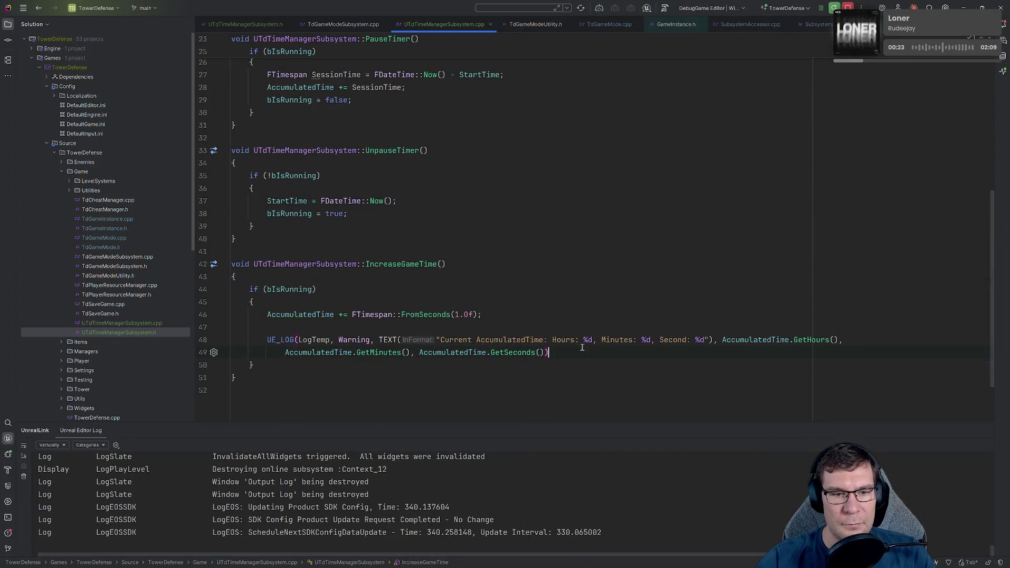
key(Up)
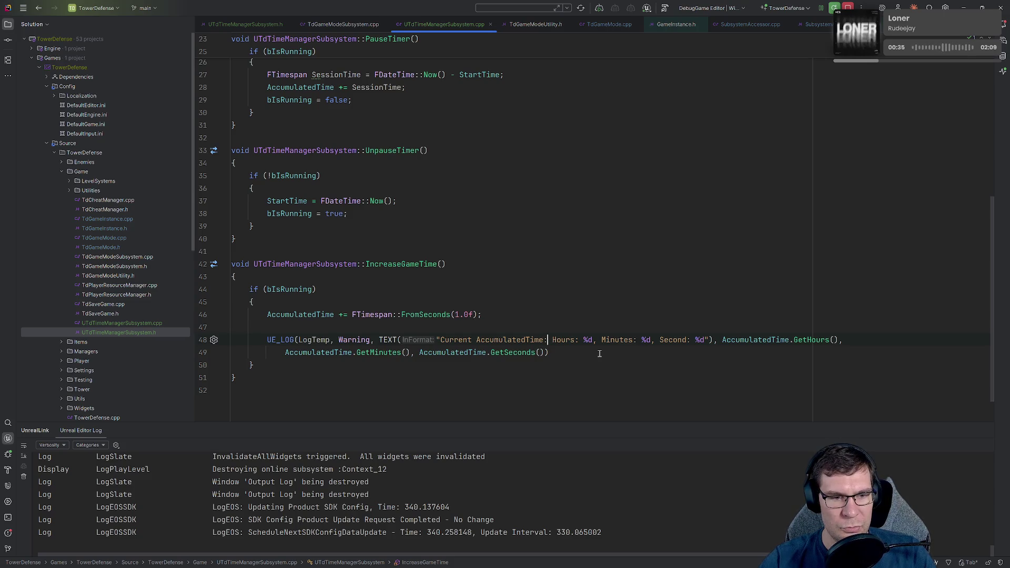
key(Home)
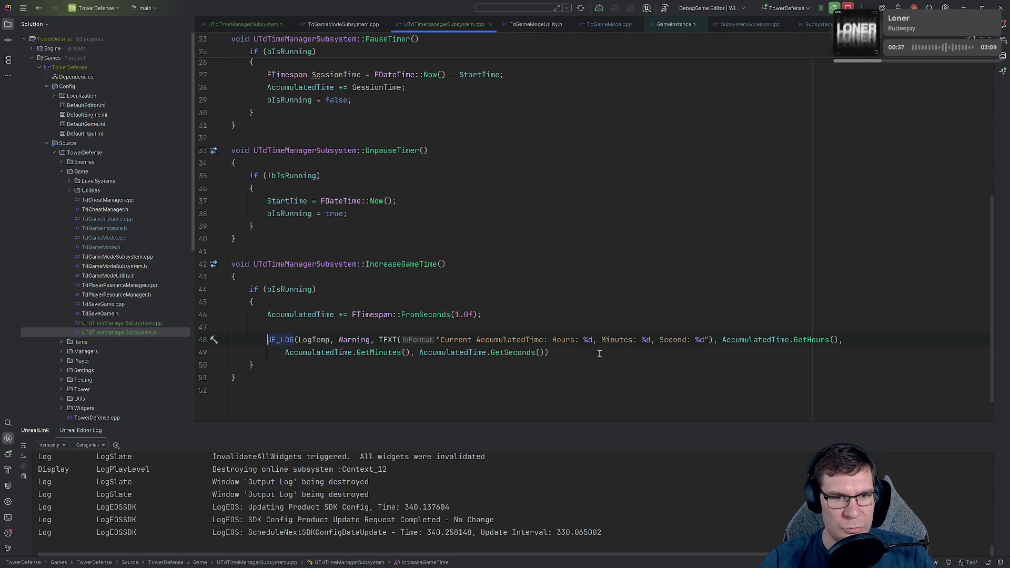
scroll(604, 284, up, 5)
- Delete the GetWorld()->GetTimerManager().SetTimer statement from StartGameTimer
click(610, 195)
key(Up)
key(Up)
key(Home)
key(shift+End)
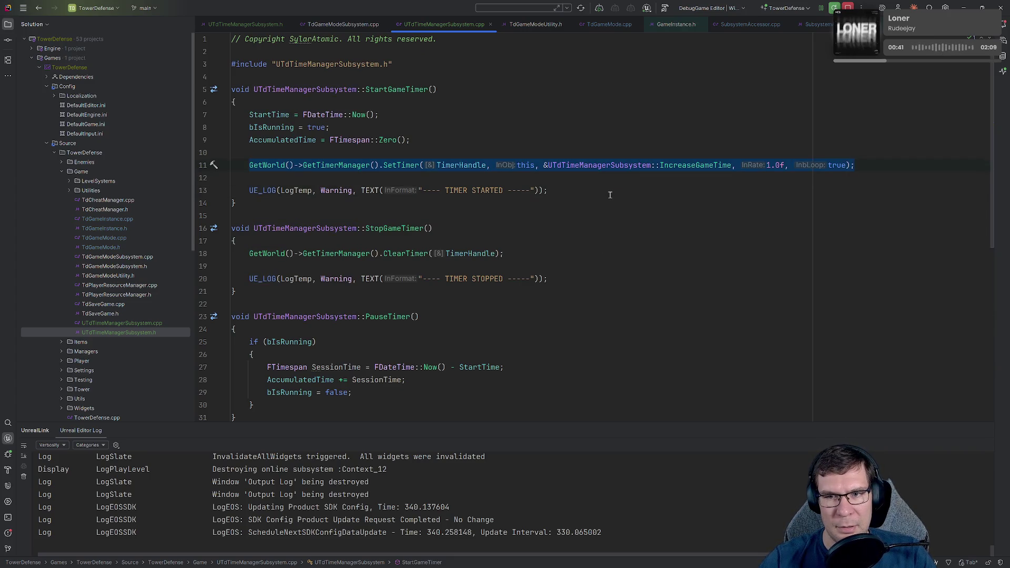
key(BackSpace)
key(BackSpace)
key(Delete)
key(Delete)
key(Return)
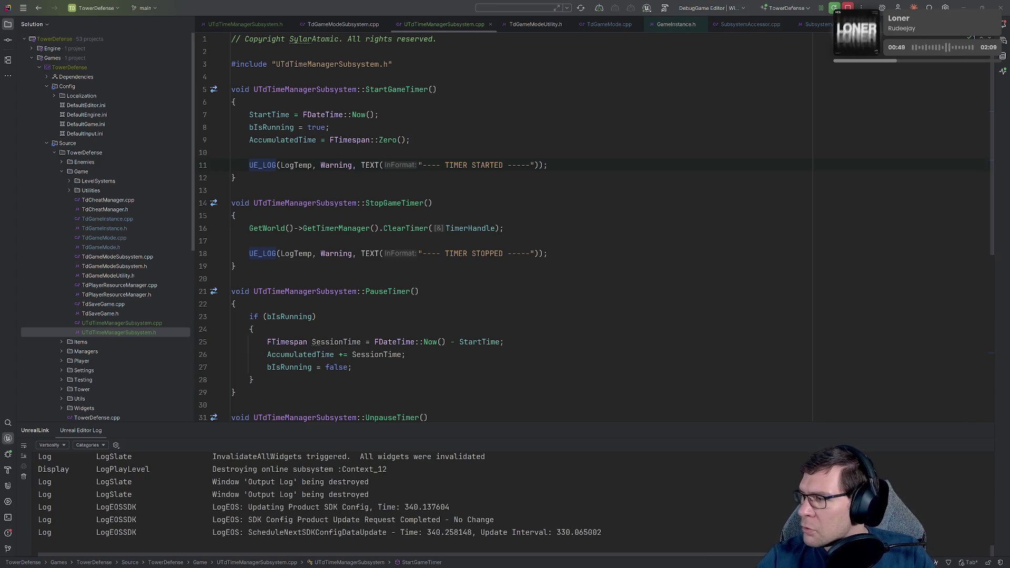
- Move the AccumulatedTime reset above bIsRunning, then inspect StopGameTimer and PauseTimer
click(542, 190)
click(452, 138)
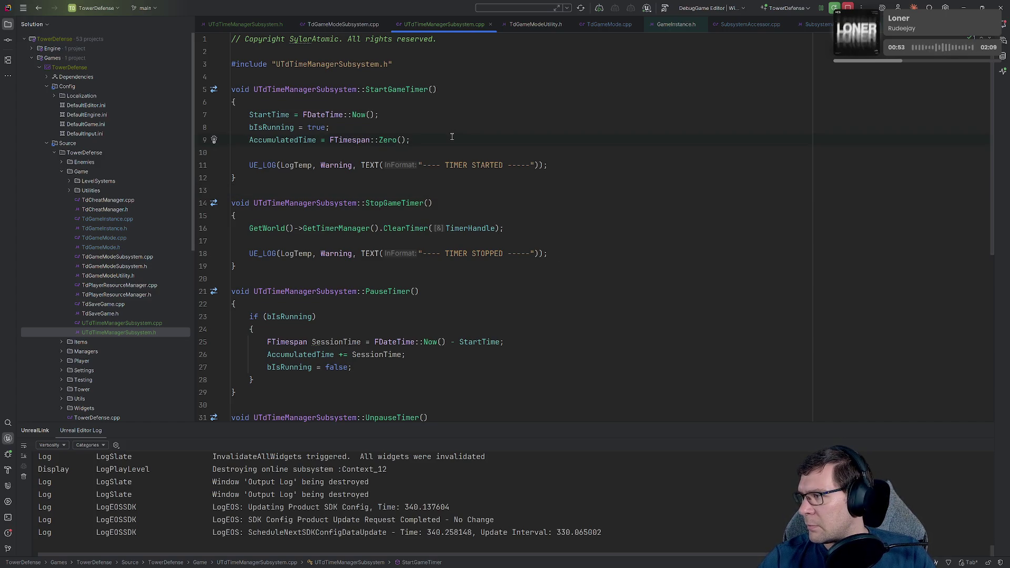
key(ctrl+shift+Up)
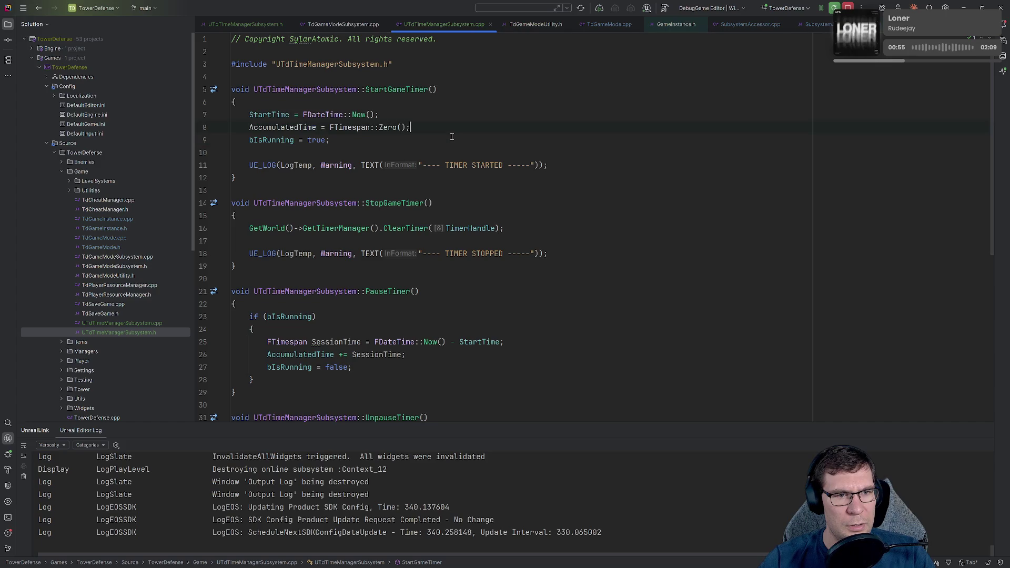
key(Down)
key(Down)
key(Down)
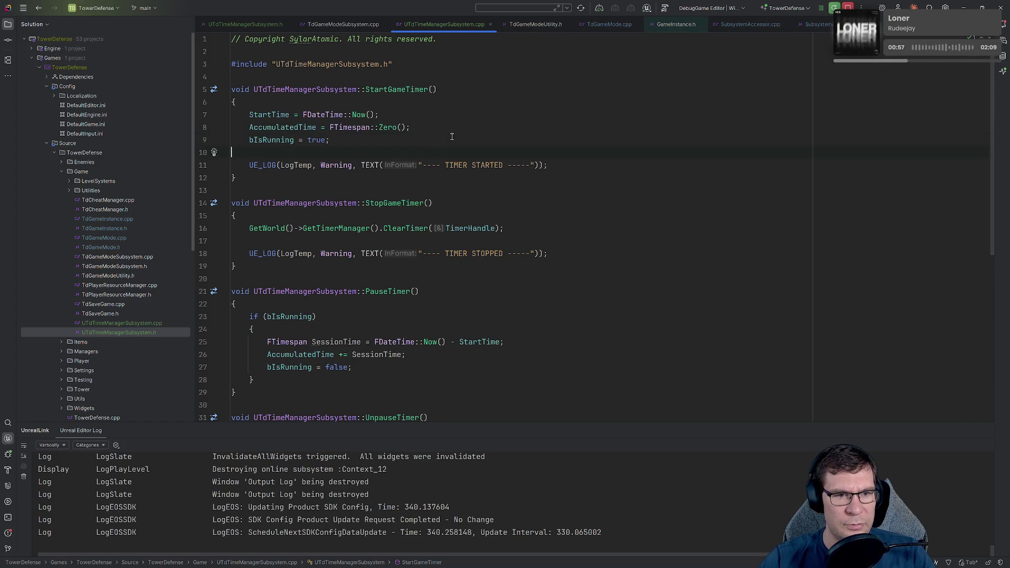
key(Down)
key(Down)
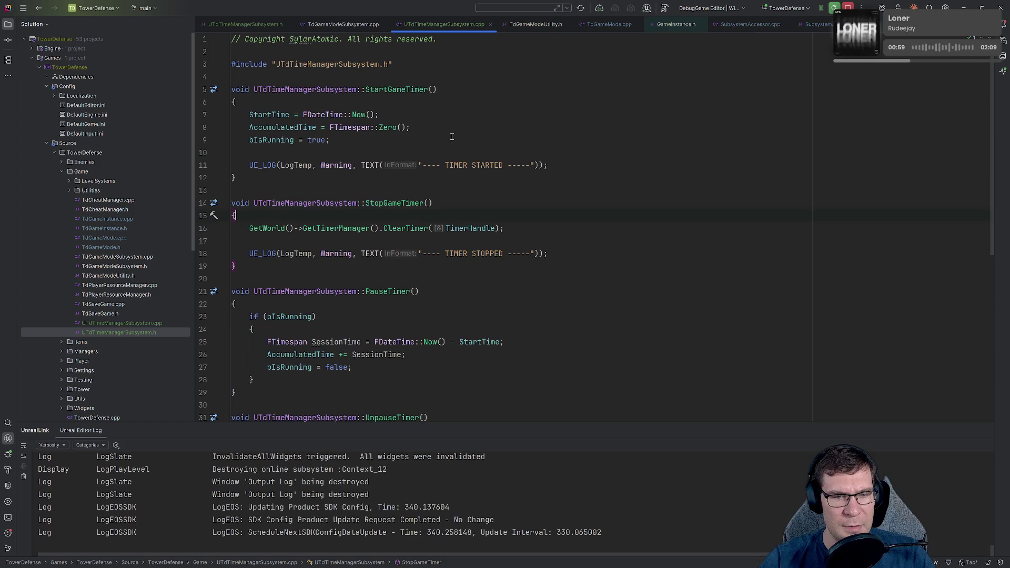
key(Home)
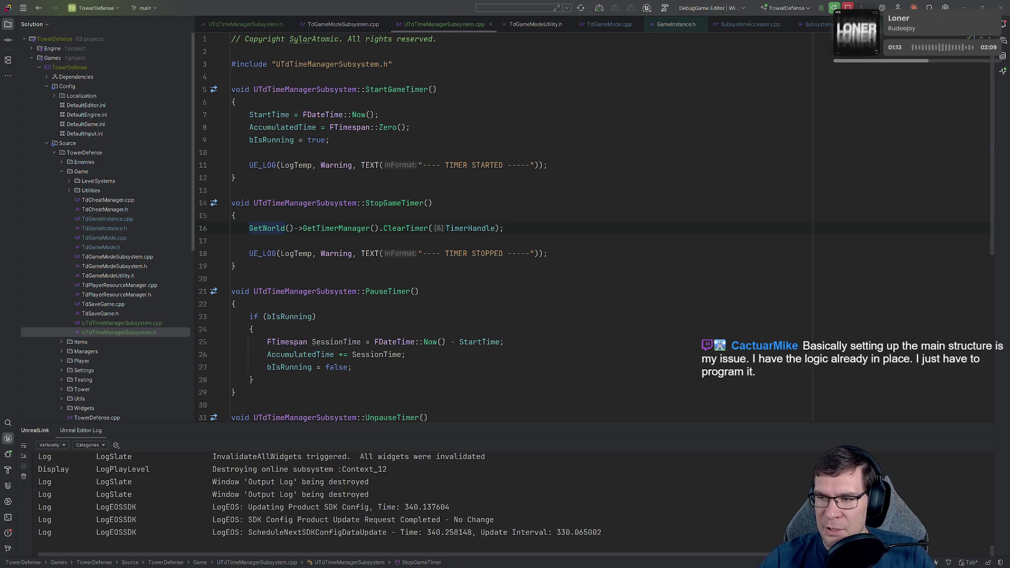
click(440, 293)
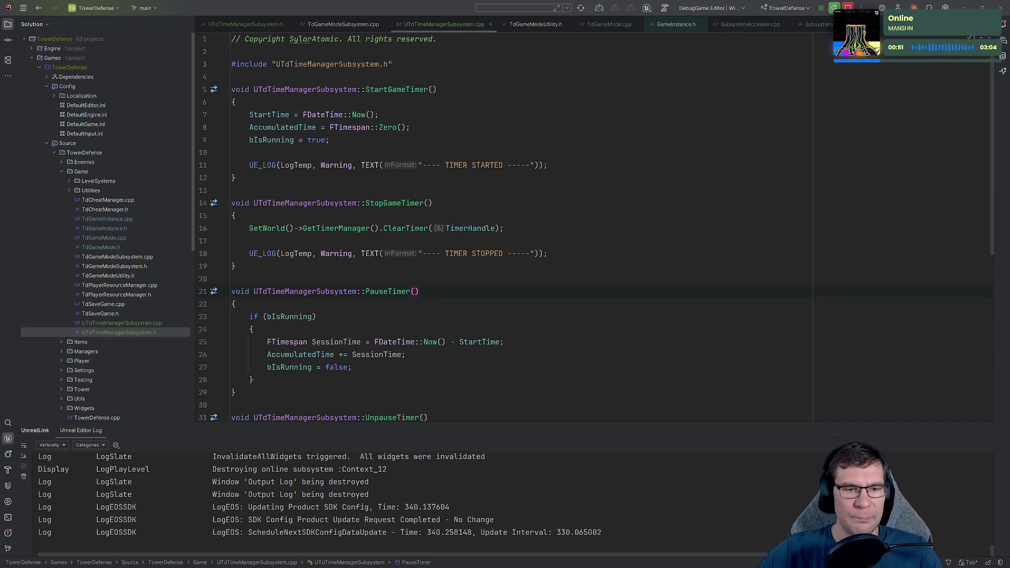
- Add a semicolon after GetSeconds()) on line 47 in IncreaseGameTime
scroll(423, 287, down, 1)
scroll(423, 287, down, 7)
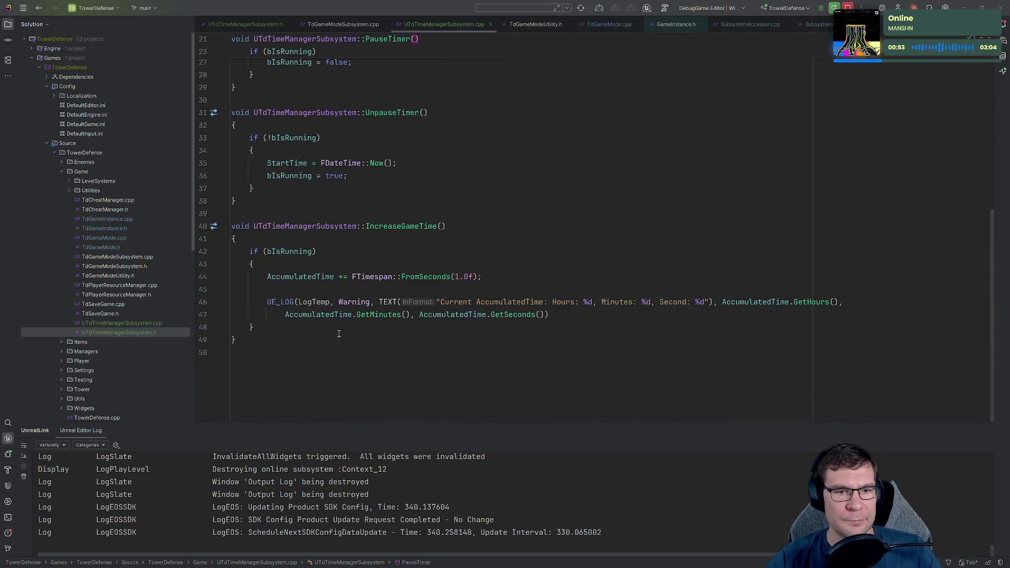
click(322, 348)
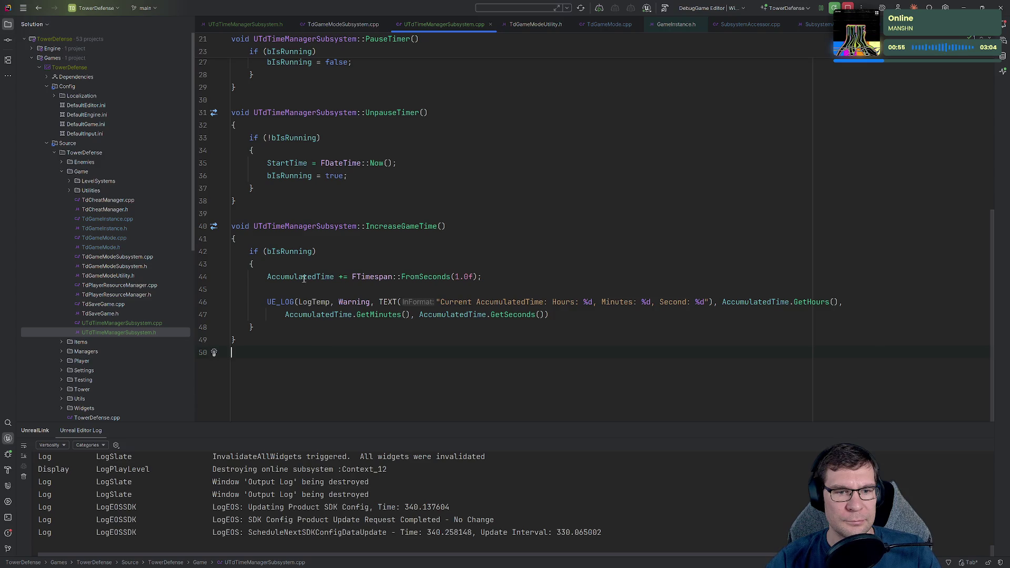
click(594, 318)
text(;)
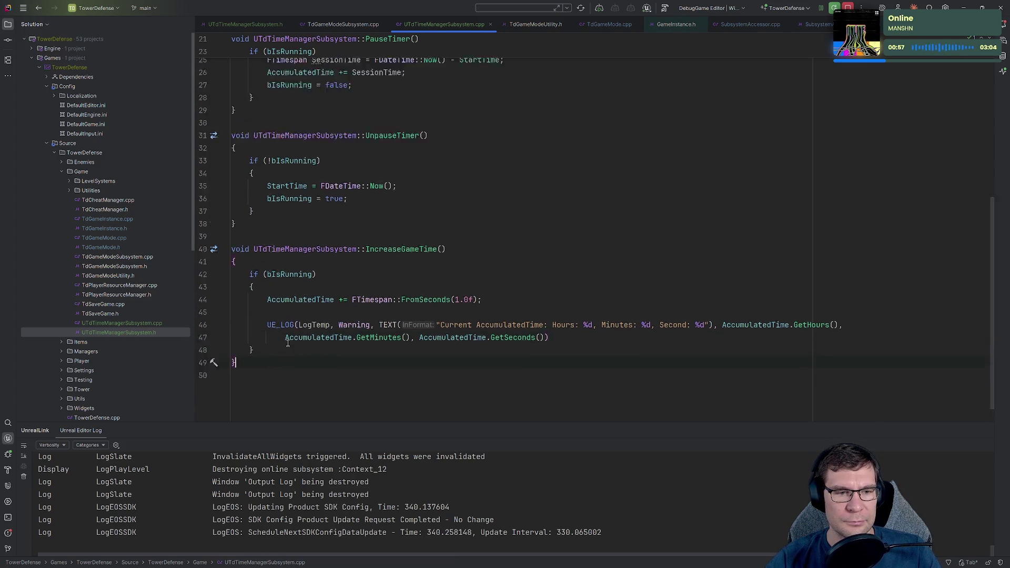
- Review the whole file, then switch to the UTdTimeManagerSubsystem.h header
key(ctrl+shift+Home)
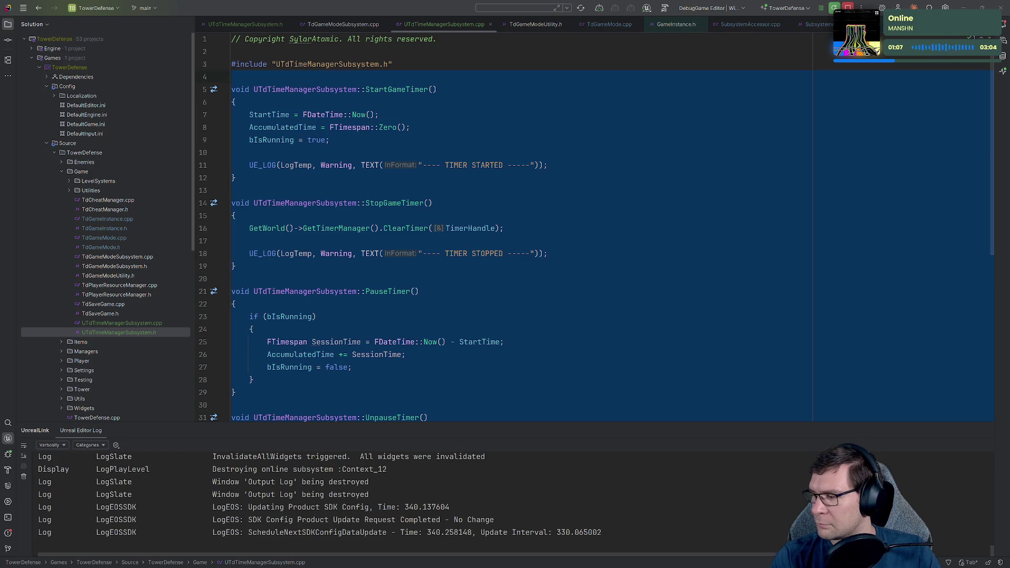
click(555, 402)
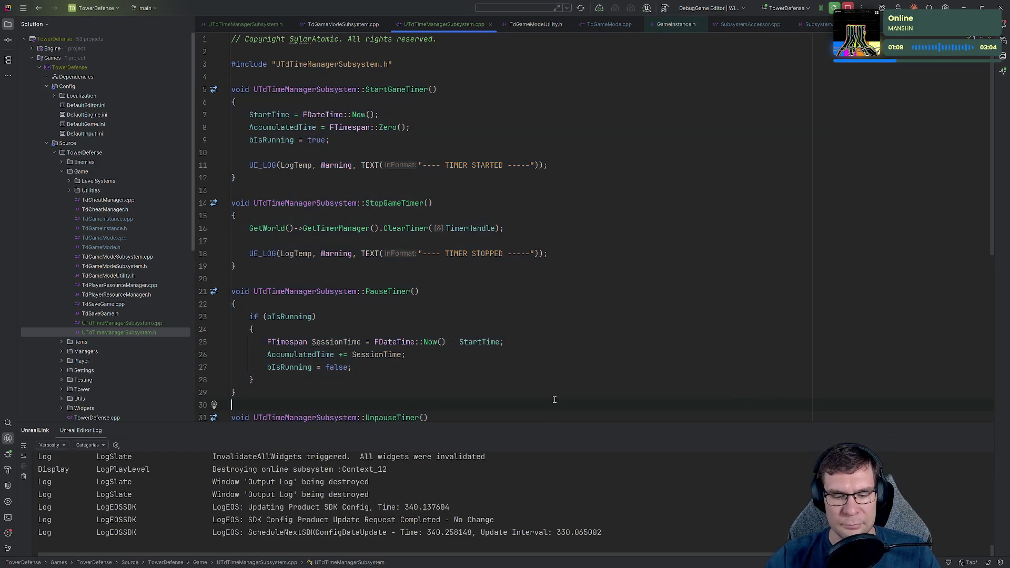
key(ctrl+Tab)
click(342, 303)
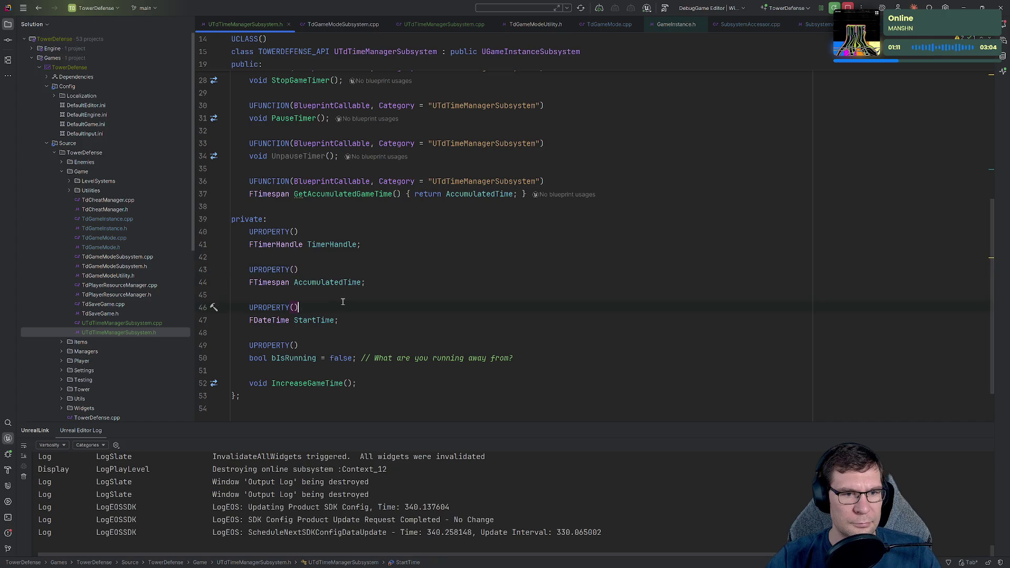
- Select the whole UTdTimeManagerSubsystem class declaration in the header
click(276, 394)
scroll(284, 366, up, 2)
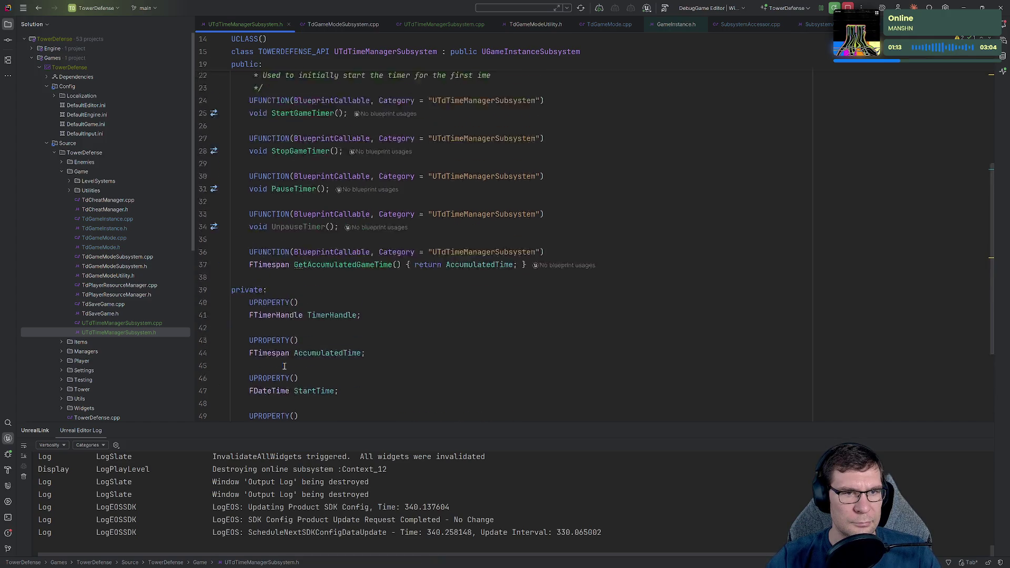
scroll(284, 366, up, 10)
click(231, 156)
key(ctrl+w)
key(ctrl+w)
key(ctrl+w)
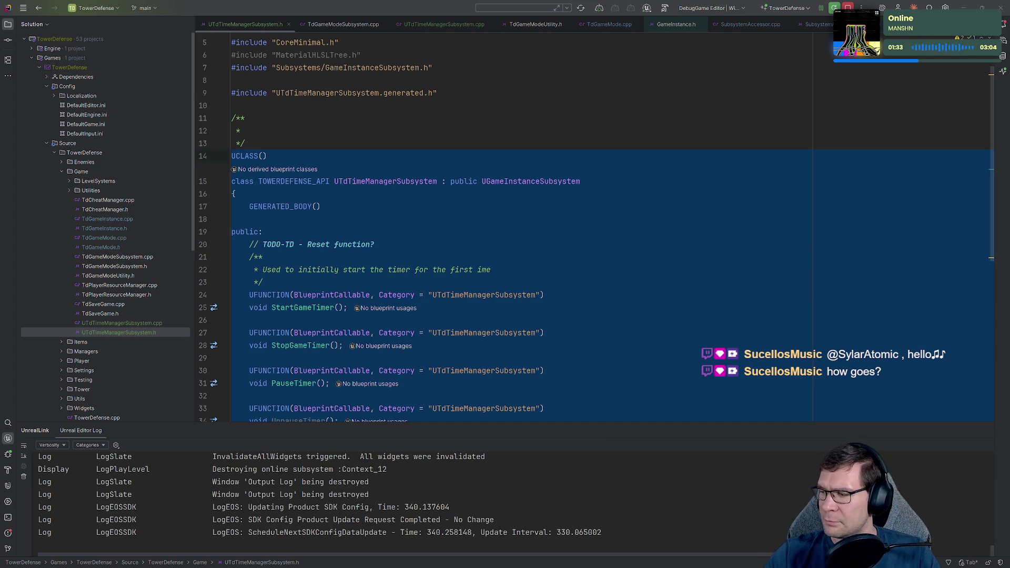
- Remove the unused MaterialHLSLTree.h include on line 6 and save all
click(504, 65)
key(Up)
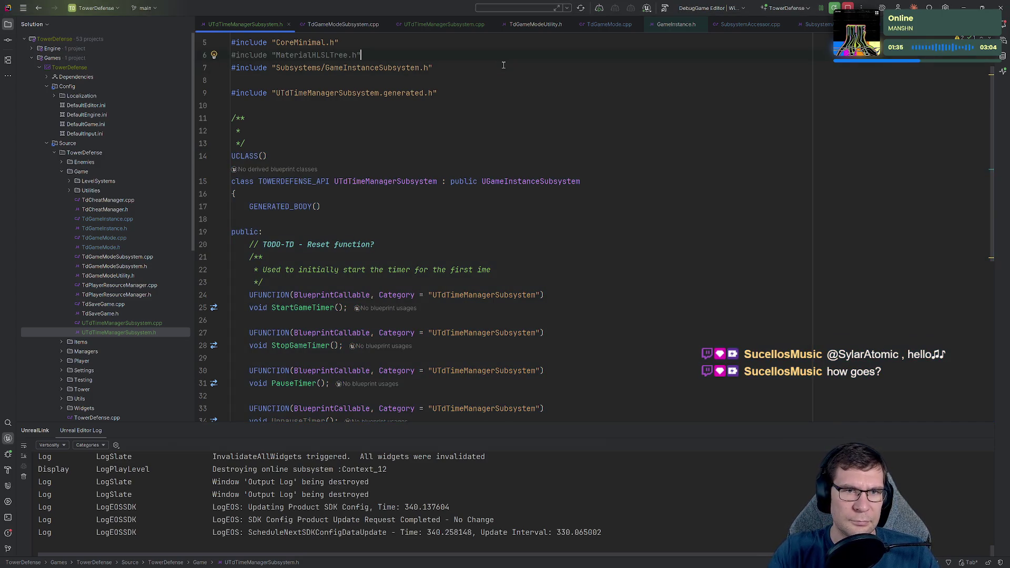
key(ctrl+x)
key(ctrl+s)
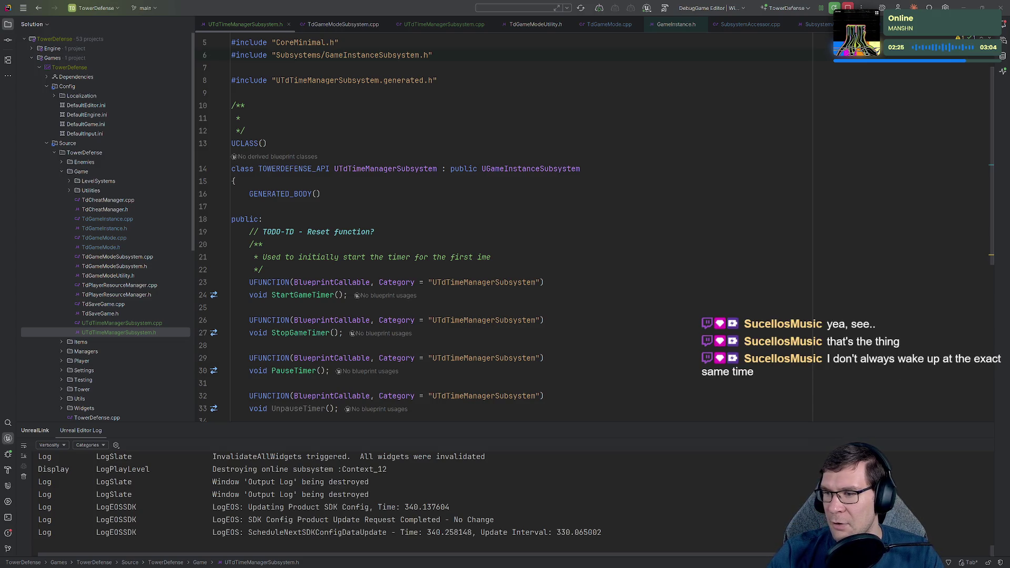
- Replace header lines 23–36 with new declarations including GetElapsedTime
scroll(479, 153, down, 2)
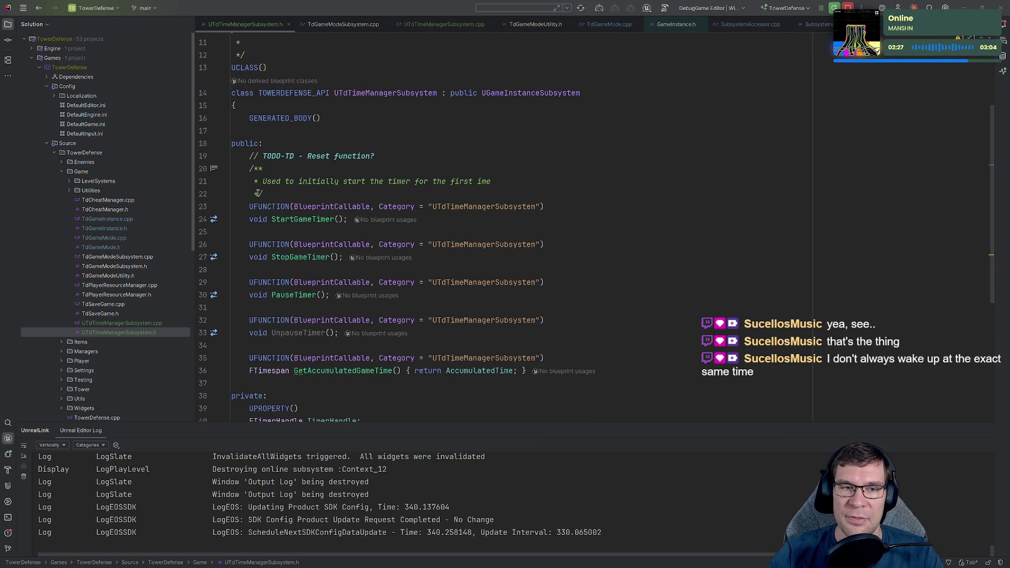
click(249, 207)
scroll(527, 236, down, 3)
shift+click(697, 257)
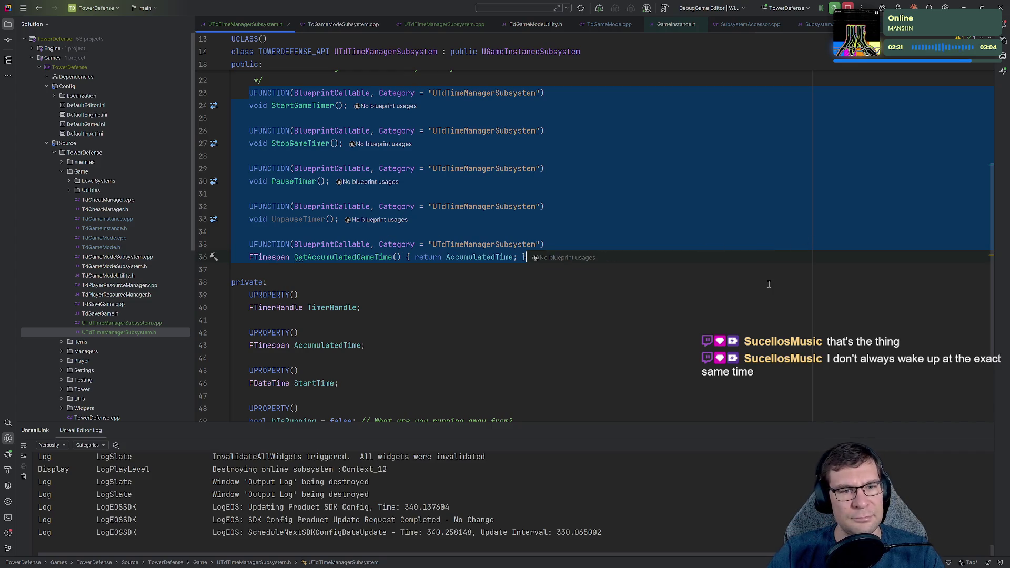
key(ctrl+v)
- Replace the private members on lines 48–60, then switch to UTdTimeManagerSubsystem.cpp
click(679, 262)
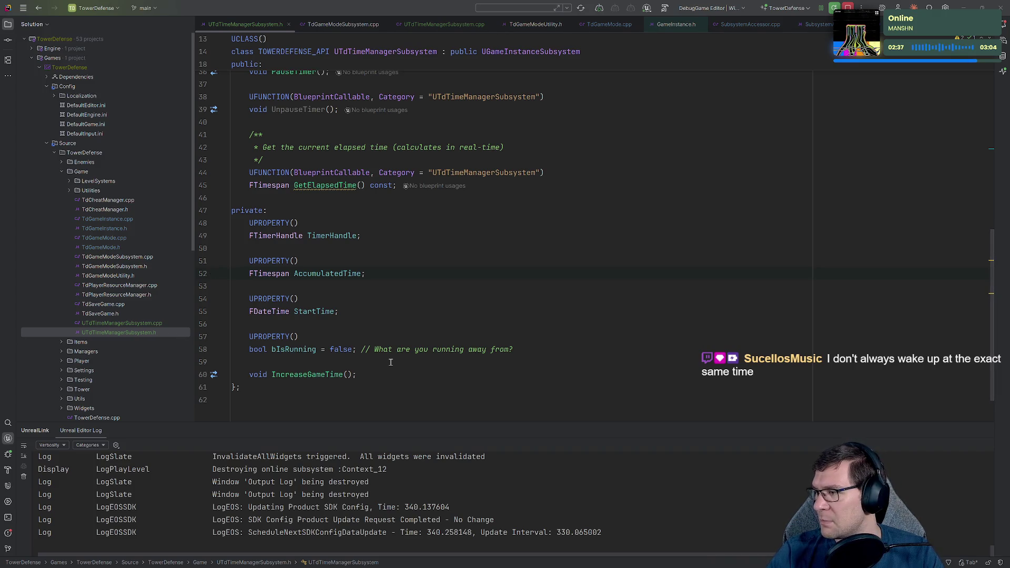
mouse_move(357, 375)
mouse_down()
mouse_move(231, 273)
mouse_move(224, 231)
mouse_up()
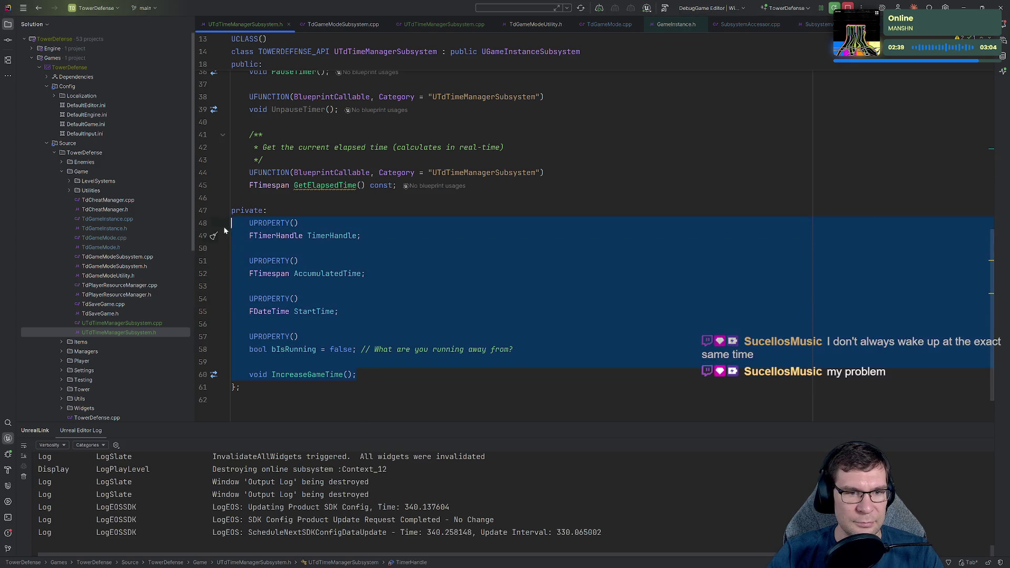
key(ctrl+z)
key(ctrl+Tab)
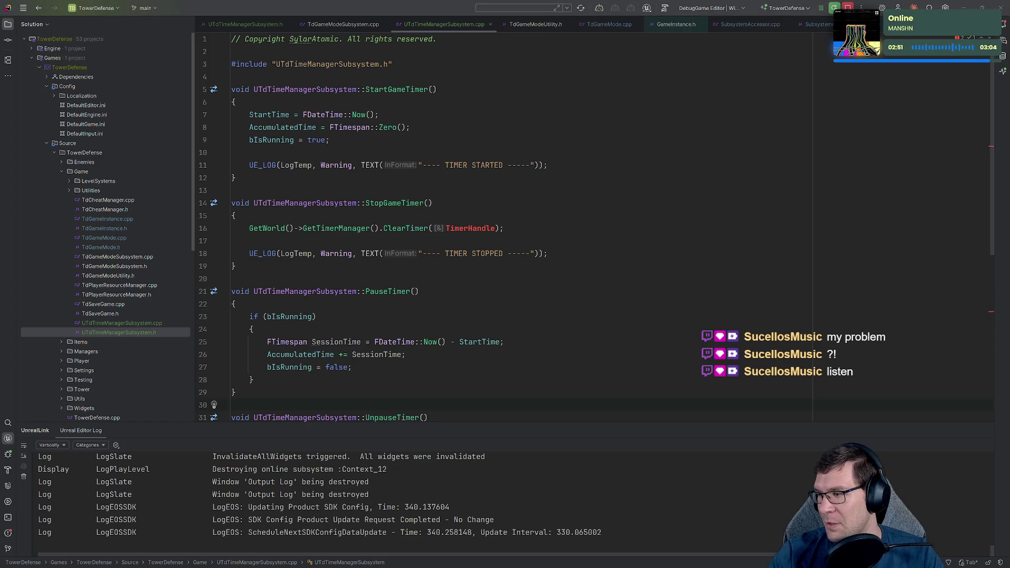
- Replace the StopGameTimer body with a version that resets AccumulatedTime
click(260, 180)
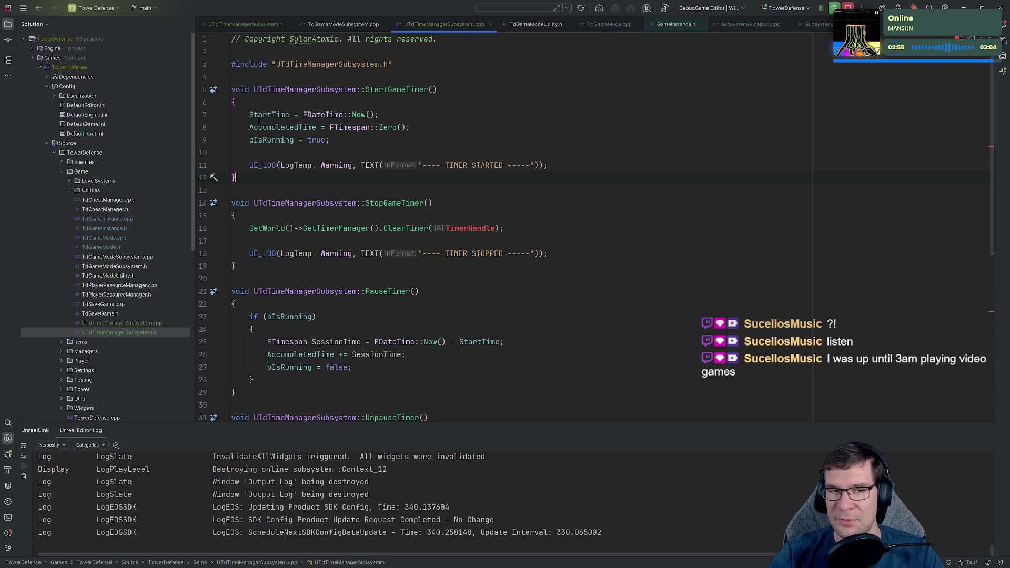
shift+click(236, 92)
key(Right)
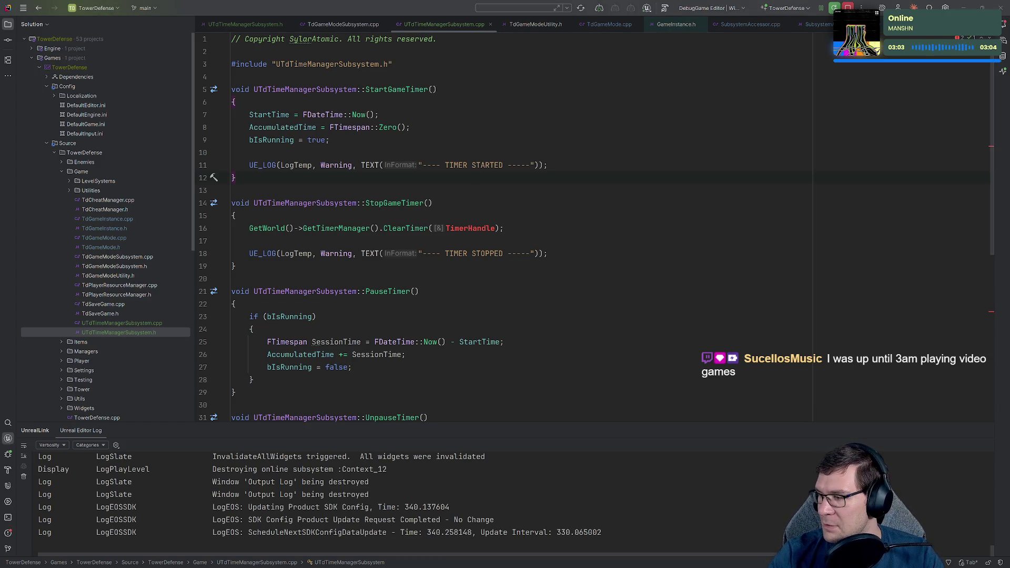
drag(226, 271, 221, 203)
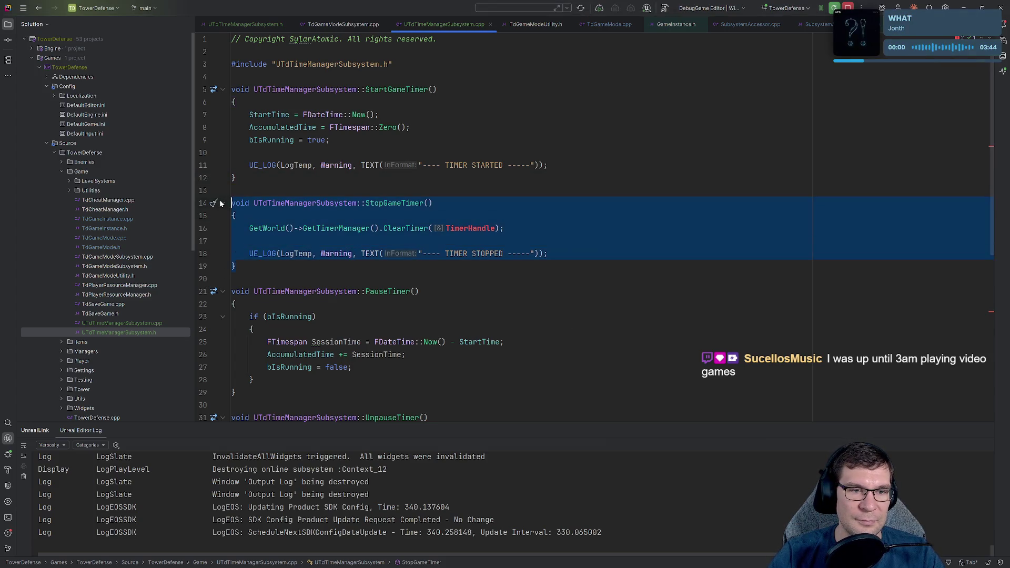
key(ctrl+z)
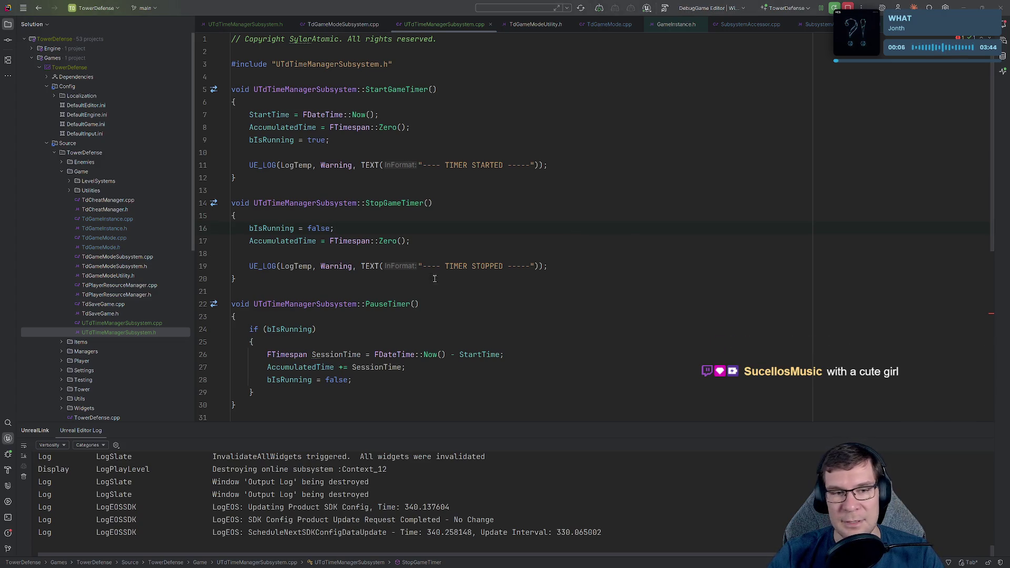
- Add the TIMER PAUSED log line to PauseTimer, then delete the PauseTimer function
scroll(246, 285, down, 2)
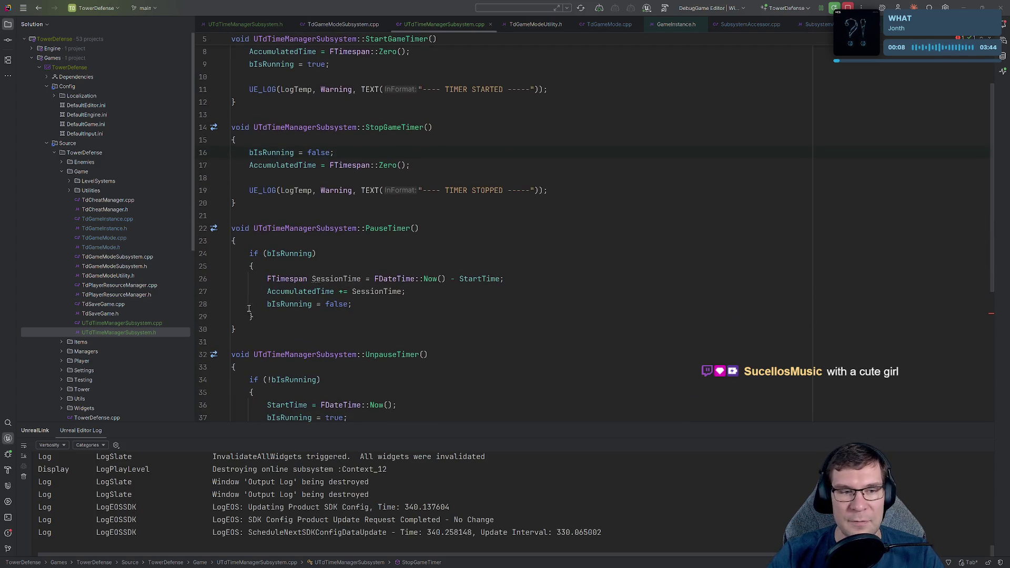
key(ctrl+z)
key(ctrl+z)
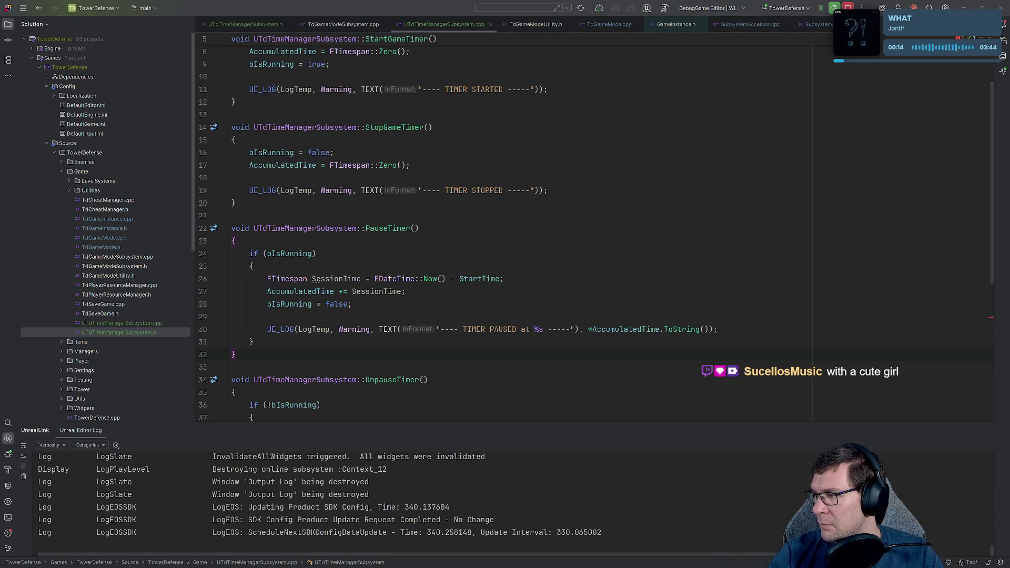
scroll(266, 370, down, 1)
scroll(266, 370, down, 6)
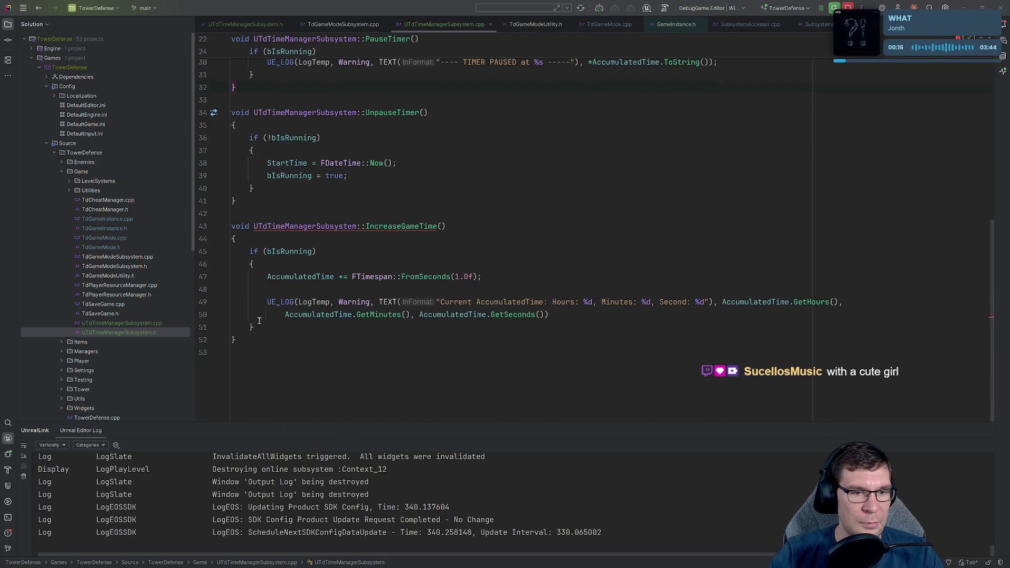
scroll(279, 299, up, 5)
shift+click(232, 188)
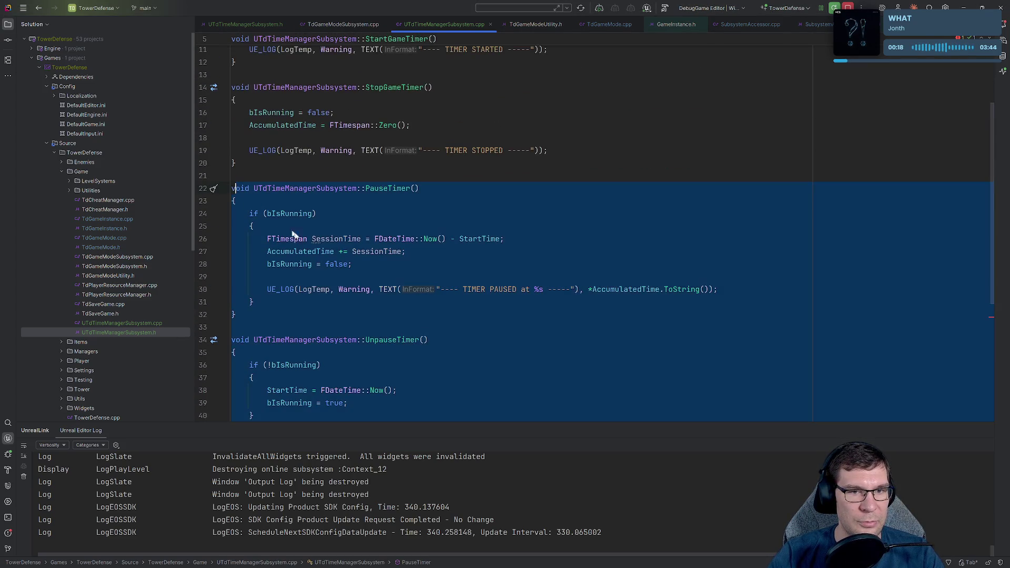
scroll(352, 283, up, 3)
key(BackSpace)
scroll(354, 285, down, 4)
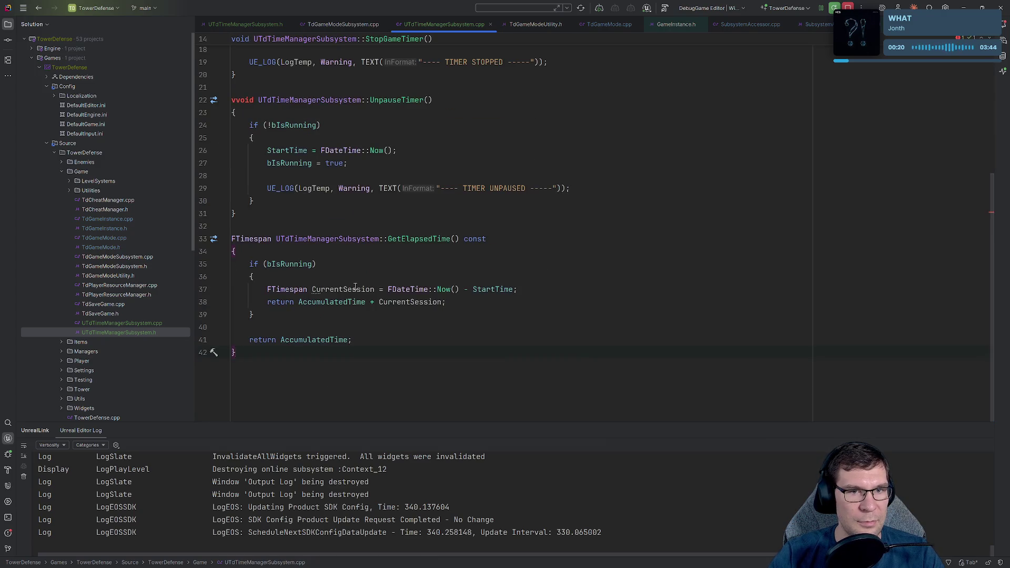
scroll(361, 295, up, 4)
- Fix the stray 'vvoid' on line 22 and check StartTime and AccumulatedTime usage
click(232, 290)
key(Delete)
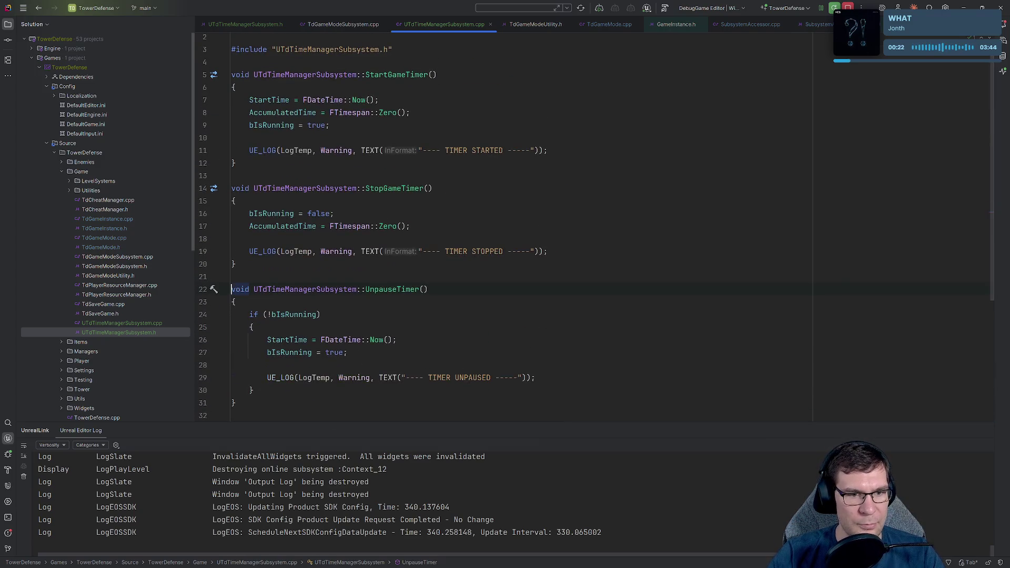
scroll(504, 310, down, 2)
scroll(504, 309, down, 2)
scroll(546, 316, up, 5)
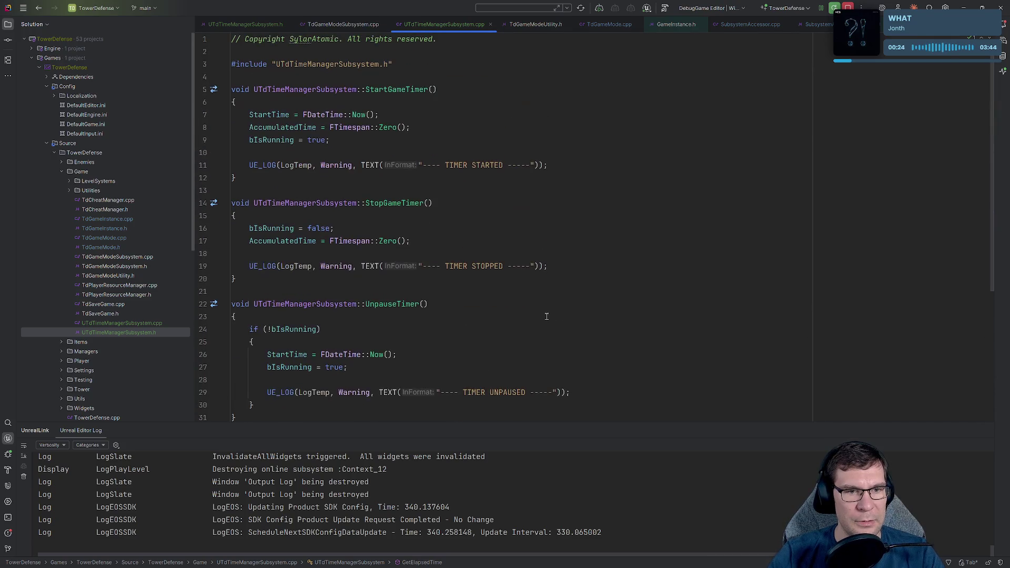
click(264, 115)
click(257, 140)
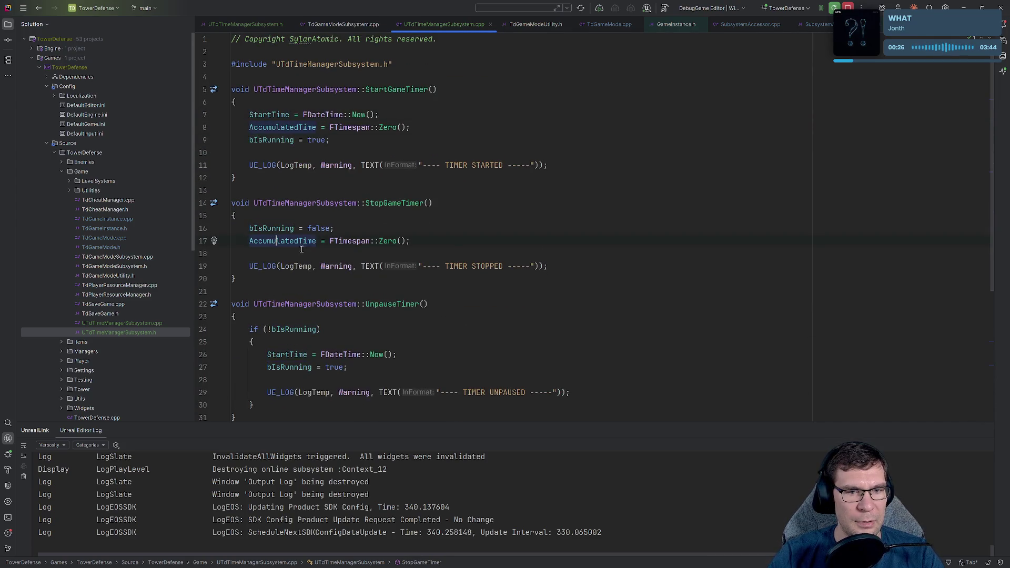
click(277, 241)
- Review GetElapsedTime on line 33 and AccumulatedTime in StopGameTimer
scroll(516, 254, down, 2)
scroll(517, 255, down, 3)
click(434, 255)
scroll(434, 256, up, 2)
scroll(434, 255, up, 2)
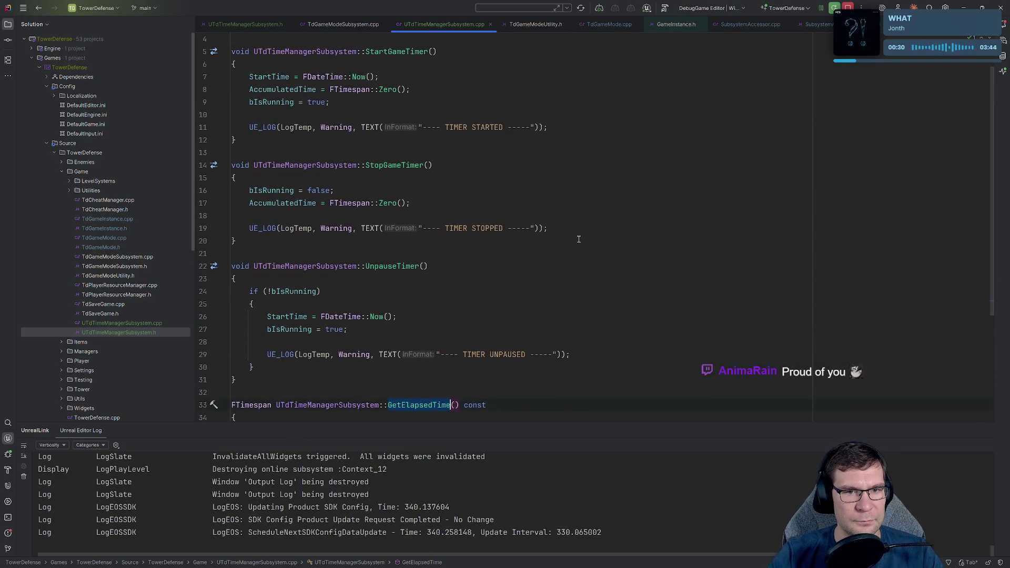
click(316, 203)
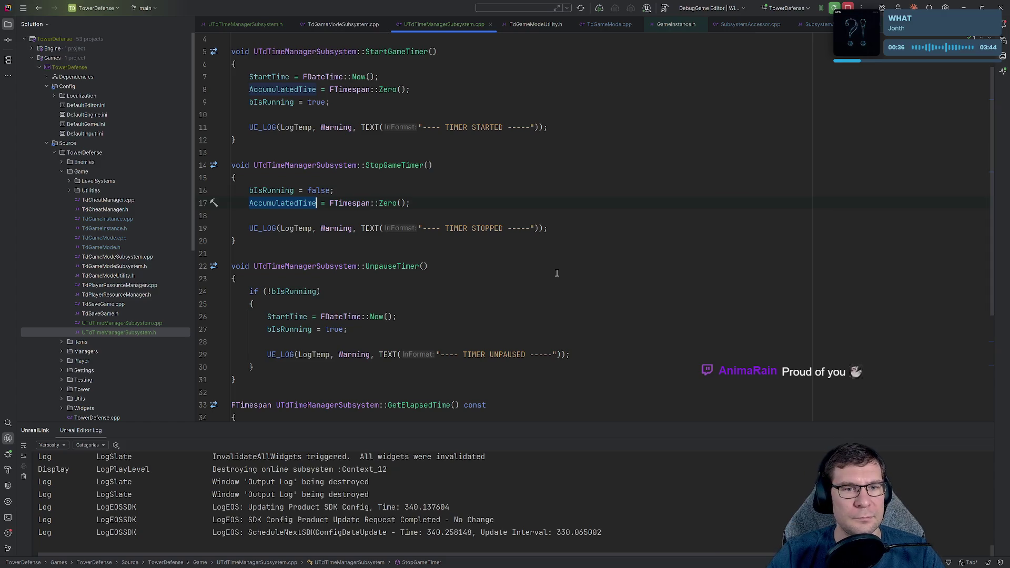
click(428, 201)
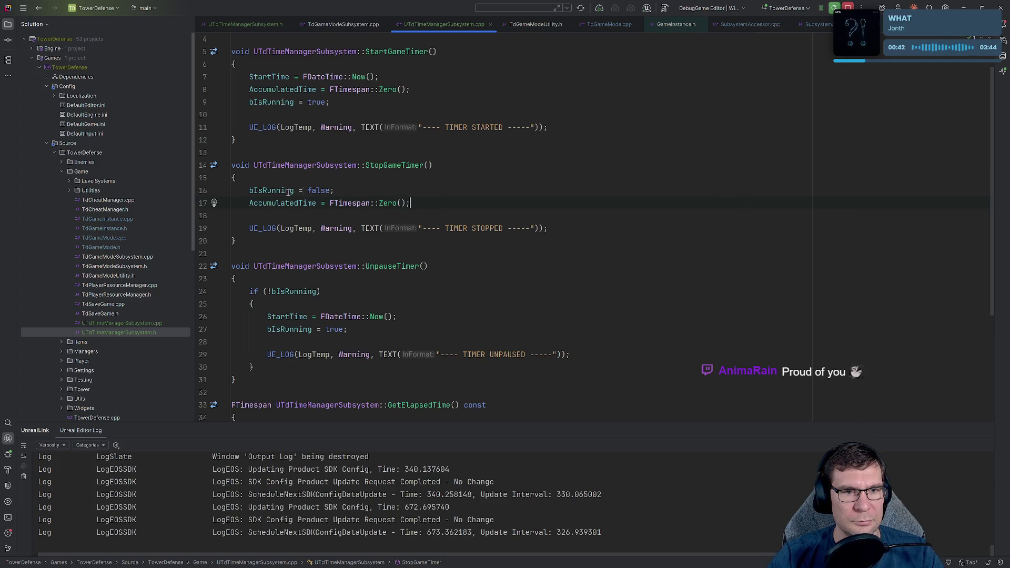
- Insert a PauseTimer function right after StopGameTimer, followed by a blank line
key(ctrl+w)
key(ctrl+w)
key(ctrl+w)
click(658, 203)
scroll(659, 204, down, 3)
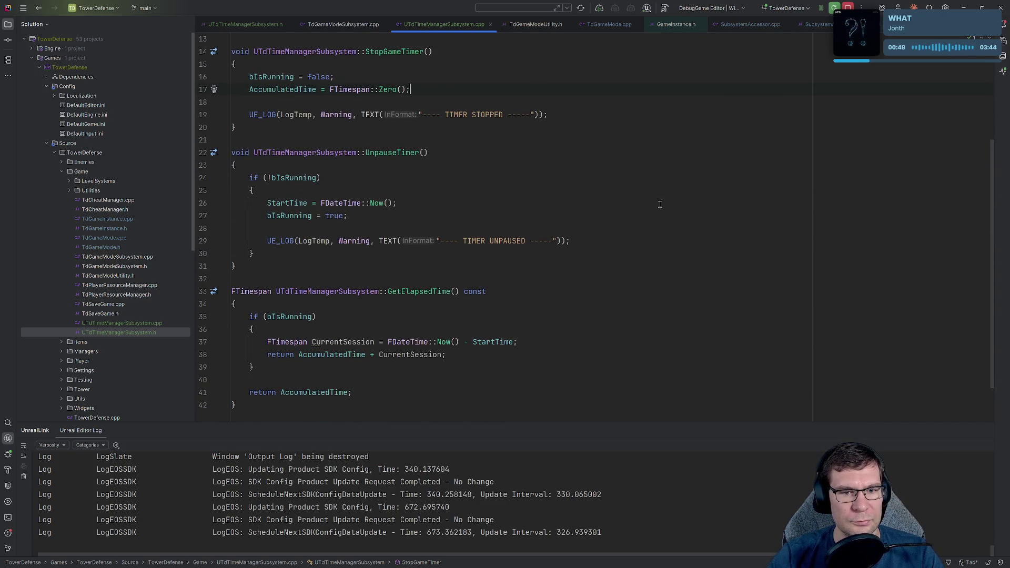
scroll(648, 235, up, 3)
scroll(648, 235, up, 1)
scroll(648, 235, down, 5)
scroll(648, 235, up, 3)
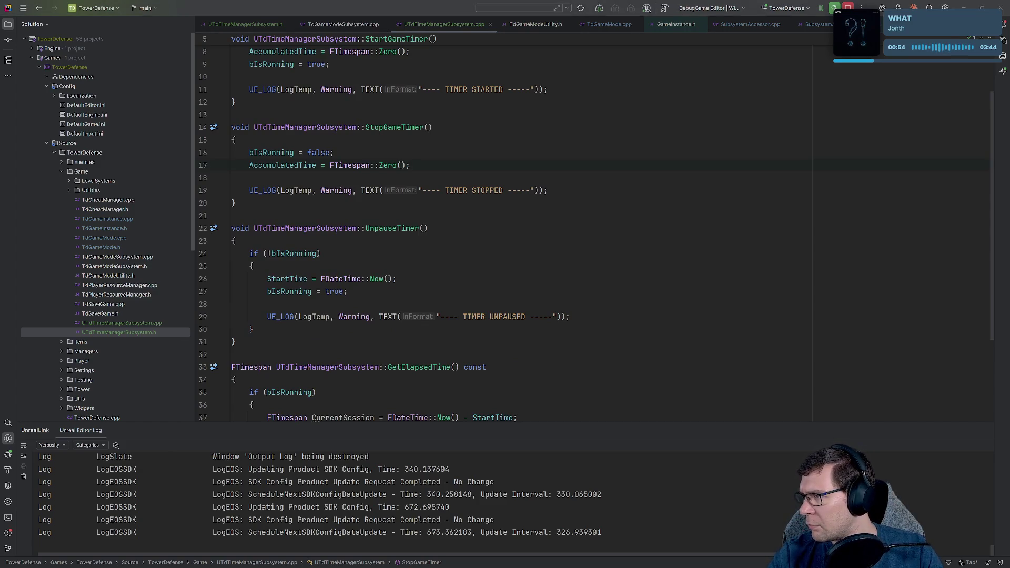
click(265, 216)
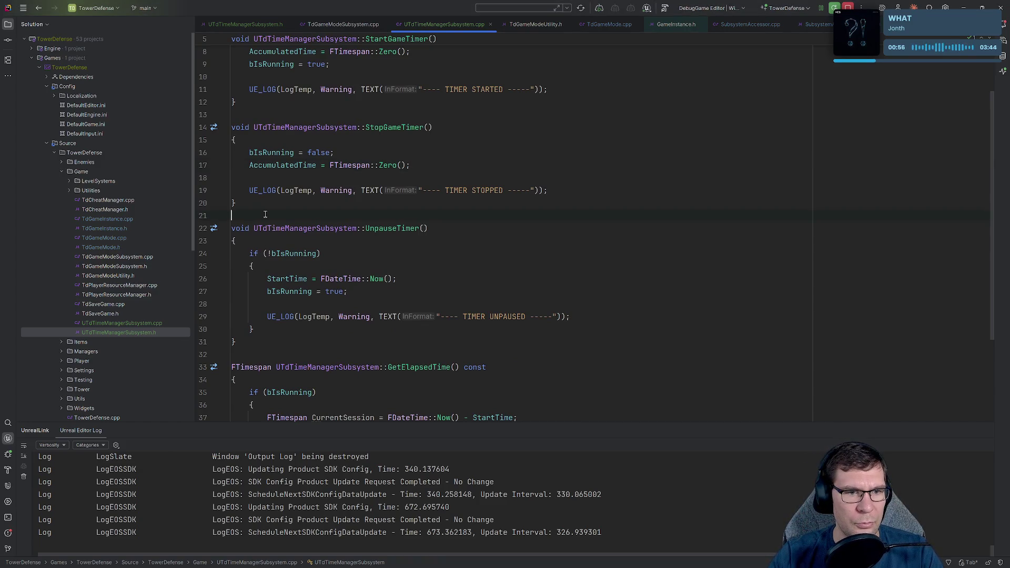
text(void UTdTimeManagerSubsystem::PauseTimer() { 	if (bIsRunning) 	{ 		FTimespan SessionTime = FDateTime::Now() - StartTime; 		AccumulatedTime += SessionTime; 		bIsRunning = false;  		UE_LOG(LogTemp, Warning, TEXT("---- TIMER PAUSED at %s -----"), *AccumulatedTime.ToString()); 	} })
key(Return)
- Put a blank line between StopGameTimer and PauseTimer, then inspect PauseTimer's AccumulatedTime and SessionTime
click(256, 206)
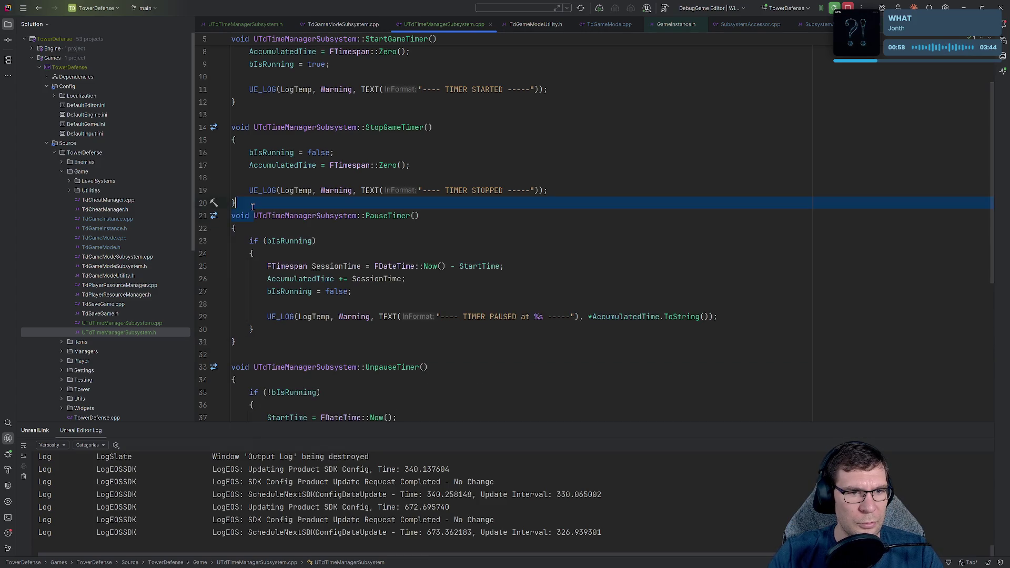
key(Return)
click(426, 310)
click(299, 292)
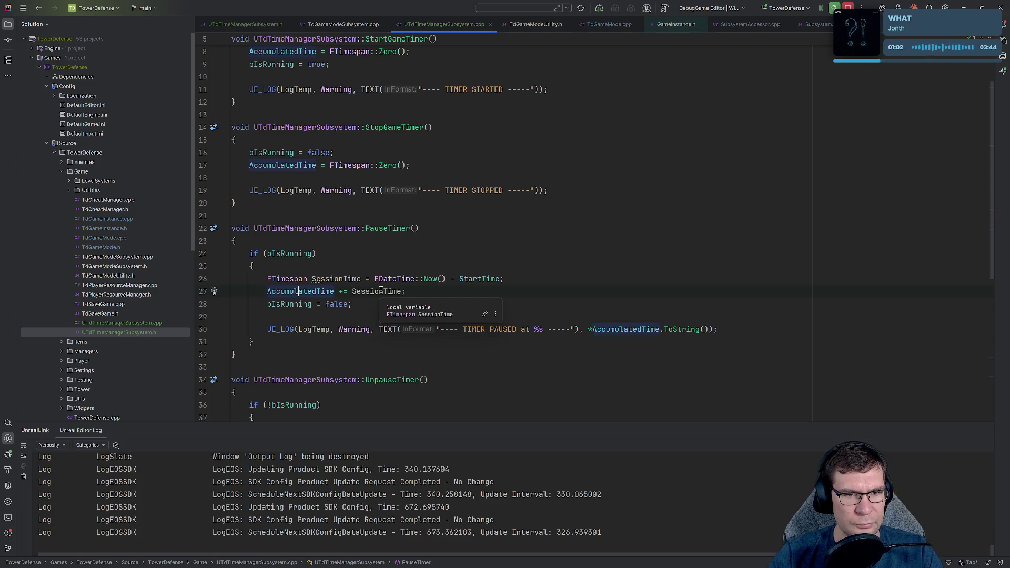
double_click(380, 292)
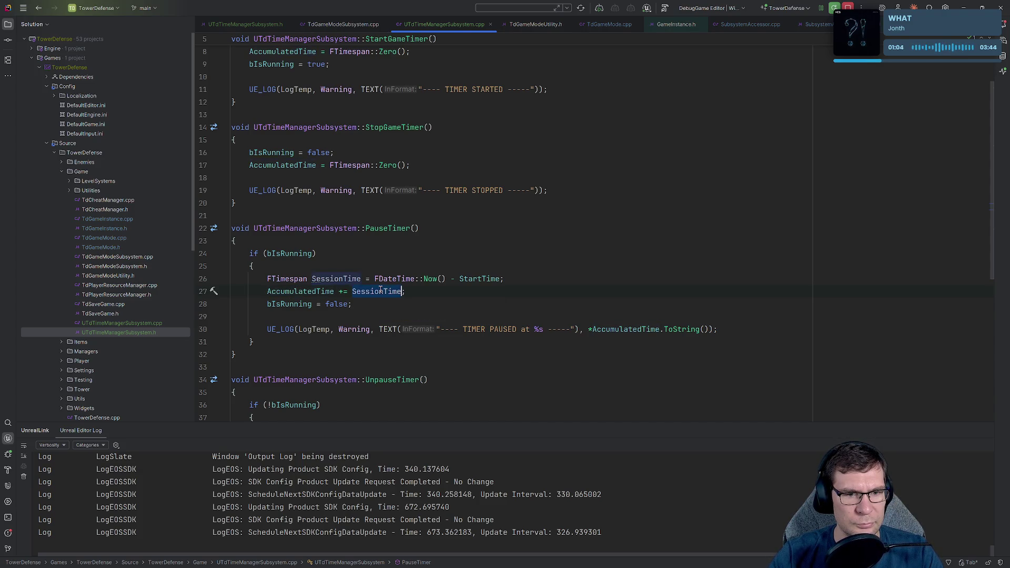
- Review the PauseTimer, UnpauseTimer and GetElapsedTime function definitions
scroll(381, 290, down, 3)
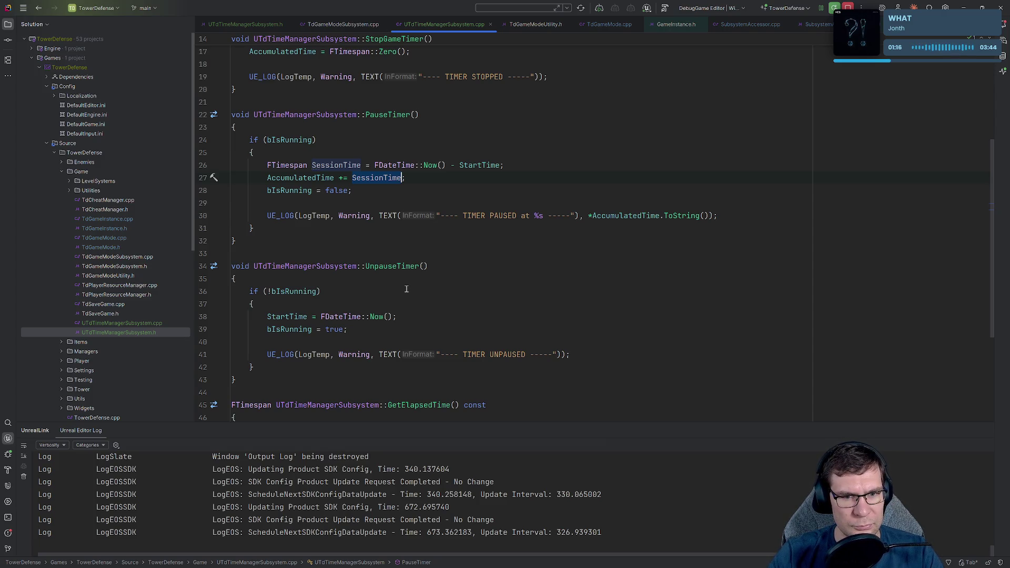
scroll(427, 267, down, 3)
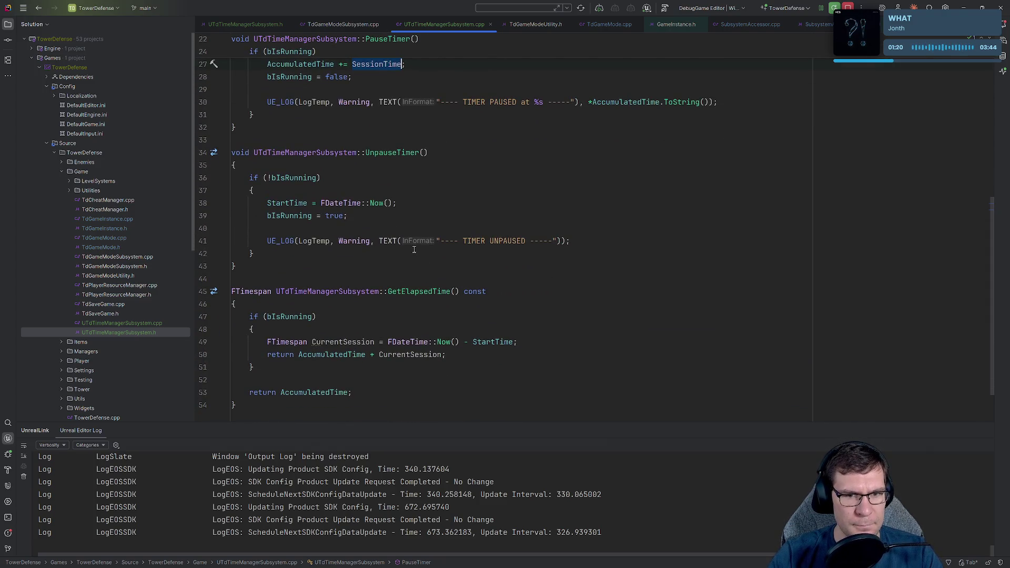
scroll(346, 153, up, 2)
click(346, 152)
click(448, 139)
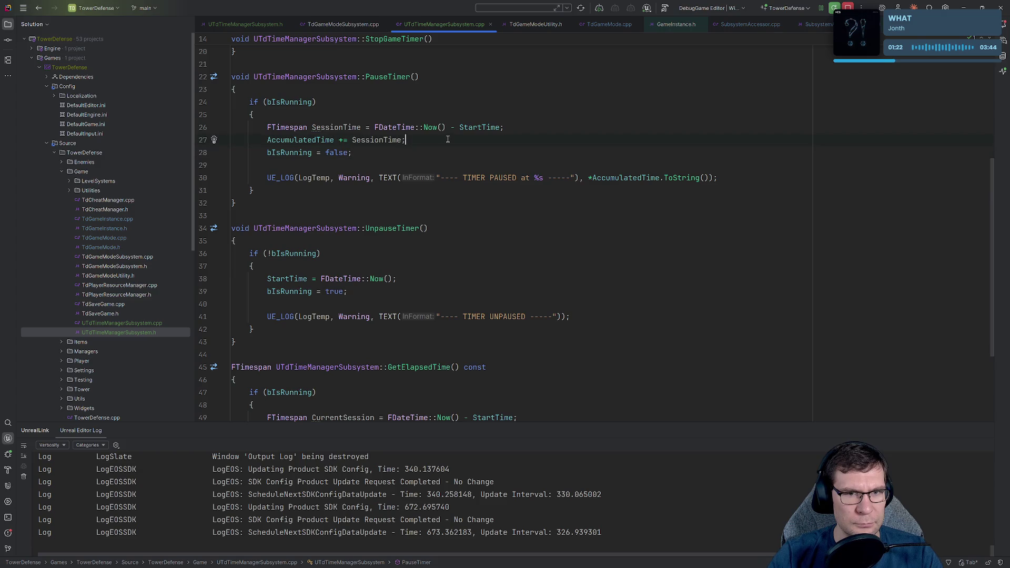
double_click(381, 77)
double_click(390, 228)
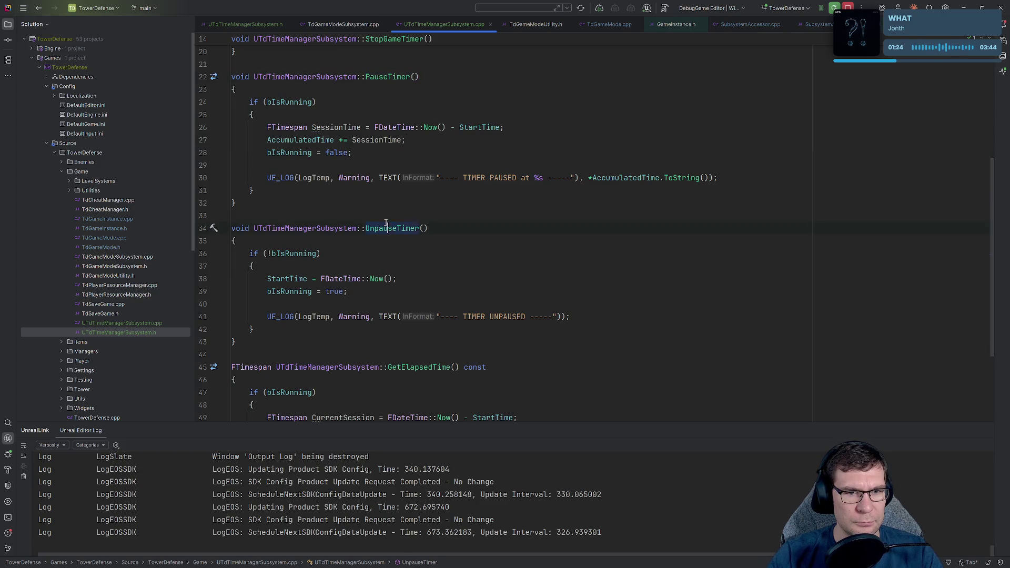
scroll(416, 258, down, 3)
double_click(424, 253)
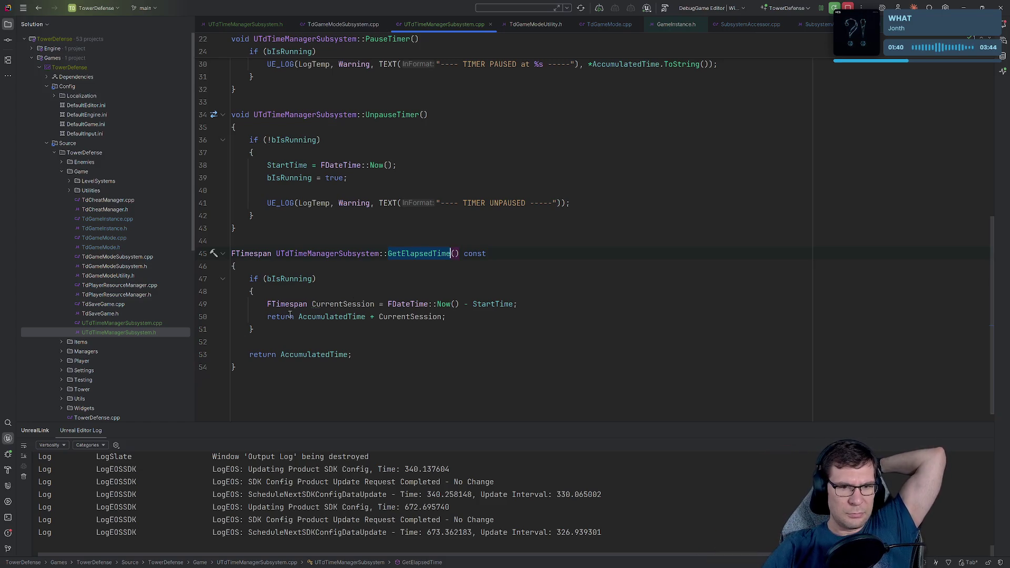
click(354, 307)
scroll(495, 366, up, 6)
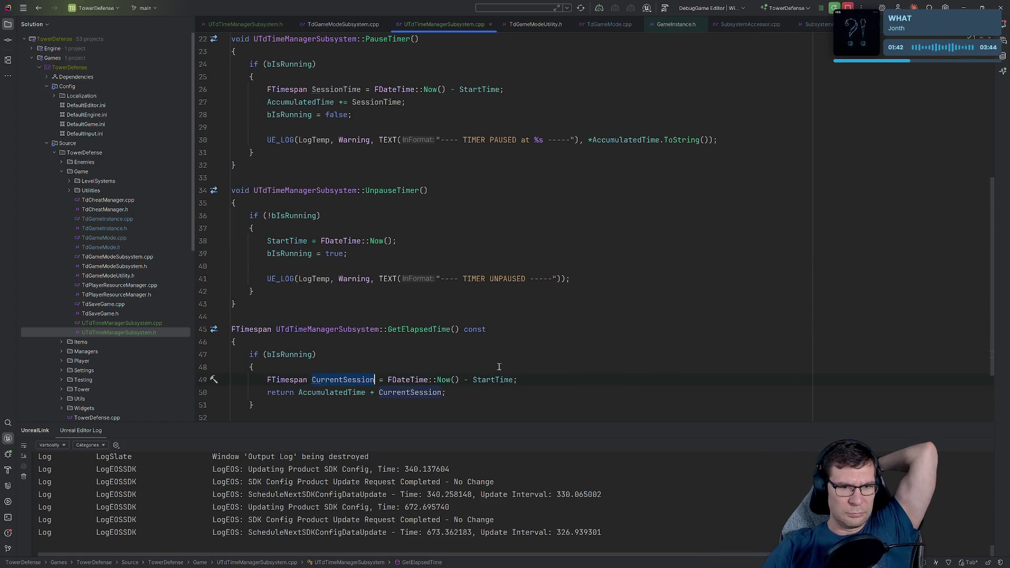
scroll(518, 358, up, 3)
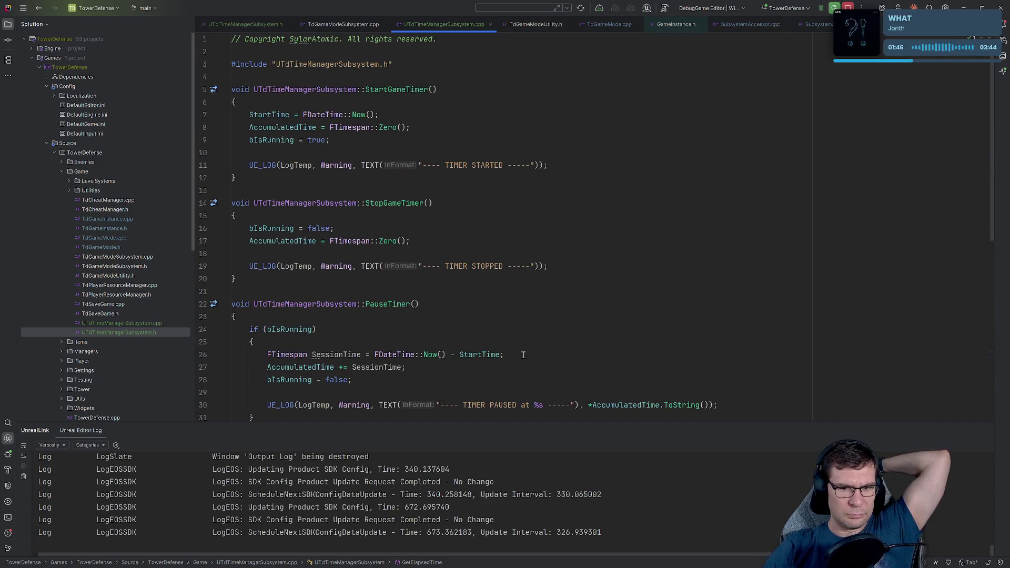
scroll(524, 355, down, 4)
scroll(546, 350, down, 6)
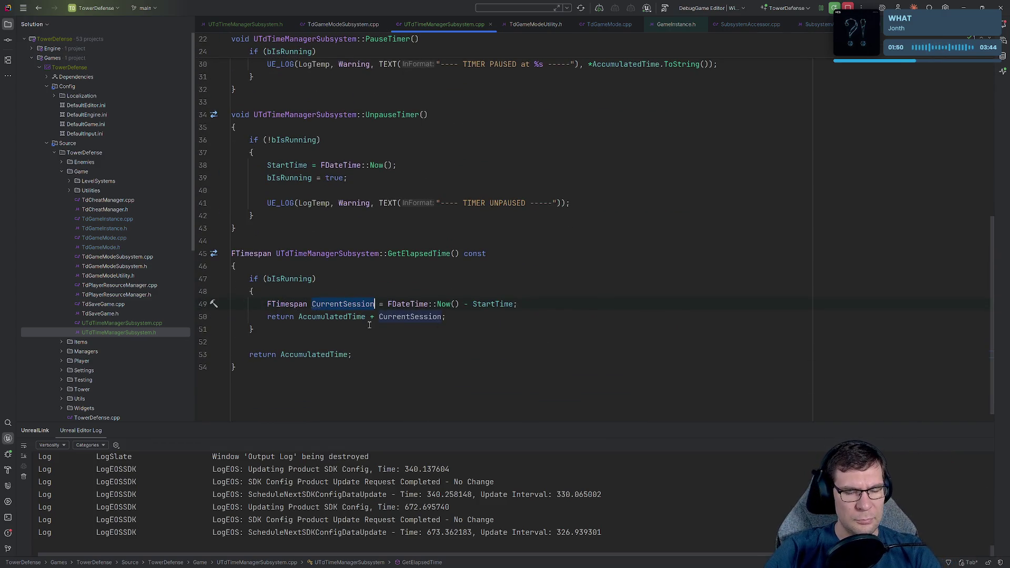
click(442, 254)
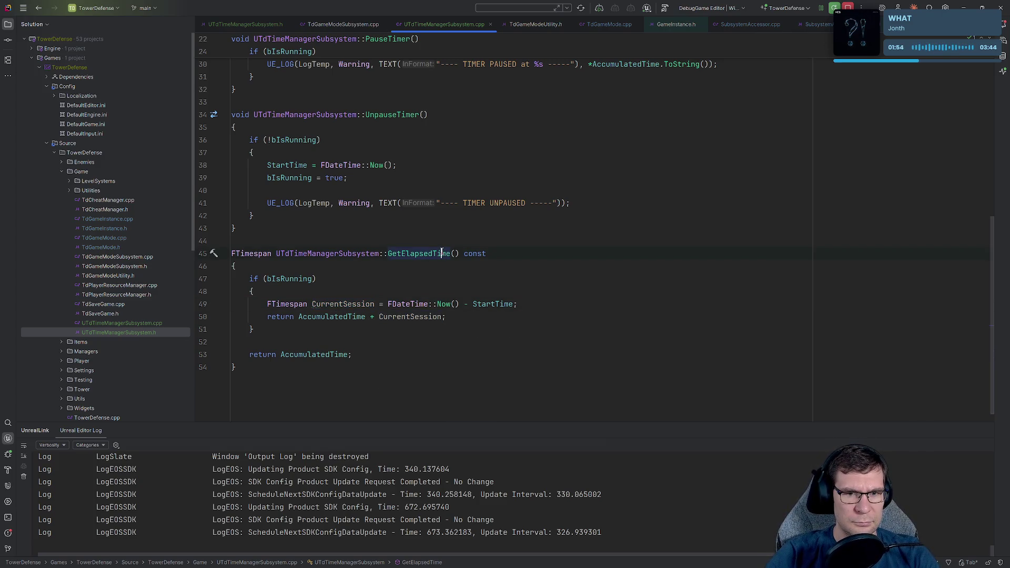
mouse_move(442, 251)
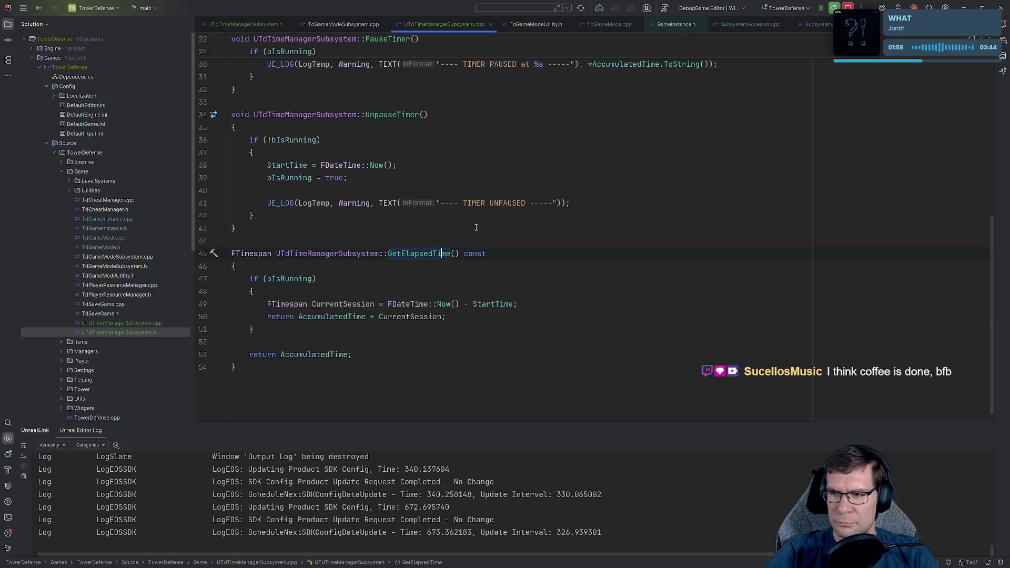
double_click(416, 253)
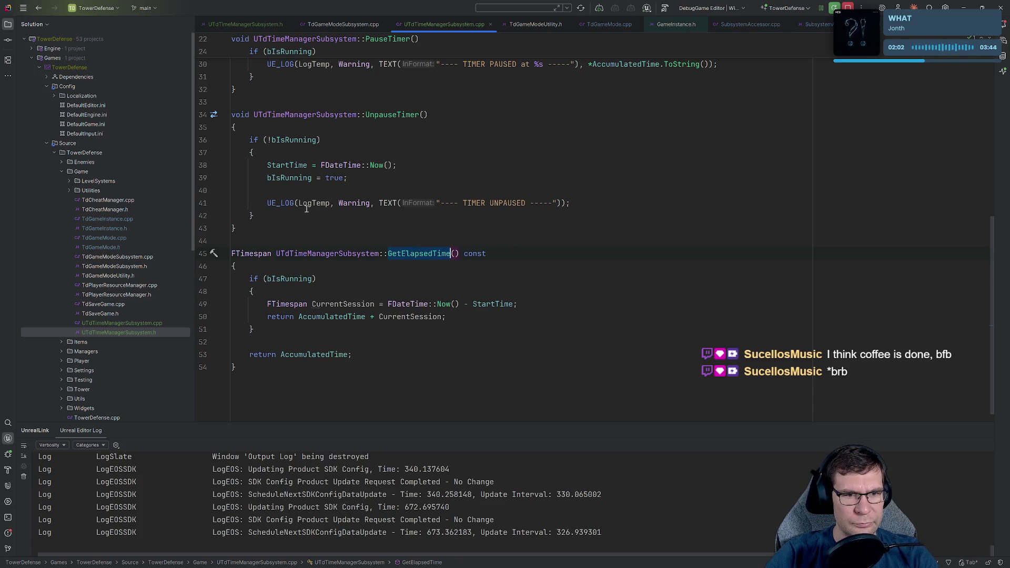
click(666, 178)
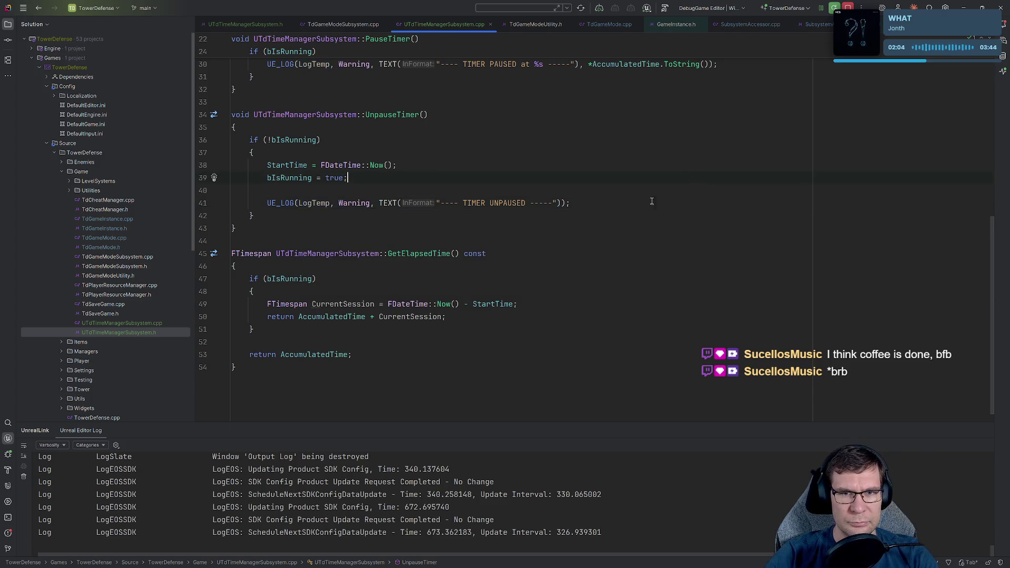
scroll(666, 194, up, 3)
scroll(632, 210, down, 2)
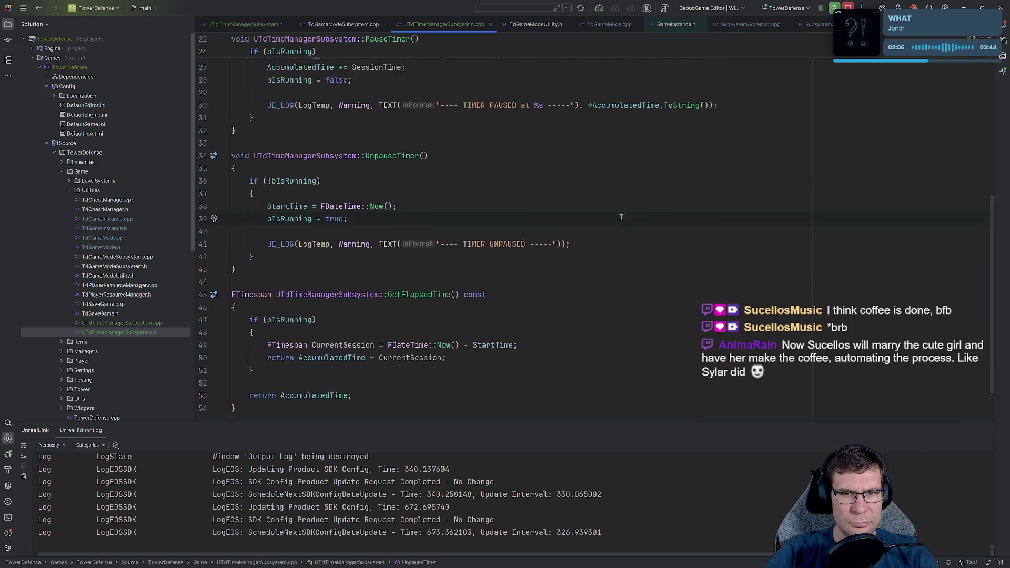
scroll(621, 217, up, 2)
click(317, 140)
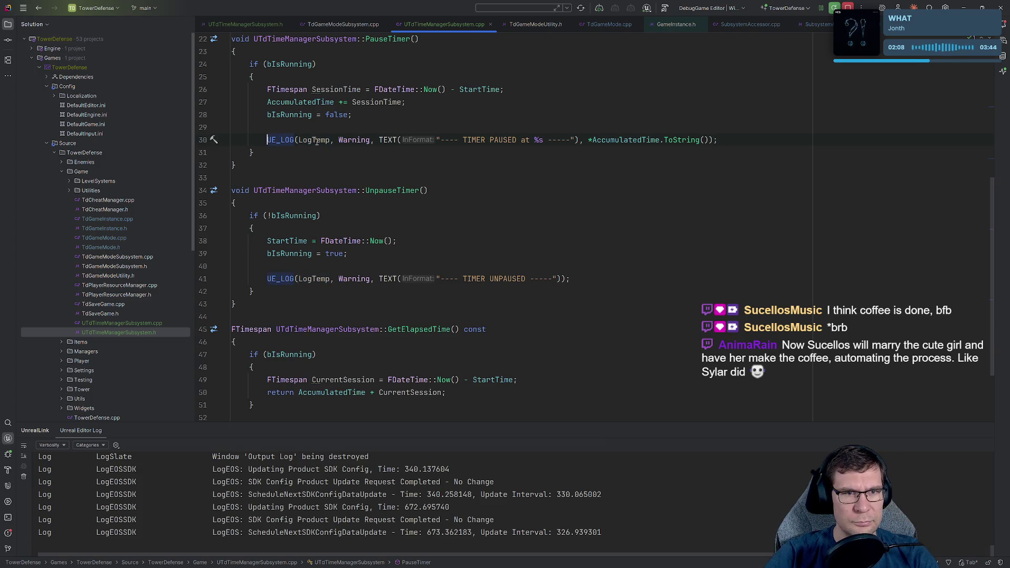
scroll(421, 320, down, 3)
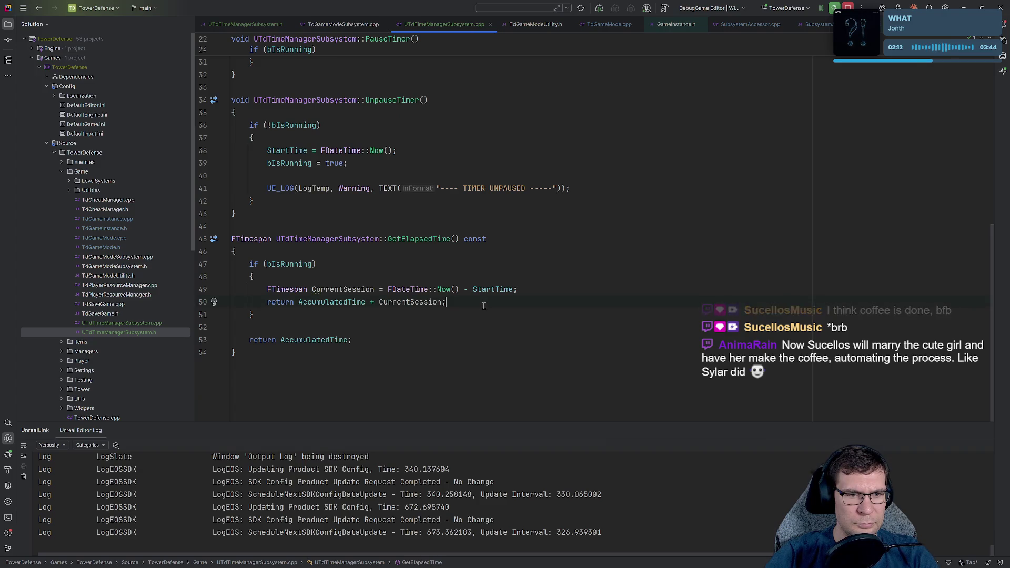
click(488, 303)
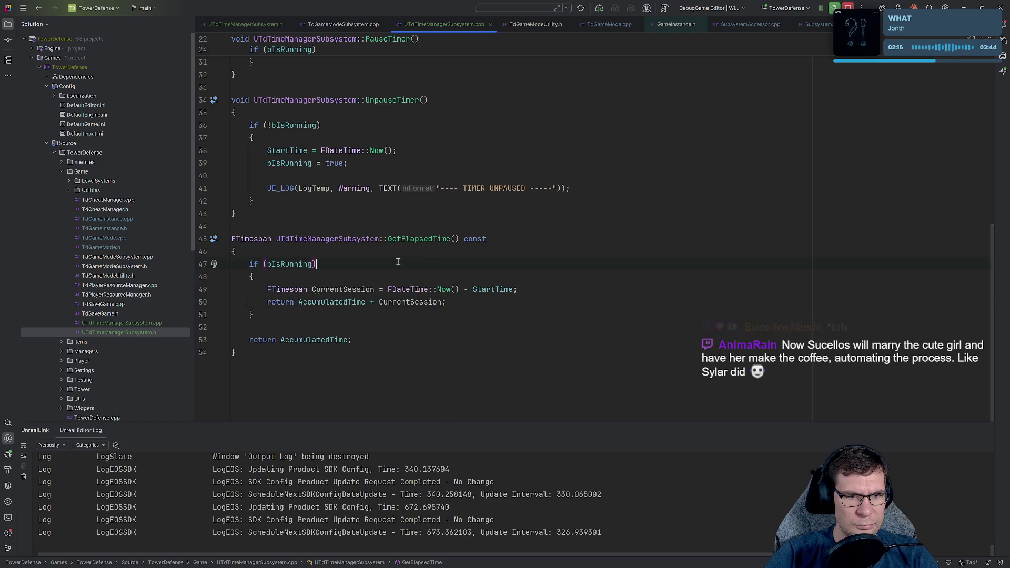
click(548, 288)
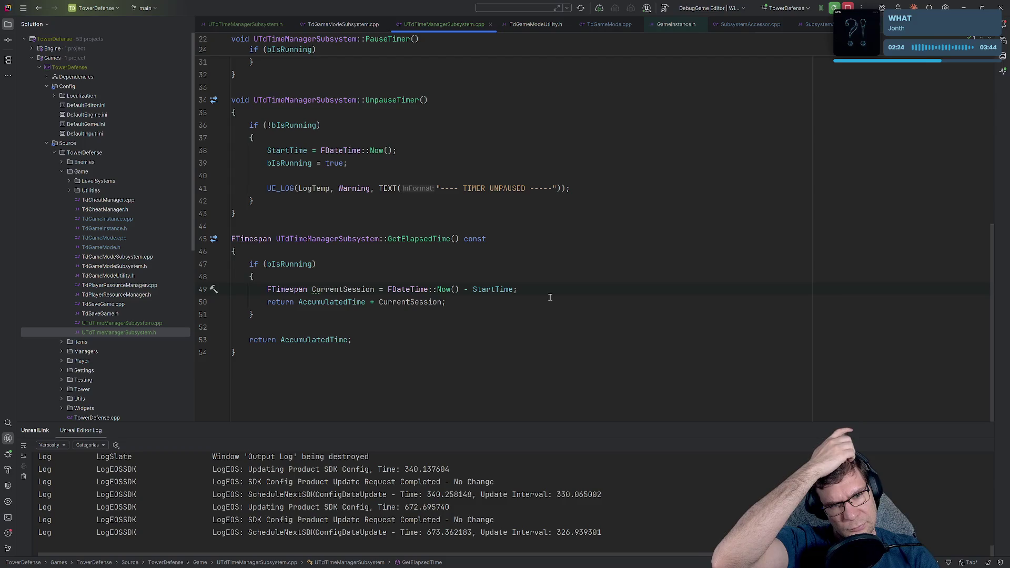
- Paste the TIMER PAUSED log line into GetElapsedTime after the CurrentSession calculation
key(Return)
key(Tab)
key(Return)
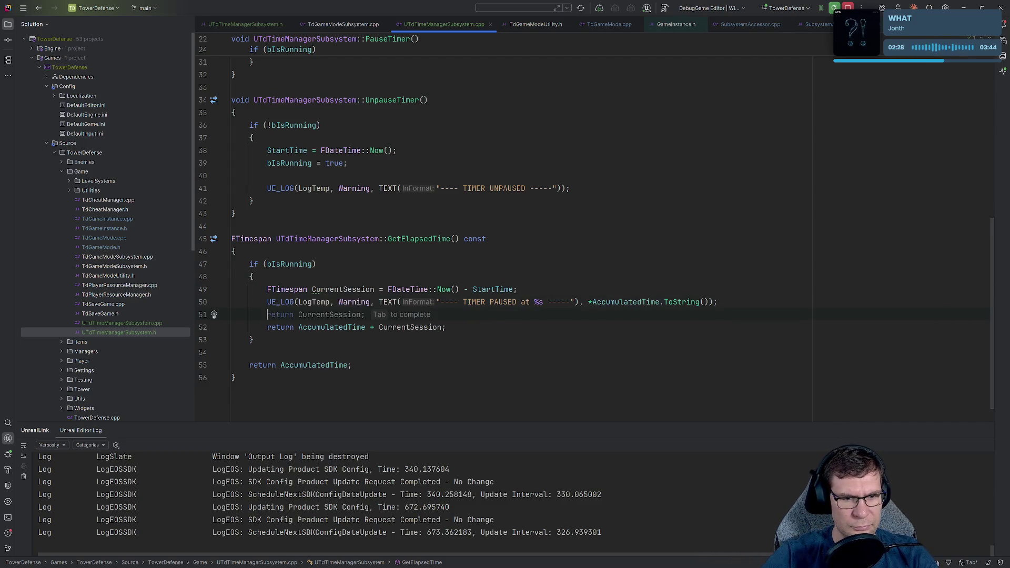
key(Down)
key(ctrl+Right)
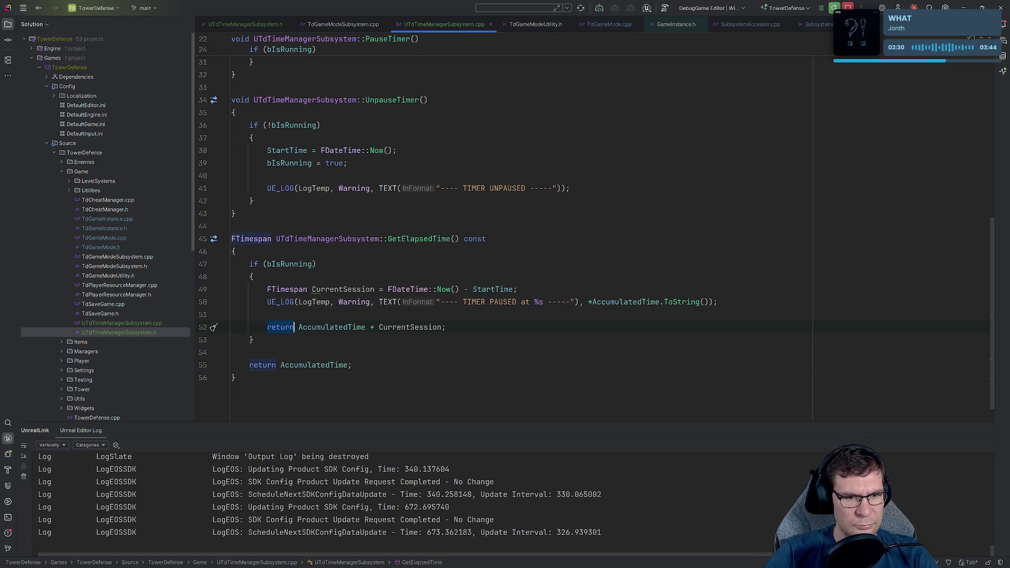
key(ctrl+BackSpace)
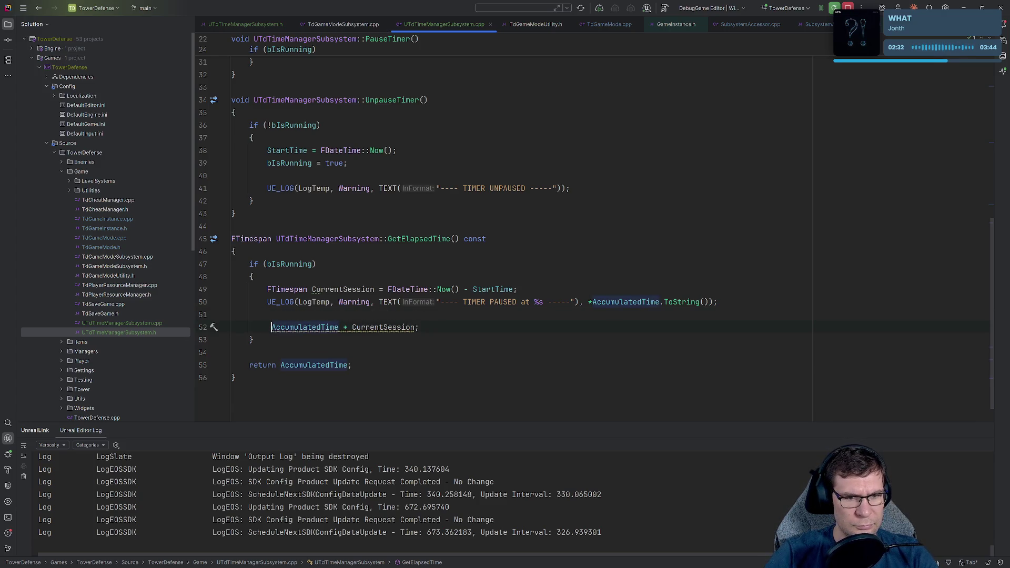
key(ctrl+z)
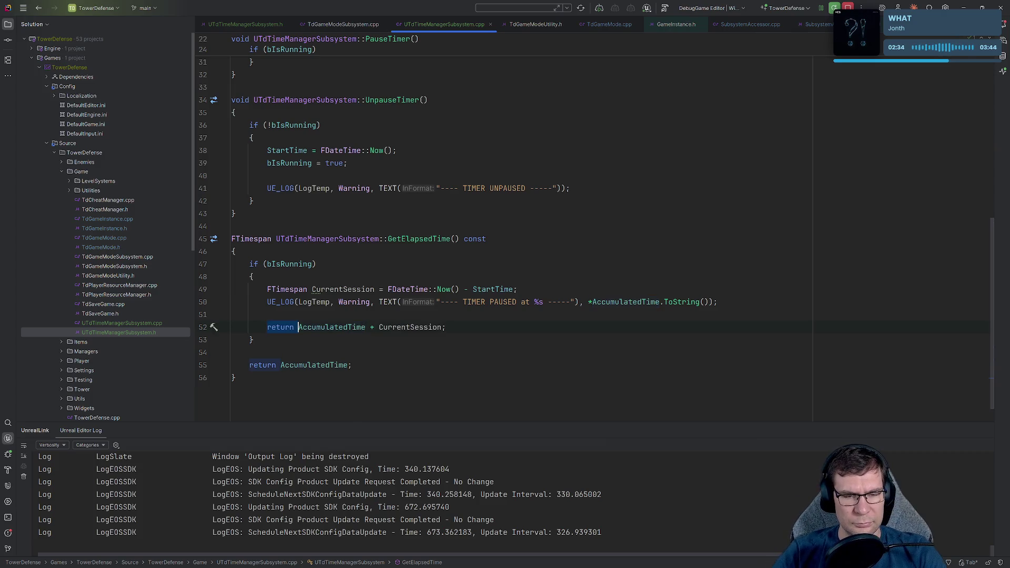
- Reword the pasted log message to "Accumulated Time at %s"
key(ctrl+shift+Right)
key(ctrl+shift+Right)
key(ctrl+shift+Right)
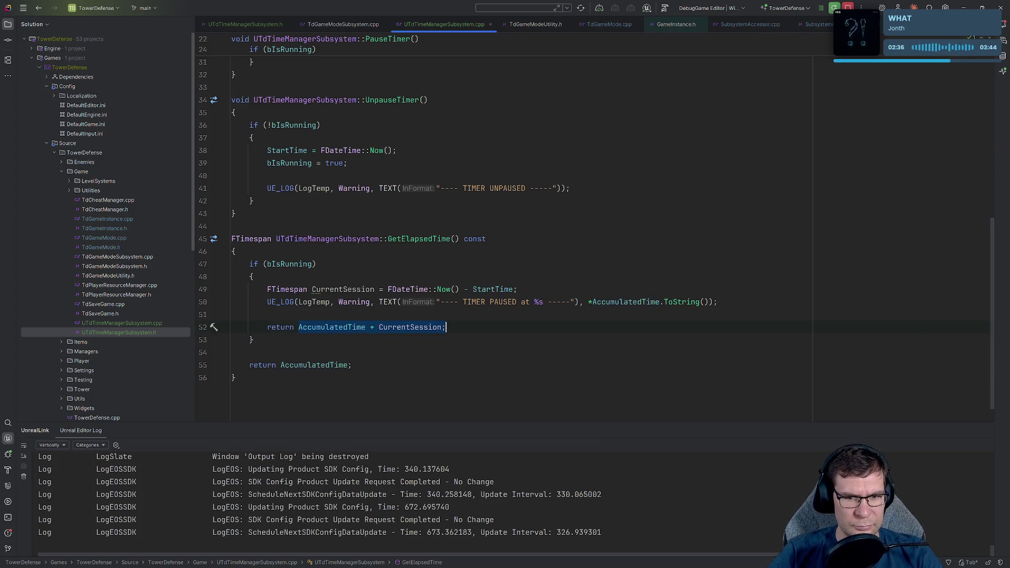
key(Left)
key(Up)
key(Up)
key(ctrl+Right)
key(Right)
key(Right)
key(Right)
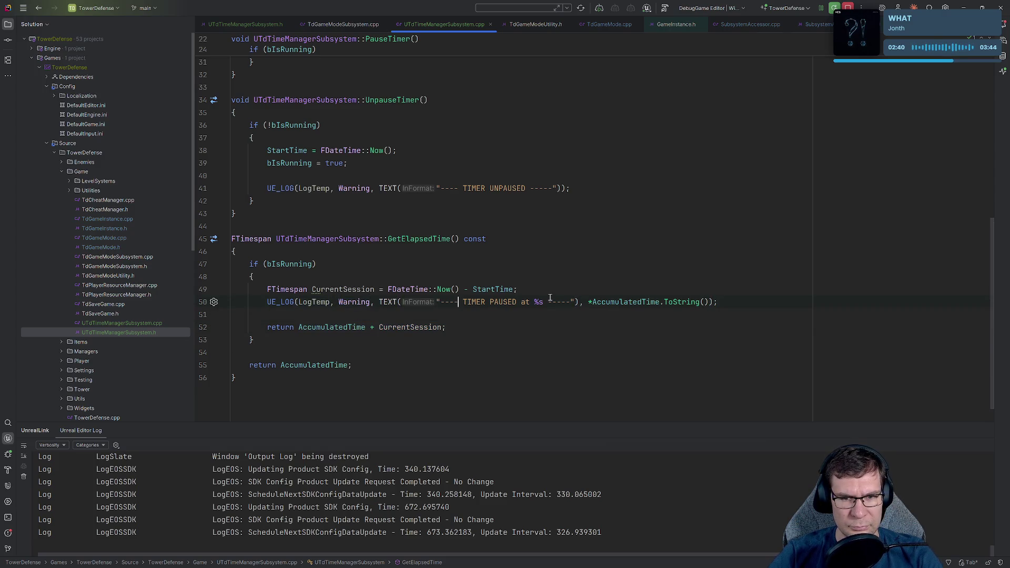
key(ctrl+shift+Right)
key(ctrl+shift+Right)
key(ctrl+shift+Right)
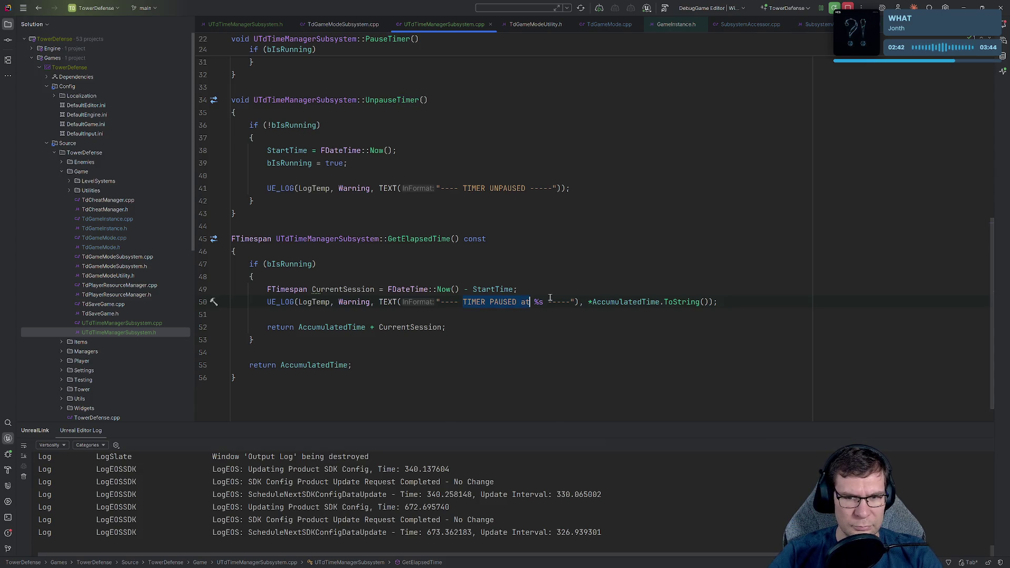
key(Left)
key(ctrl+shift+Right)
key(ctrl+shift+Right)
text(Accu)
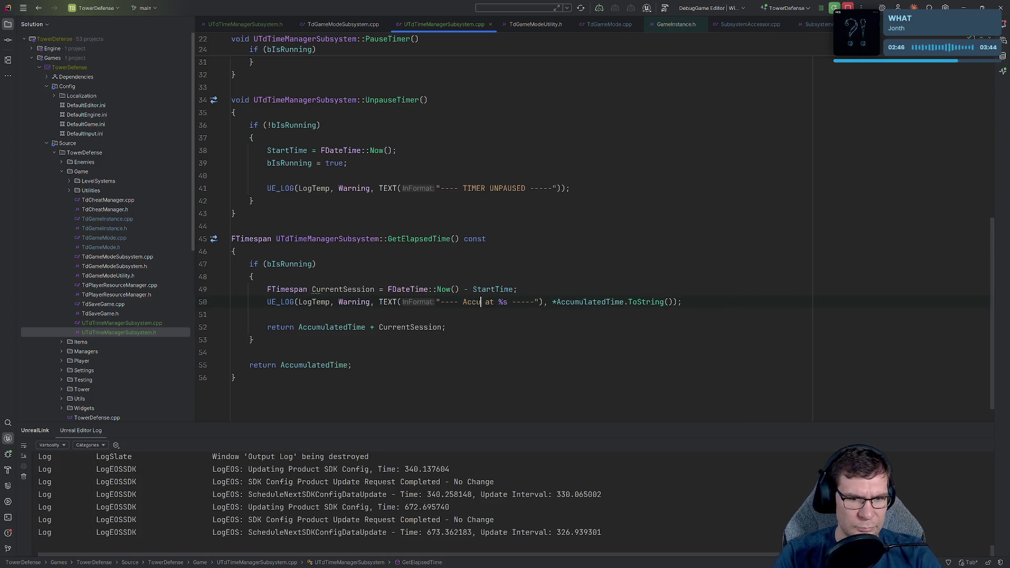
text(m)
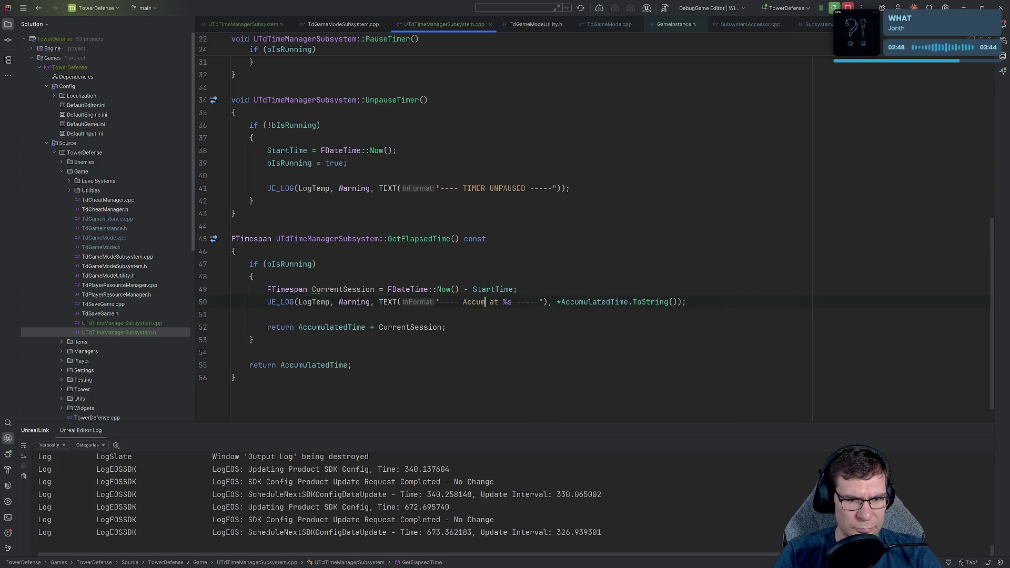
text(ula)
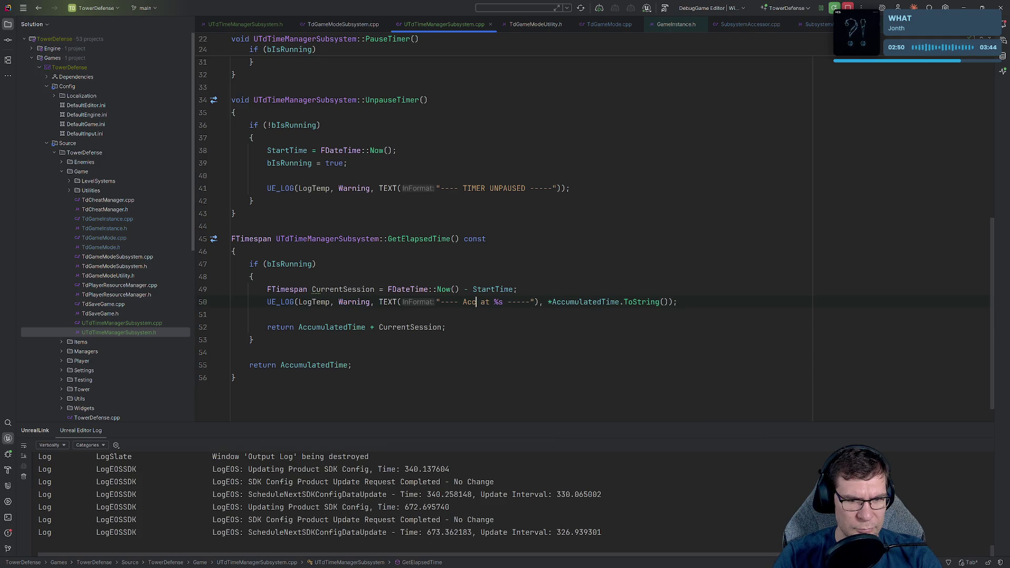
text(ted Time)
key(Right)
key(Right)
key(Right)
key(Right)
key(Right)
key(Right)
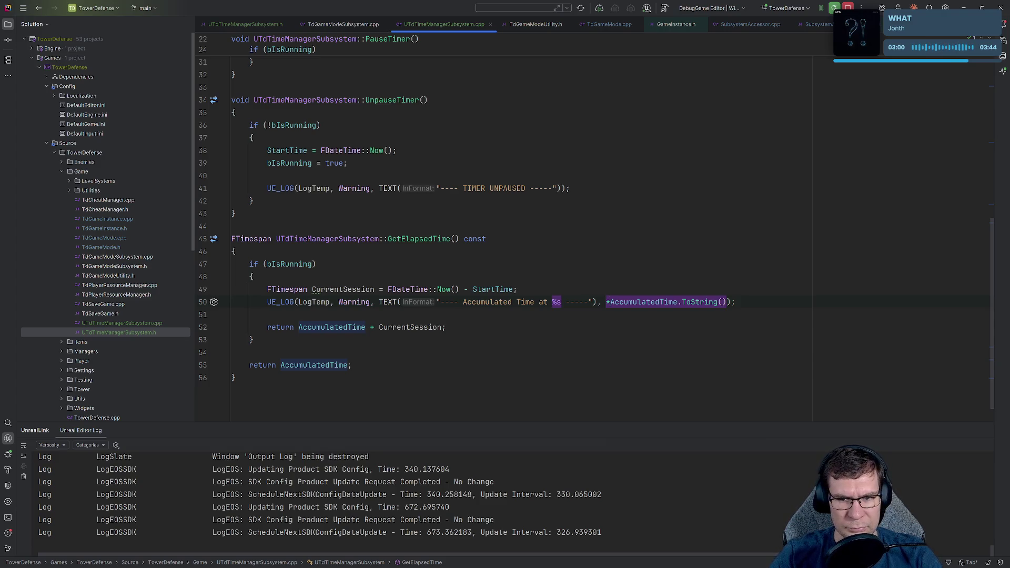
- Log *(AccumulatedTime + CurrentSession).ToString() and build, exposing the GetAccumulatedGameTime error
text(AccumulatedTime + CurrentSession)AccumulatedTime)
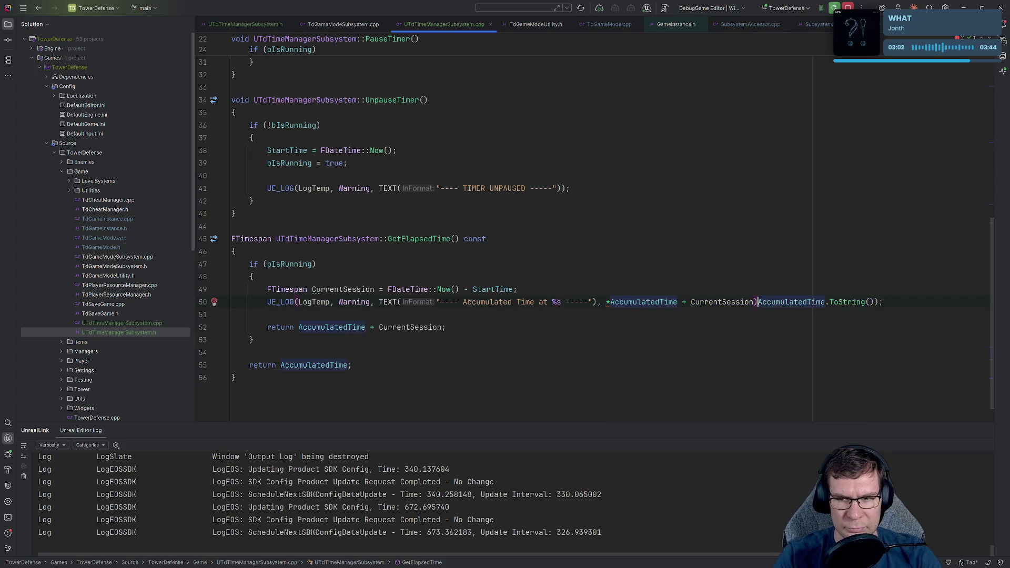
key(ctrl+BackSpace)
click(608, 302)
text(()
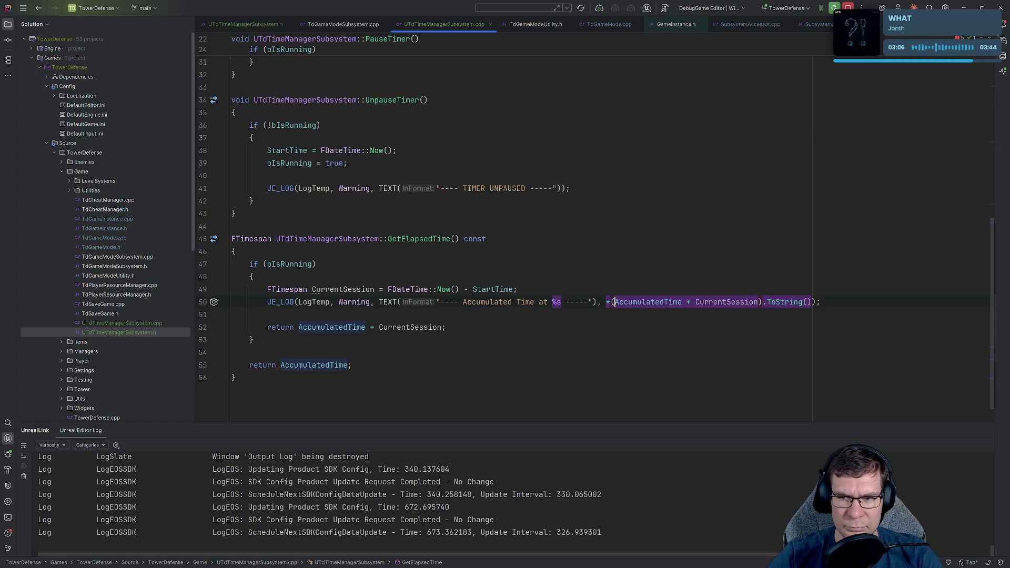
click(586, 338)
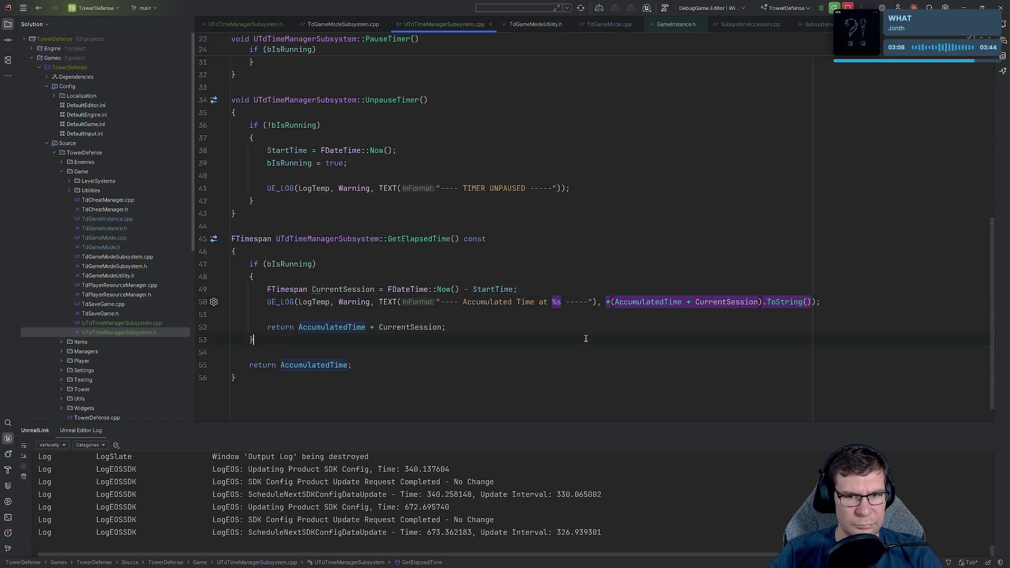
click(848, 8)
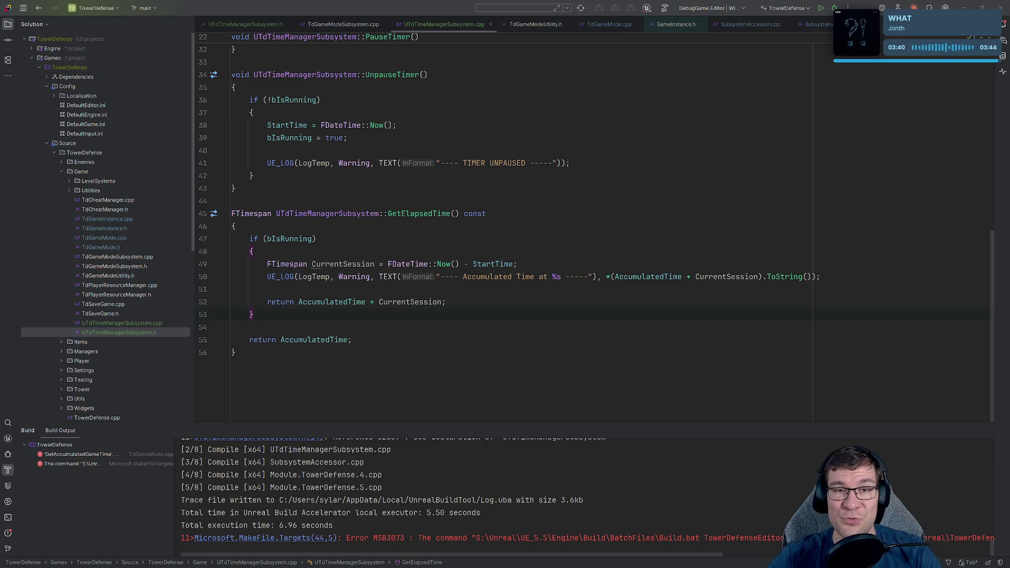
click(118, 453)
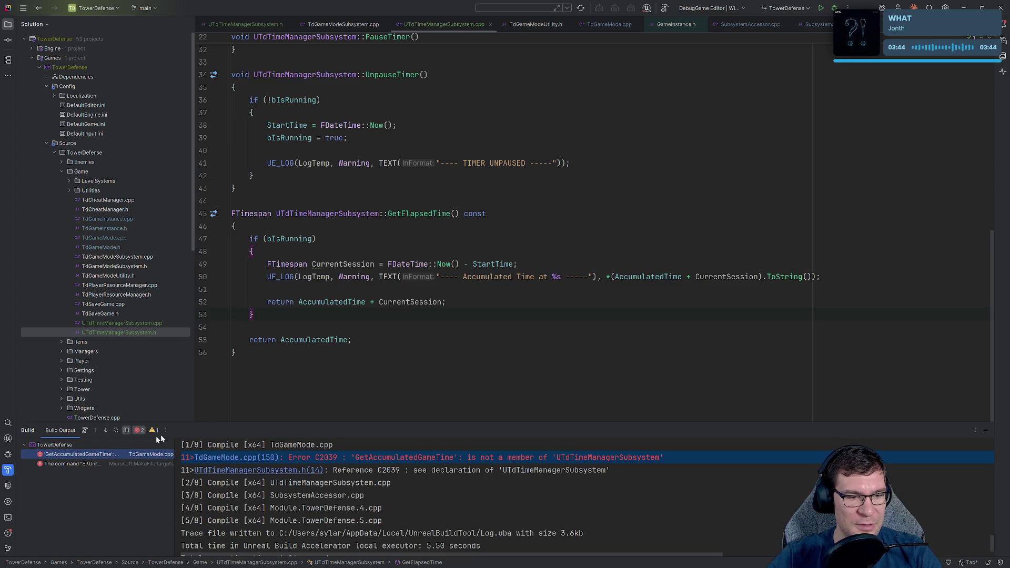
- Jump to the failing line 150 in TdGameMode.cpp and select the GetAccumulatedGameTime call
key(Escape)
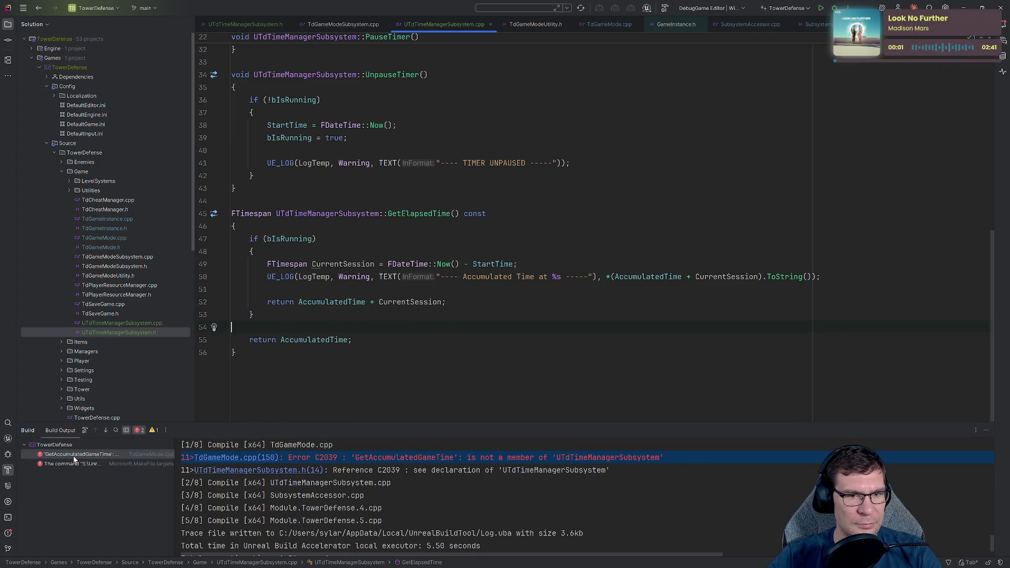
double_click(74, 460)
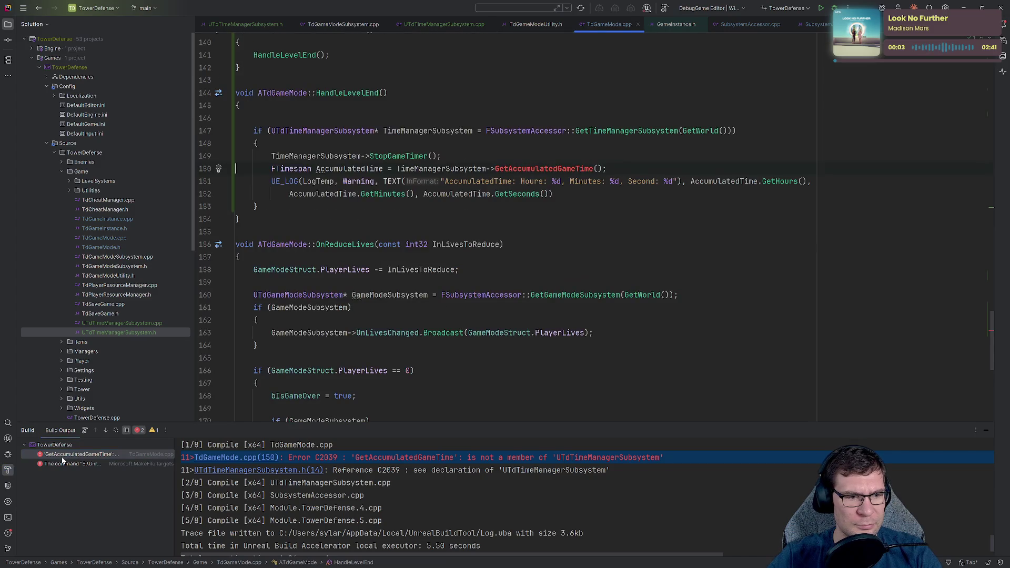
double_click(529, 168)
text(GetA)
text(cc)
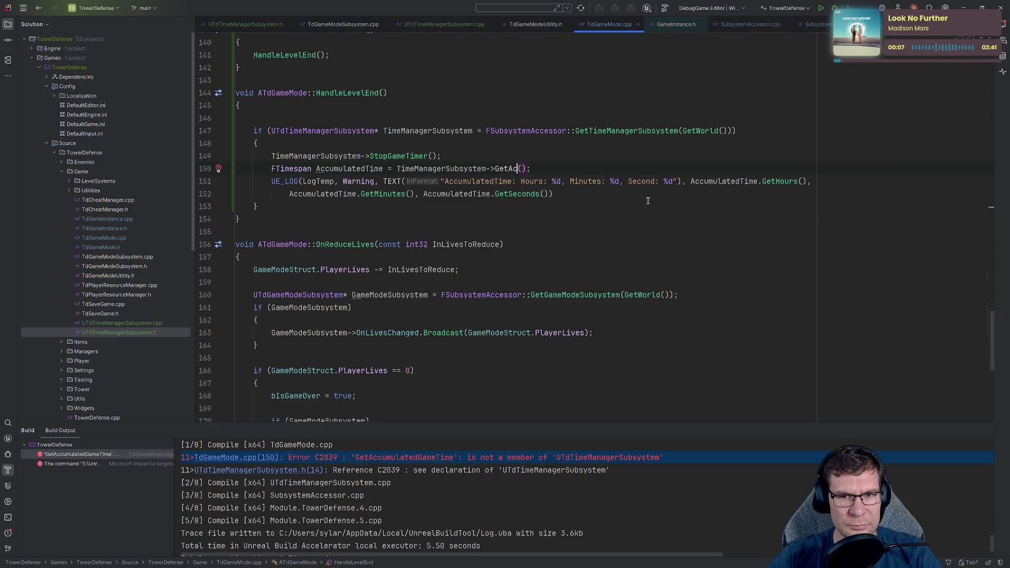
key(BackSpace)
key(BackSpace)
key(BackSpace)
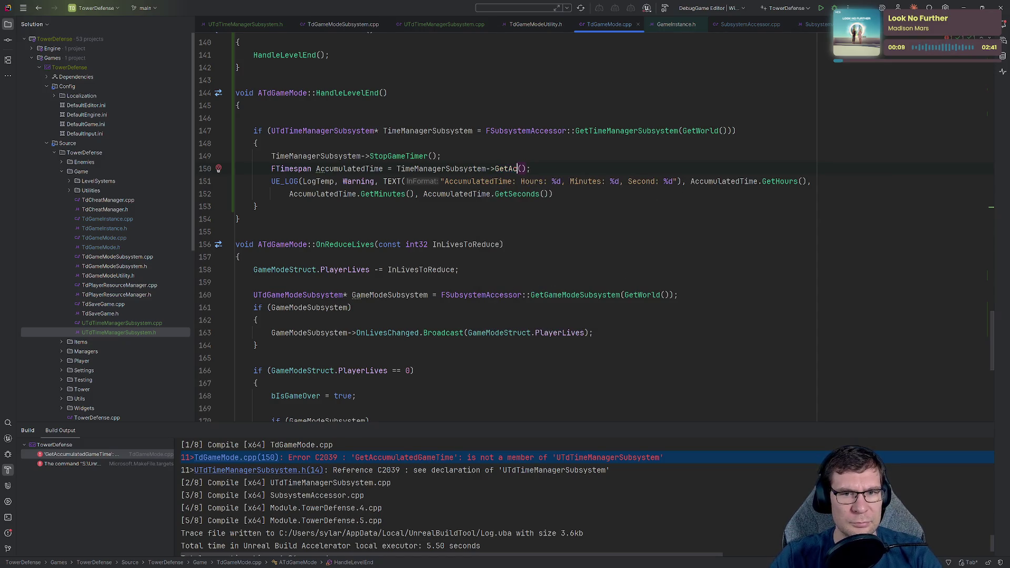
- Strip the invalid call name and its parentheses from line 150
click(637, 182)
scroll(637, 182, up, 2)
text(c)
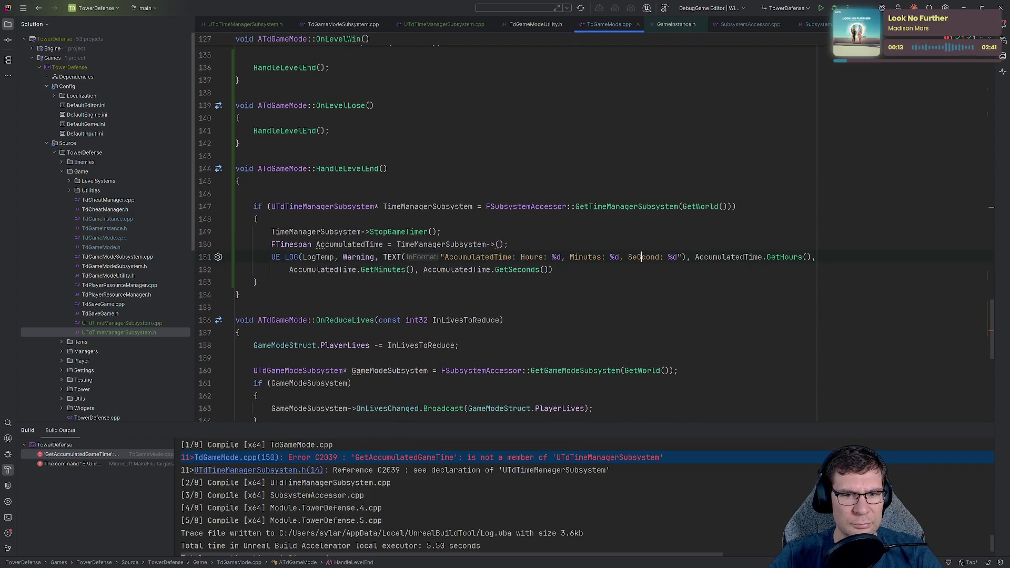
key(BackSpace)
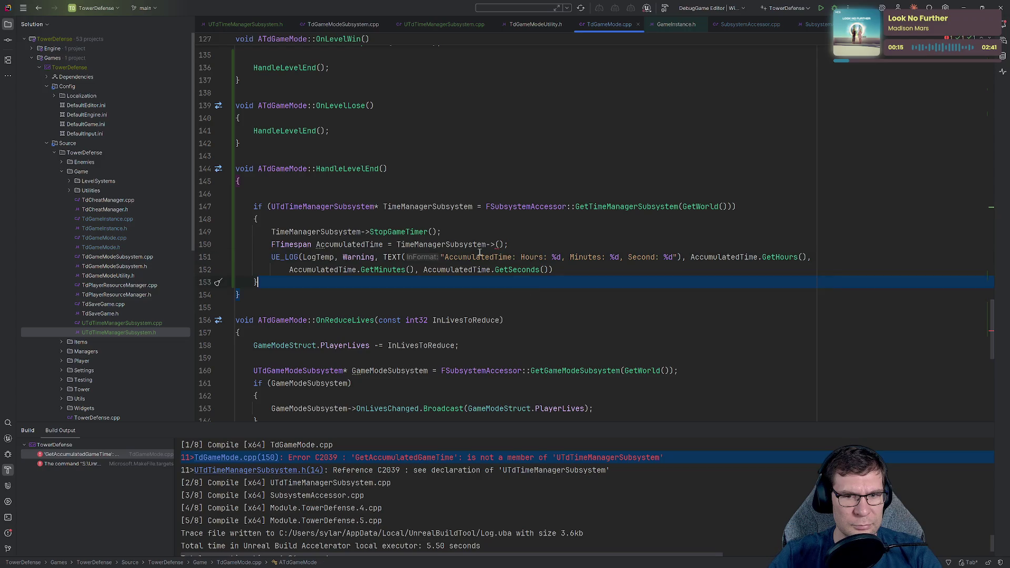
click(498, 244)
key(BackSpace)
key(BackSpace)
key(BackSpace)
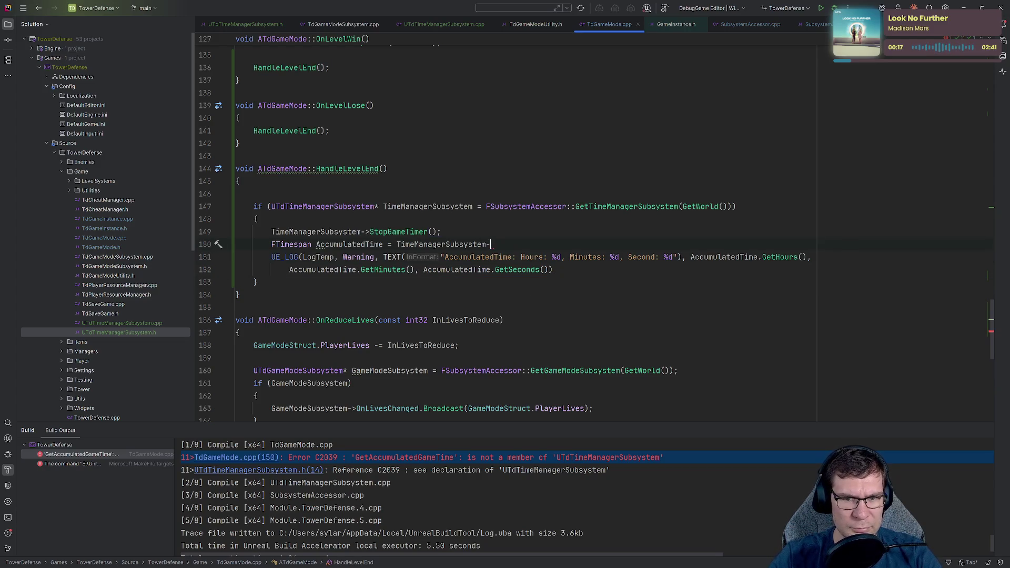
key(ctrl+space)
text(Getac)
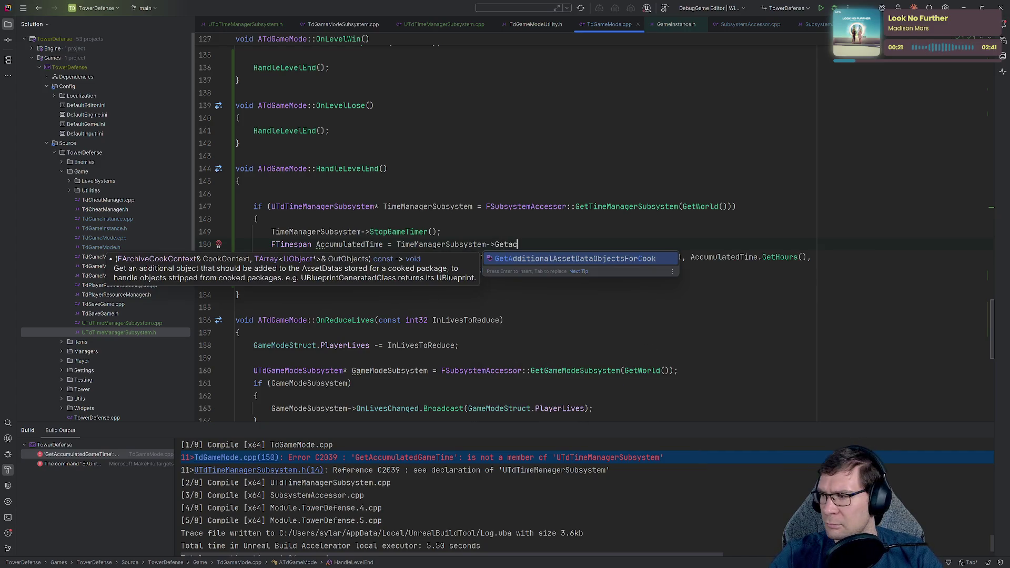
key(Escape)
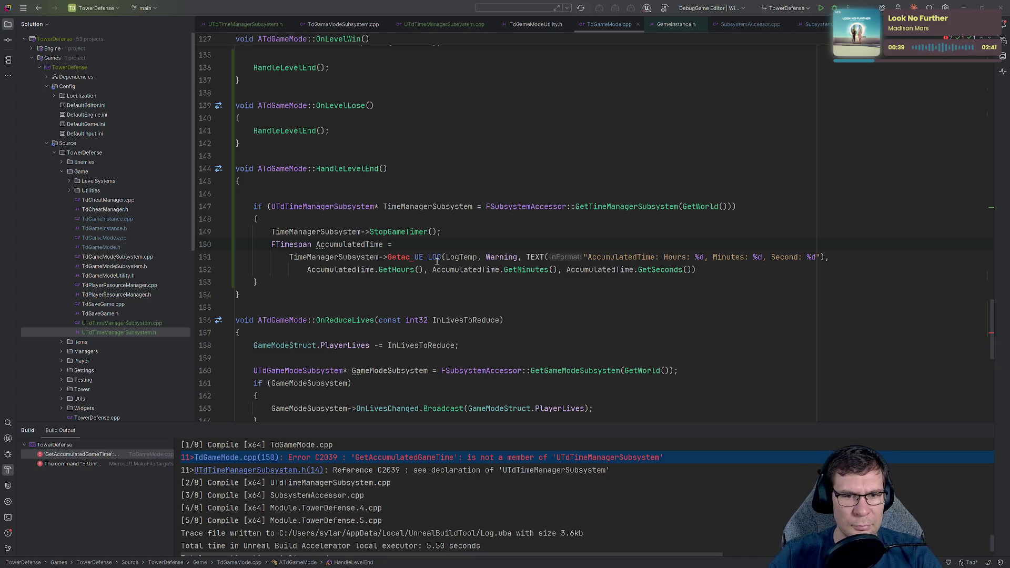
- Remove the unfinished Getac call and open the UTdTimeManagerSubsystem header declaration
key(ctrl+z)
double_click(468, 245)
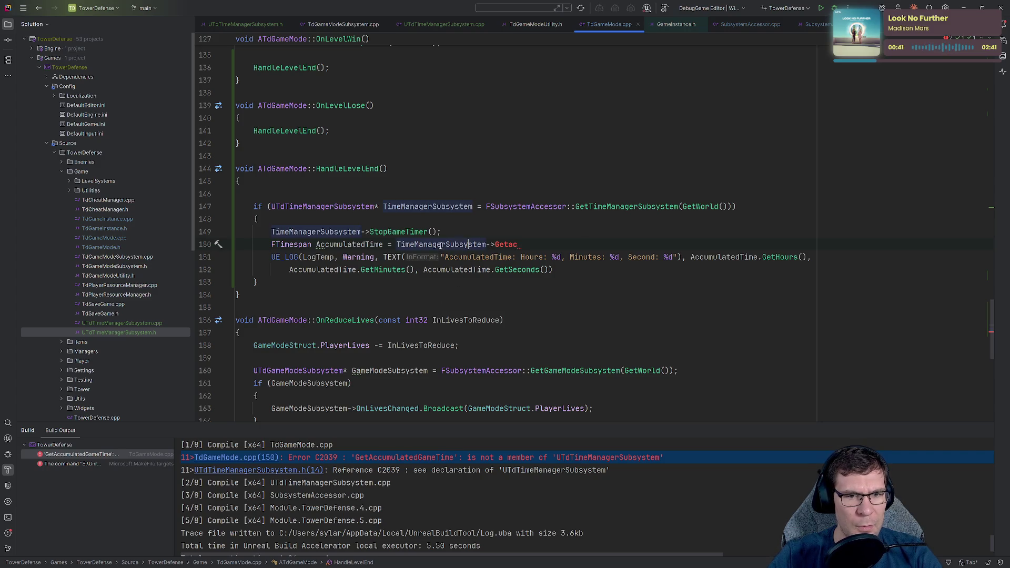
key(ctrl+f)
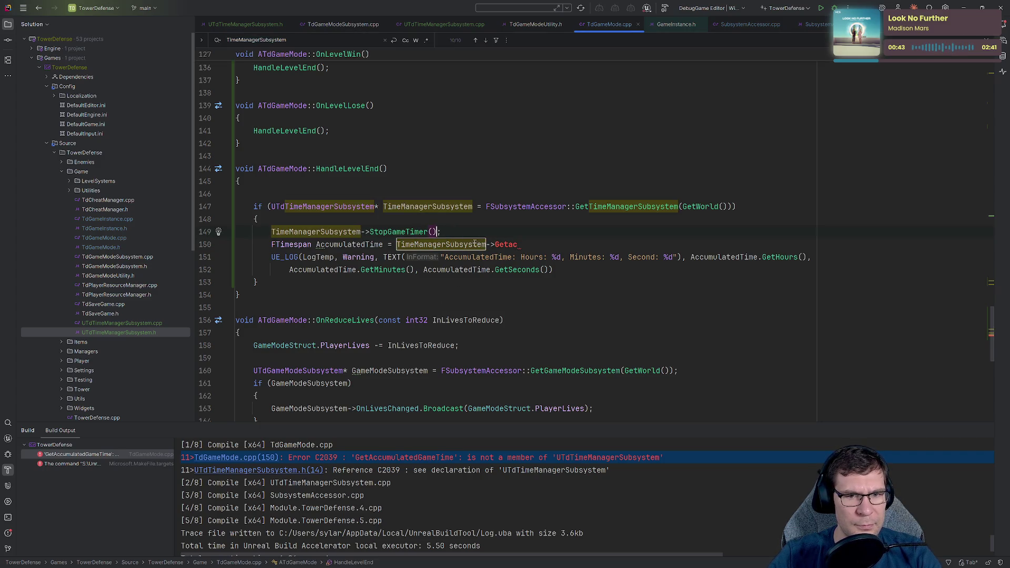
click(490, 245)
key(Delete)
key(Delete)
key(Delete)
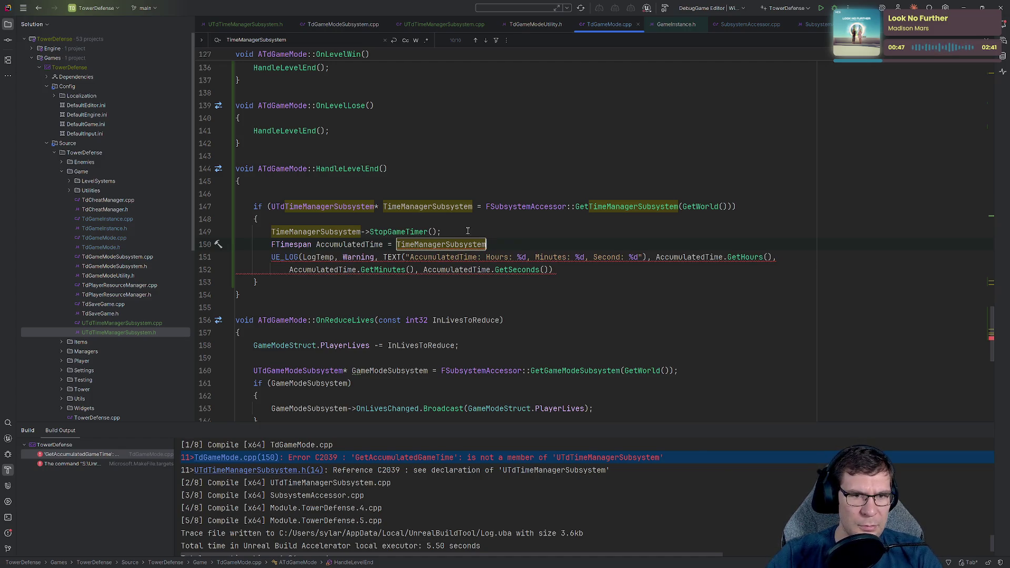
ctrl+click(318, 206)
key(ctrl+f)
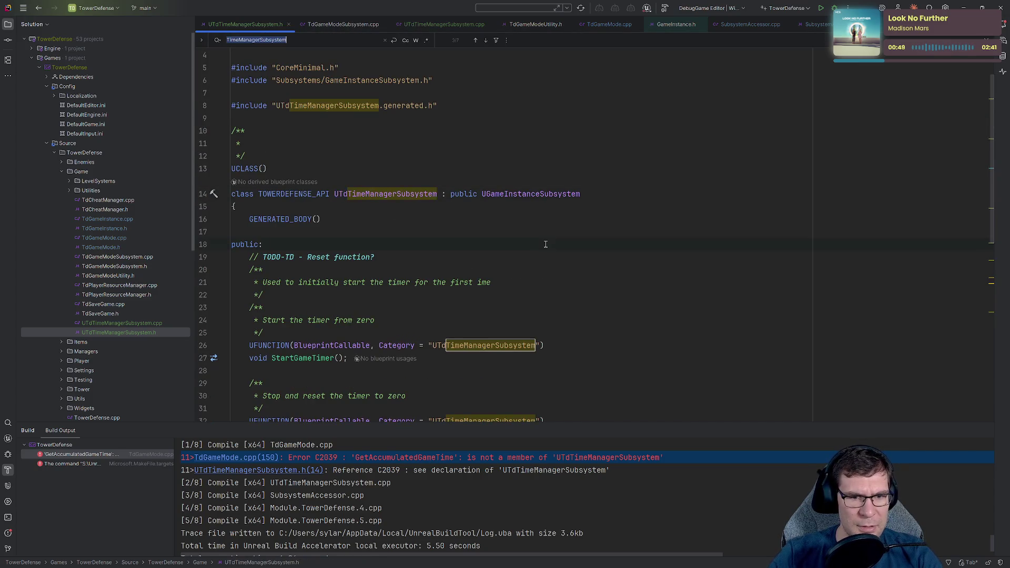
- Locate the GetElapsedTime declaration in UTdTimeManagerSubsystem.h
click(464, 281)
scroll(579, 273, down, 9)
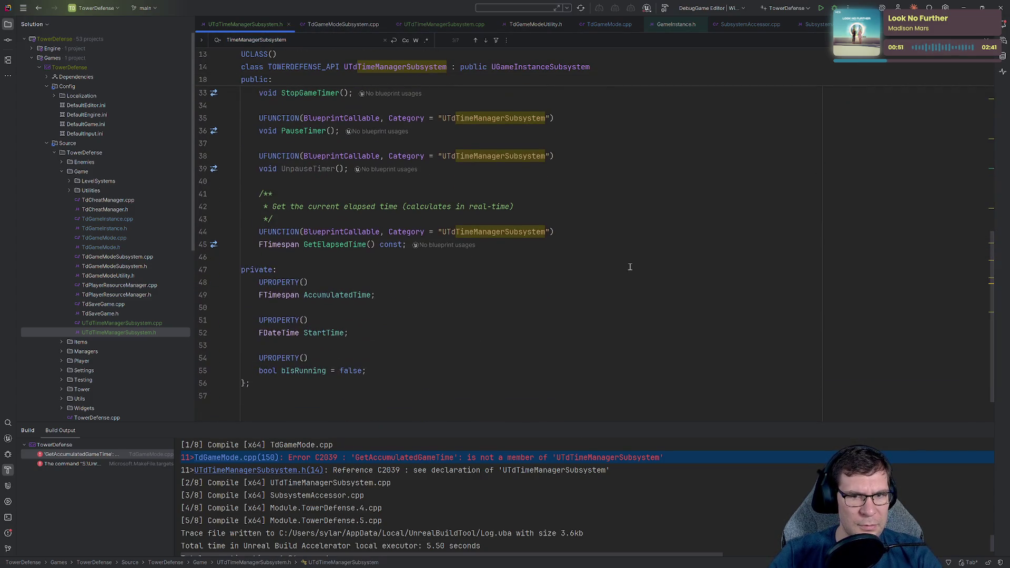
key(Escape)
scroll(586, 261, up, 6)
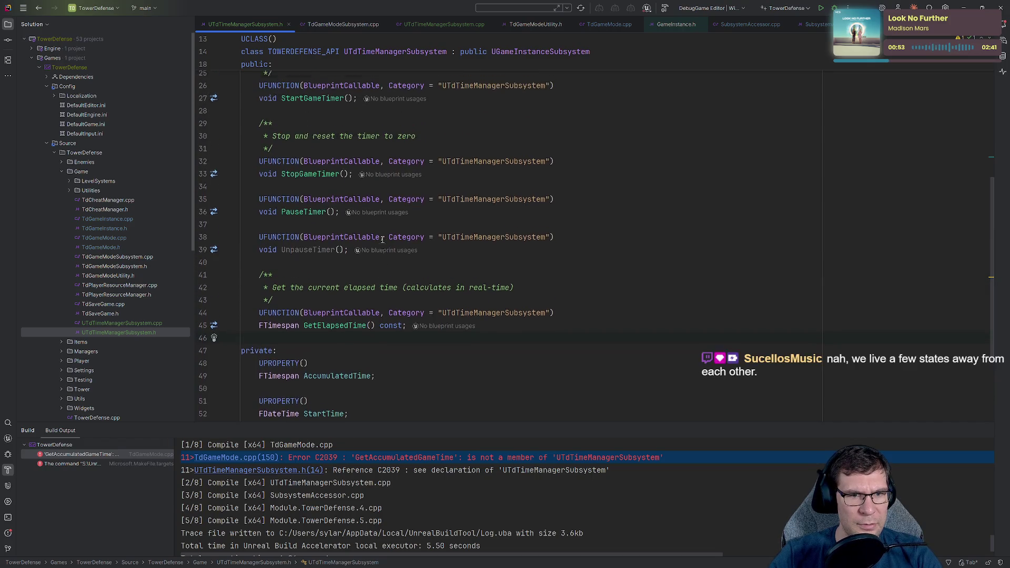
scroll(378, 248, down, 5)
click(363, 257)
scroll(362, 294, up, 3)
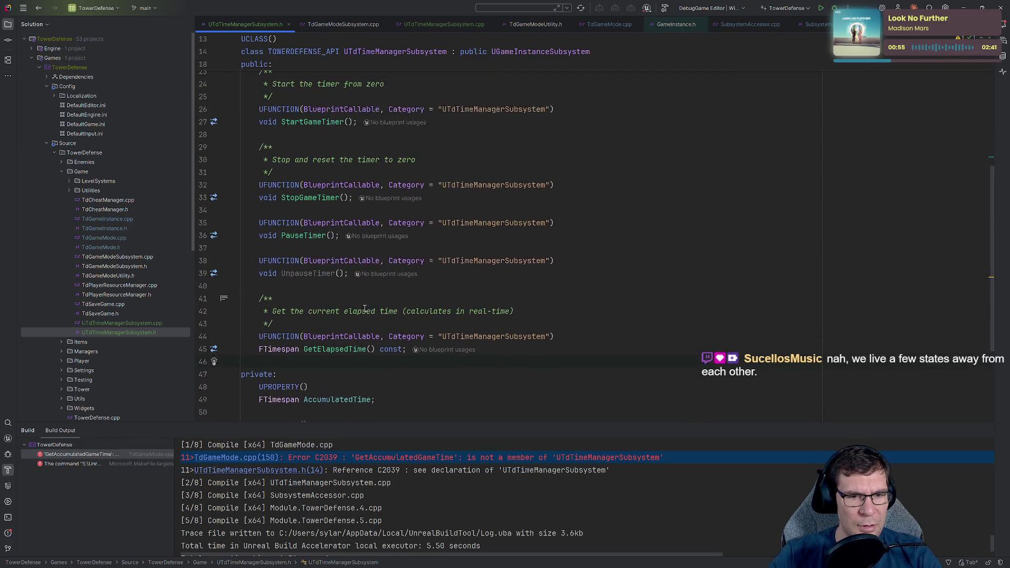
scroll(368, 322, down, 1)
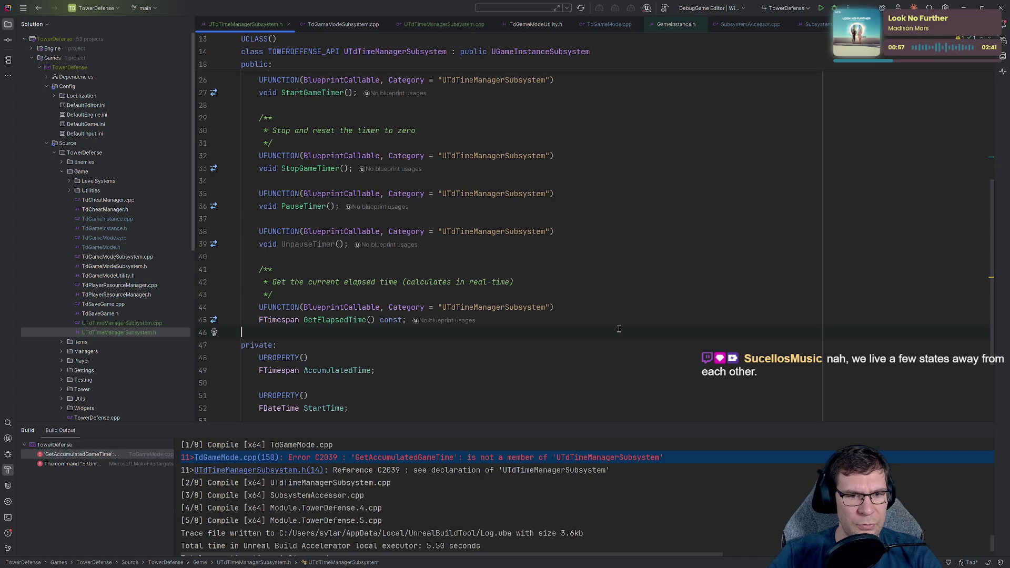
click(335, 322)
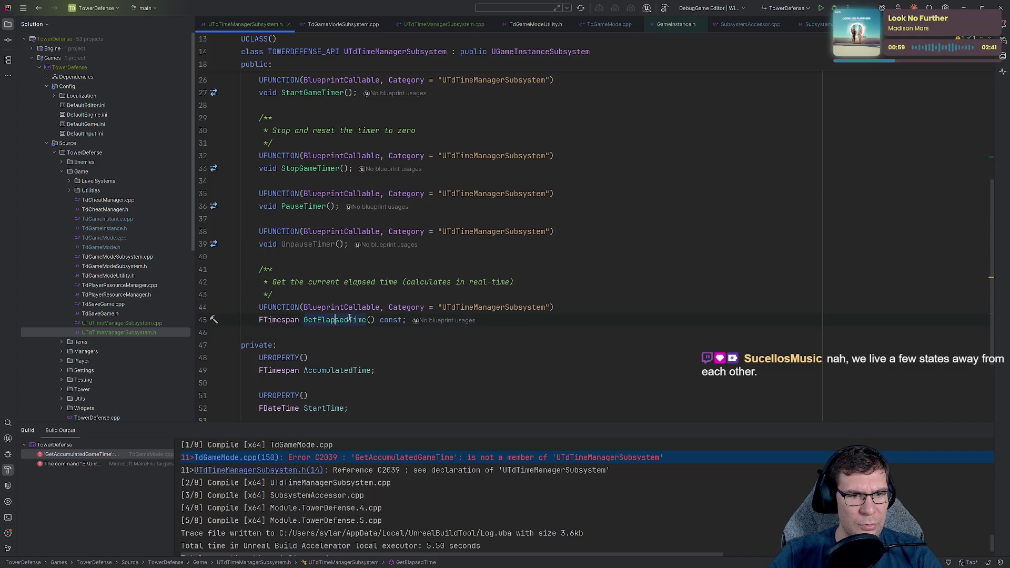
- Complete line 150 with TimeManagerSubsystem->GetElapsedTime(); and rebuild the project
key(ctrl+Tab)
key(shift+F3)
text(->)
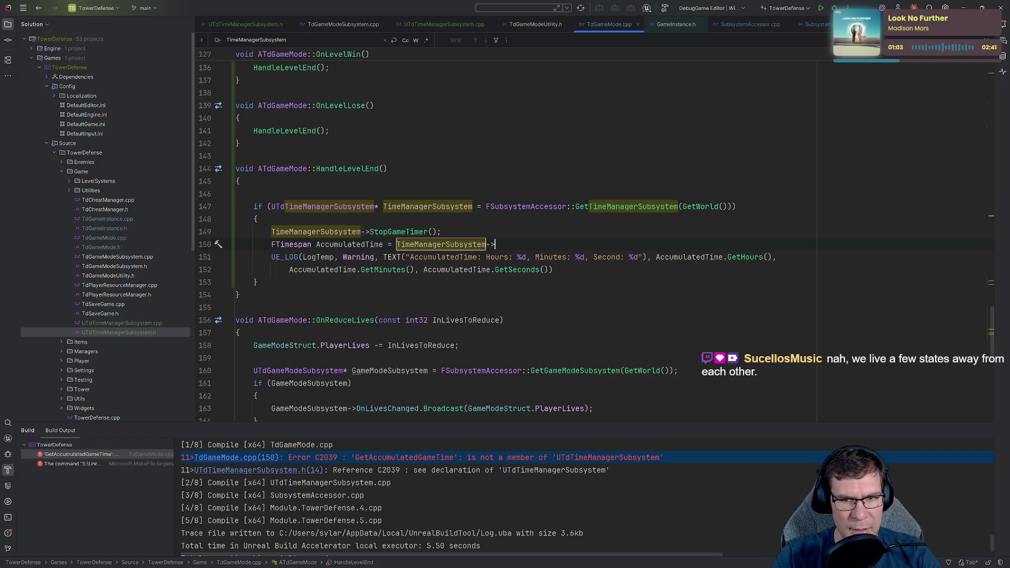
text(GetElapsedTime();)
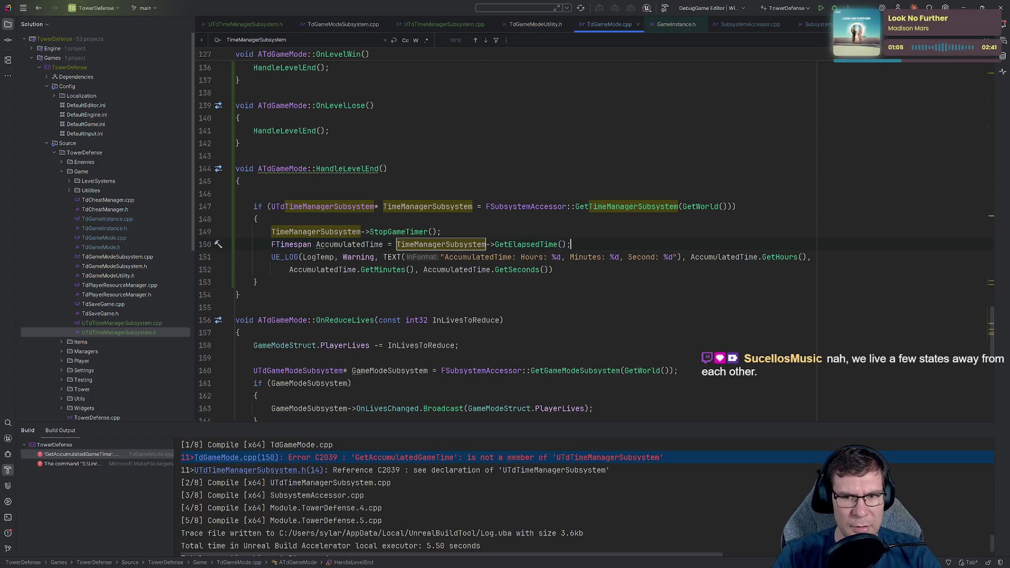
key(Escape)
click(623, 273)
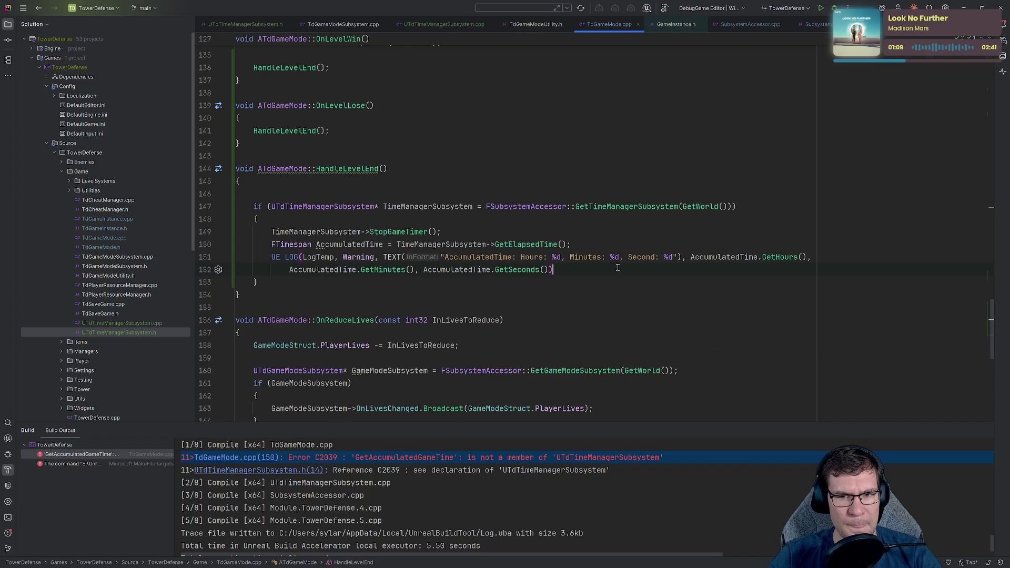
scroll(526, 273, down, 10)
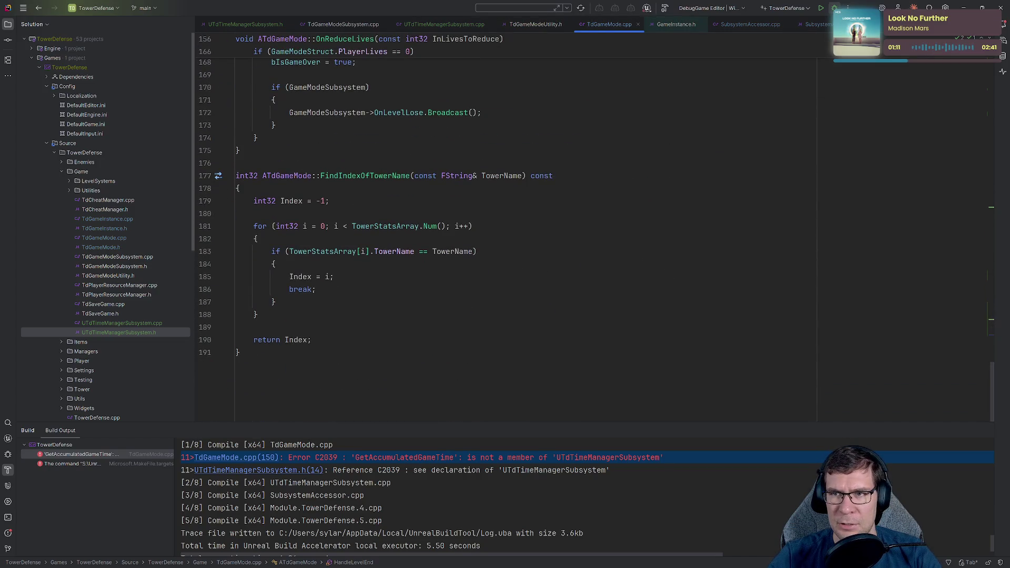
click(835, 8)
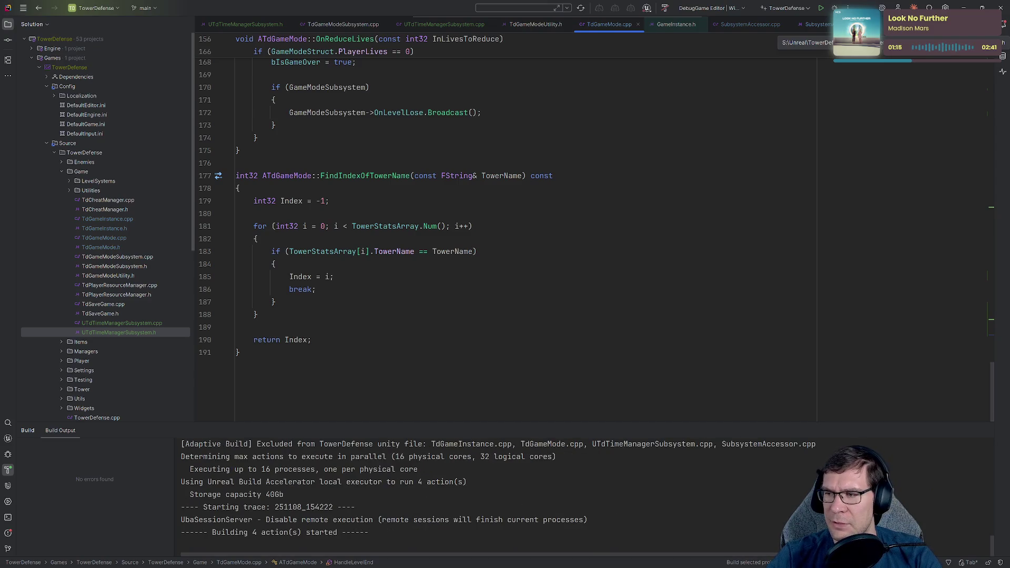
- Wait for the build to succeed and bring the launched Unreal Editor forward
scroll(505, 226, up, 4)
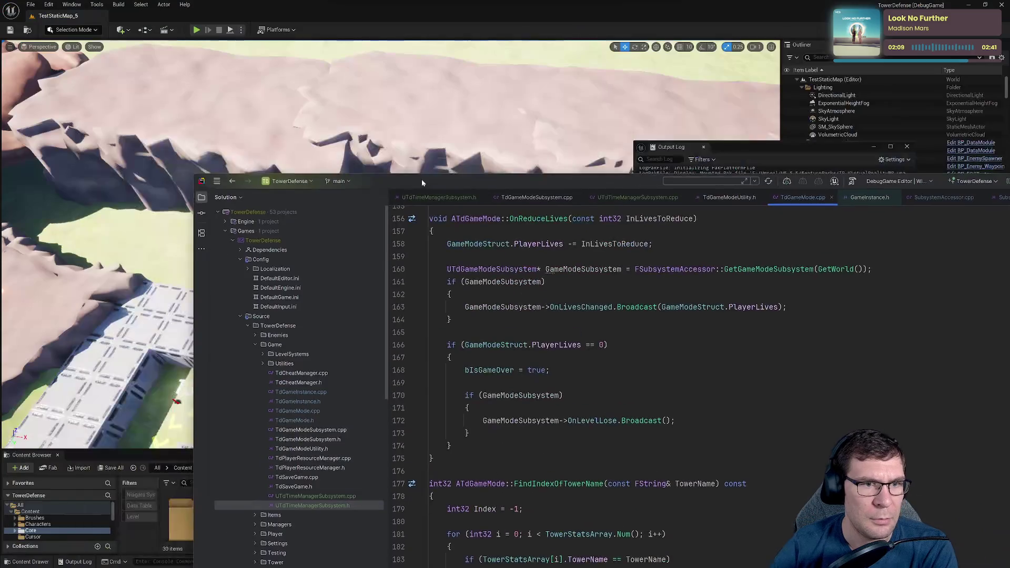
click(798, 180)
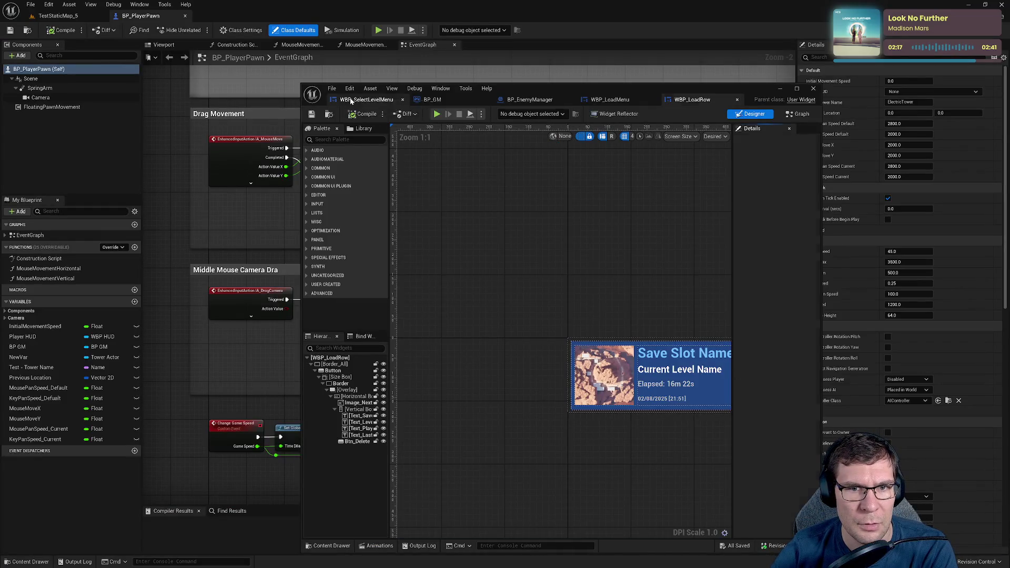
- Restore previous editors, dock BP_GM, close BP_EnemyManager, WBP_LoadRow and WBP_LoadMenu, return to TestStaticMap_5
click(287, 16)
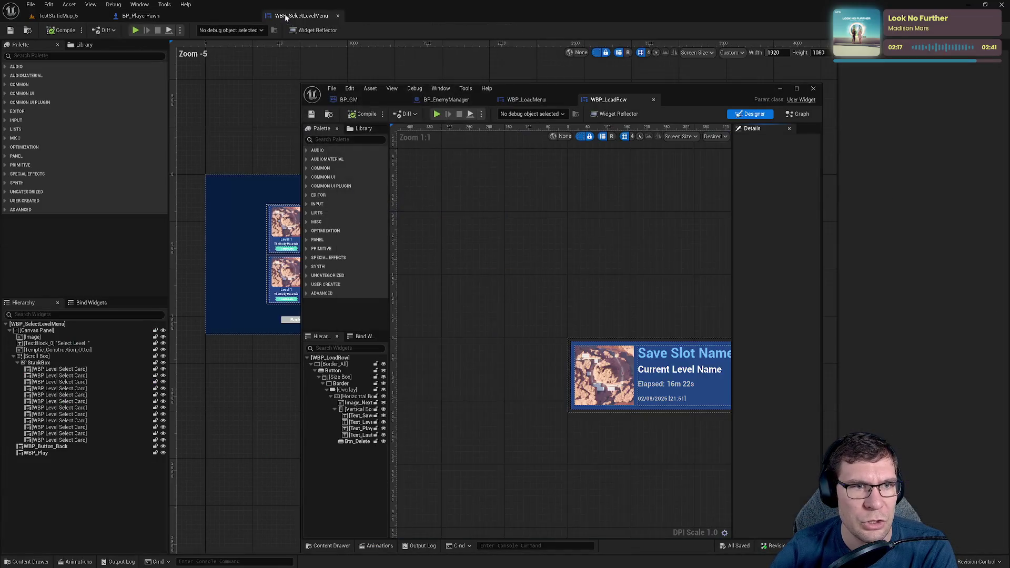
mouse_move(347, 100)
mouse_down()
mouse_move(361, 64)
mouse_move(315, 17)
mouse_up()
mouse_move(363, 99)
mouse_down()
mouse_move(363, 23)
mouse_move(382, 20)
mouse_up()
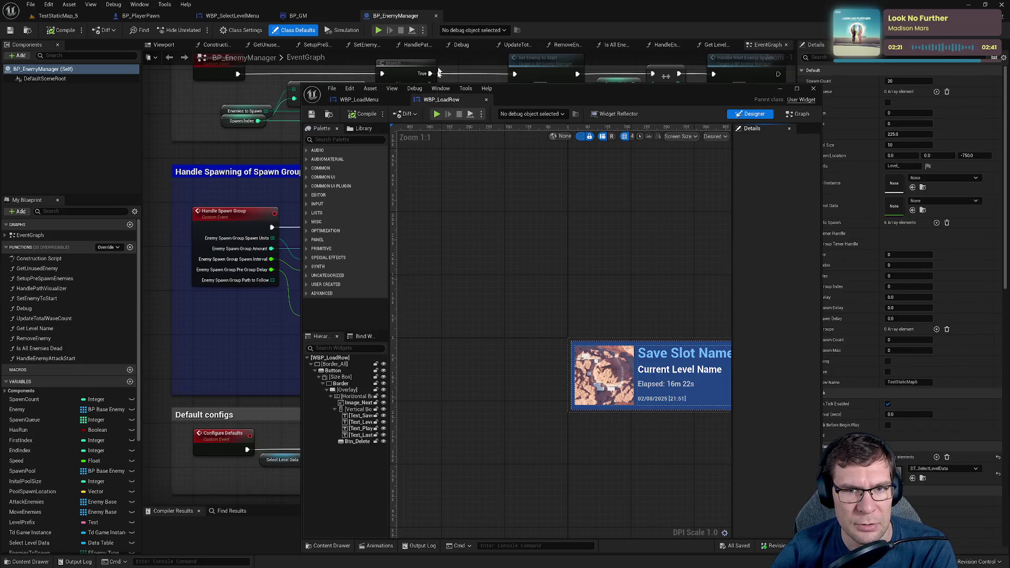
click(436, 16)
click(485, 99)
click(404, 100)
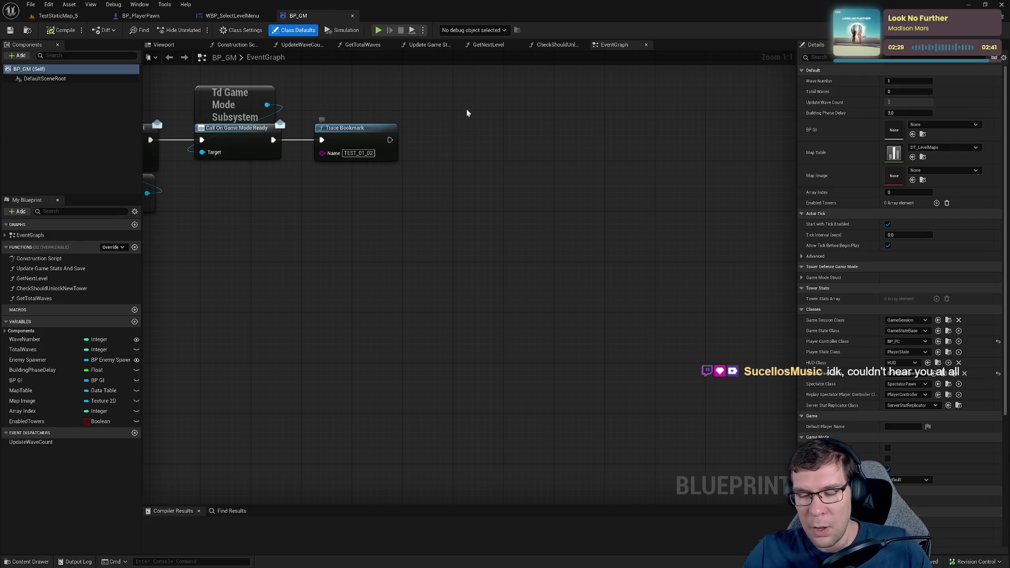
click(58, 15)
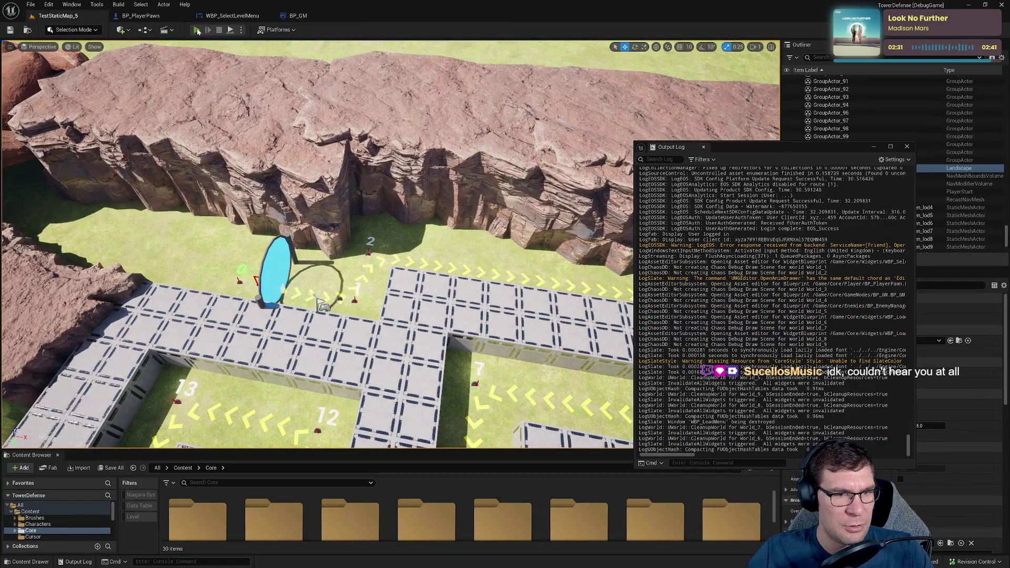
- Play the level with the Output Log showing only warnings and errors, and start Wave 1
click(197, 31)
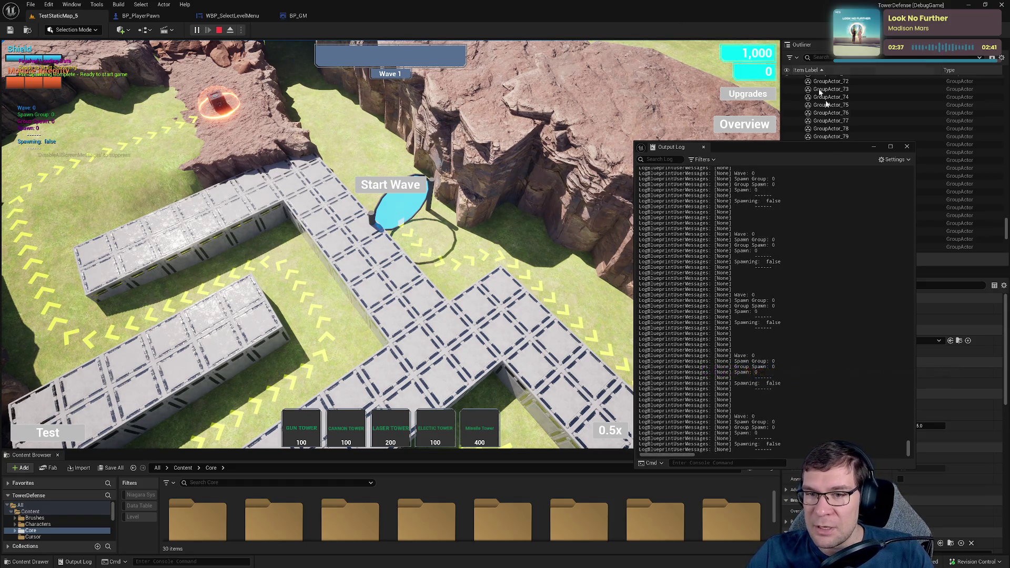
click(712, 160)
click(700, 210)
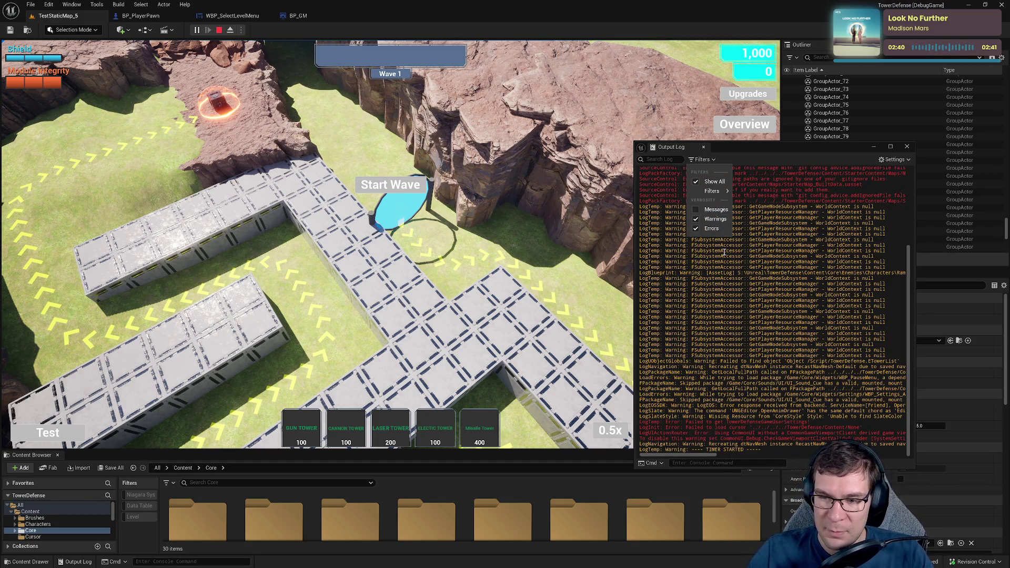
click(393, 192)
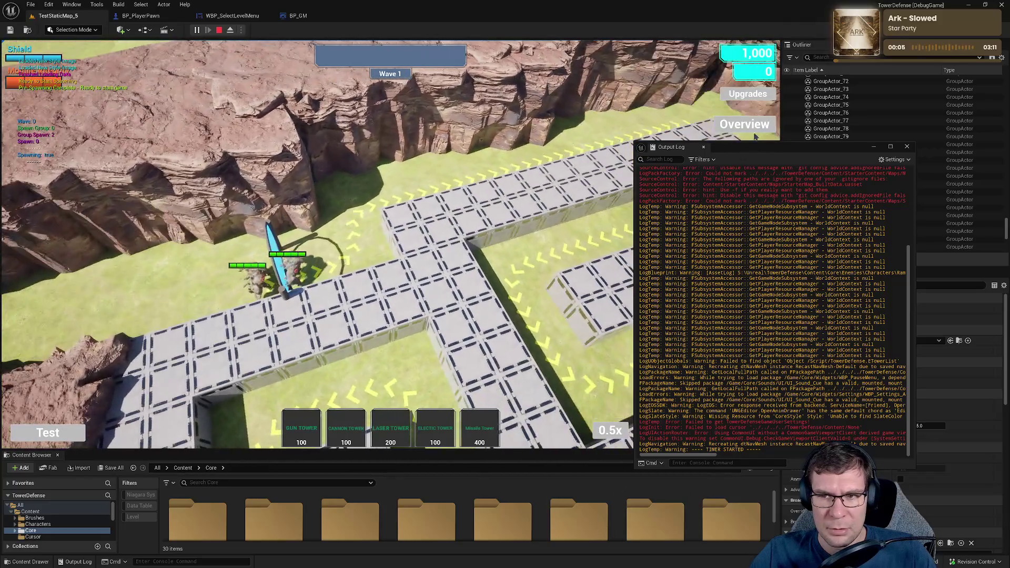
drag(755, 146, 743, 79)
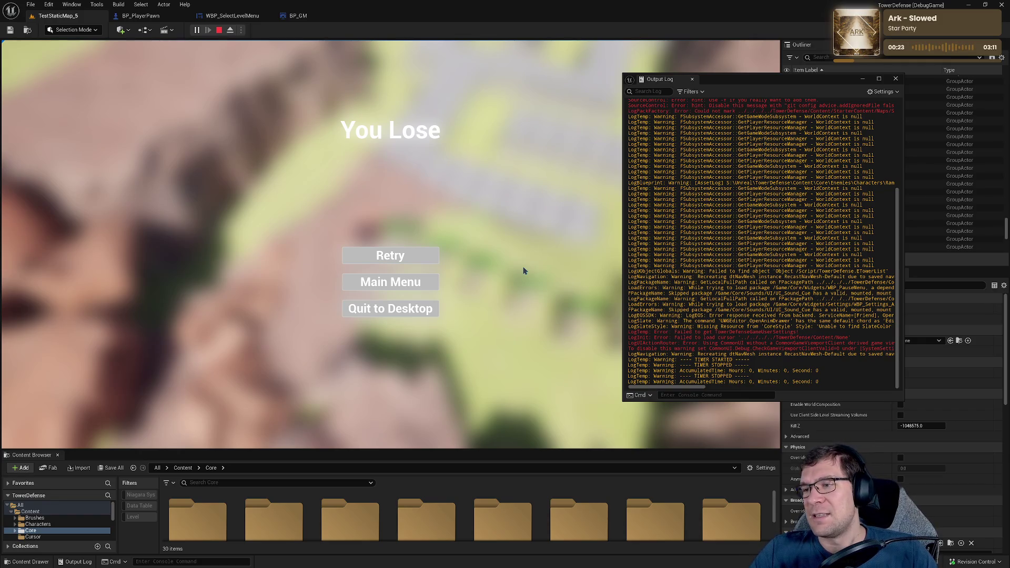
- Close the floating Output Log, switch to Rider and open SubsystemAccessor.cpp
click(896, 78)
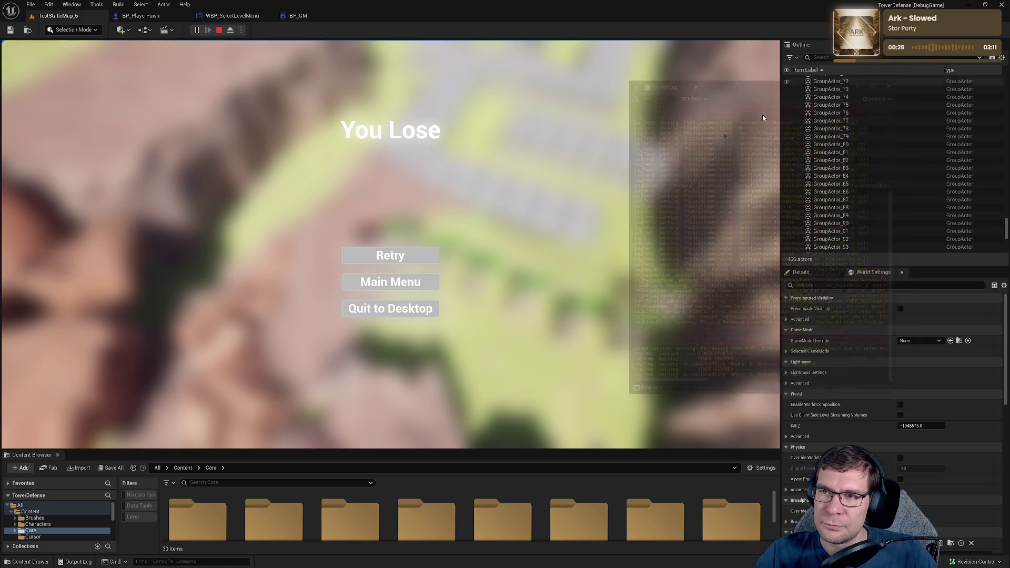
click(968, 5)
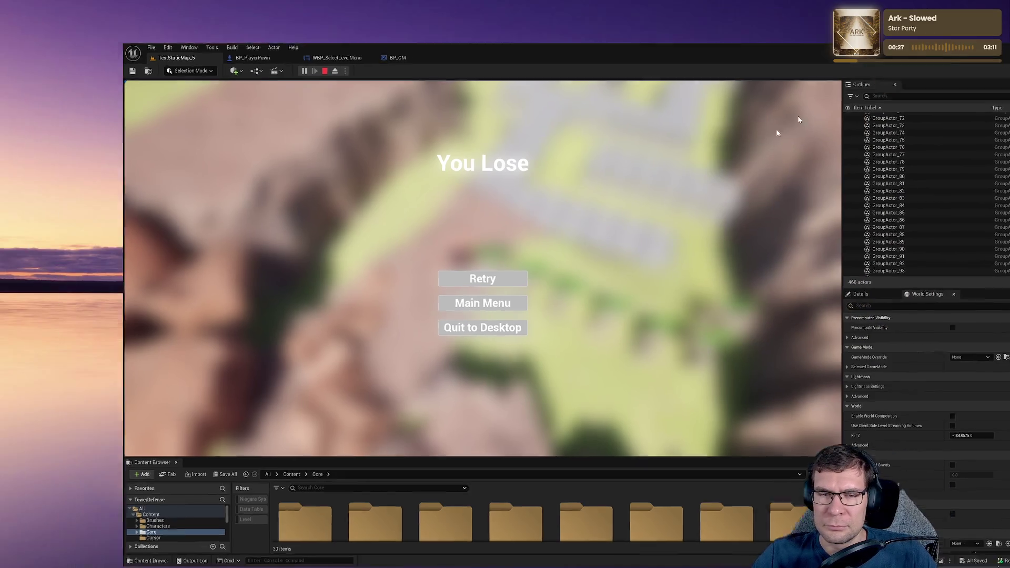
key(alt+Tab)
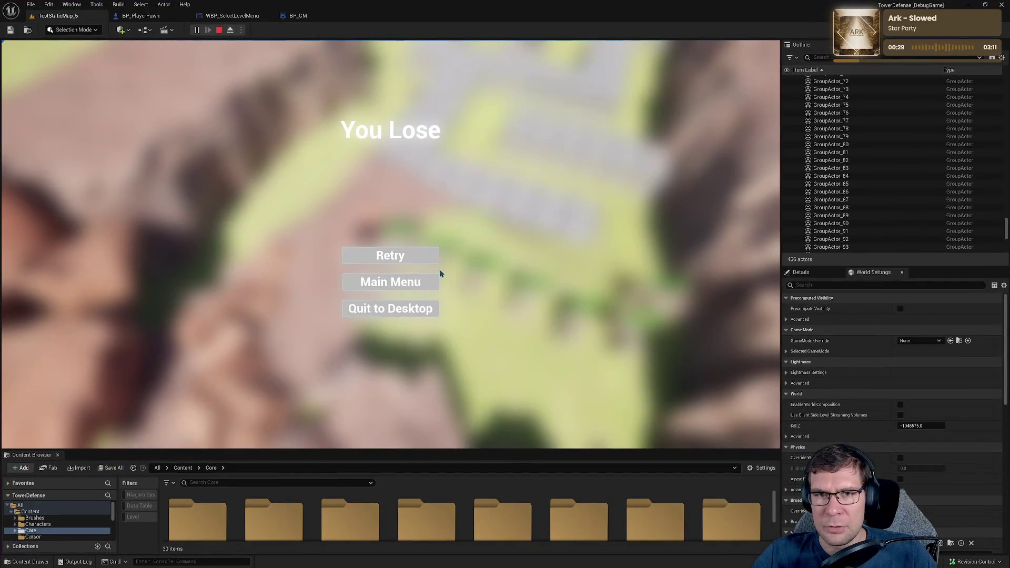
key(alt+Tab)
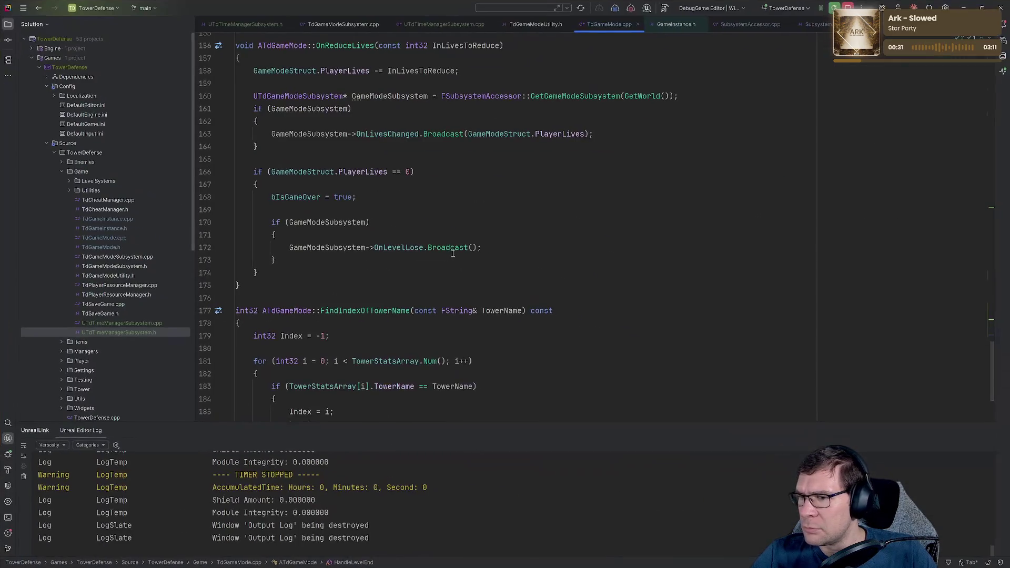
click(531, 290)
click(443, 24)
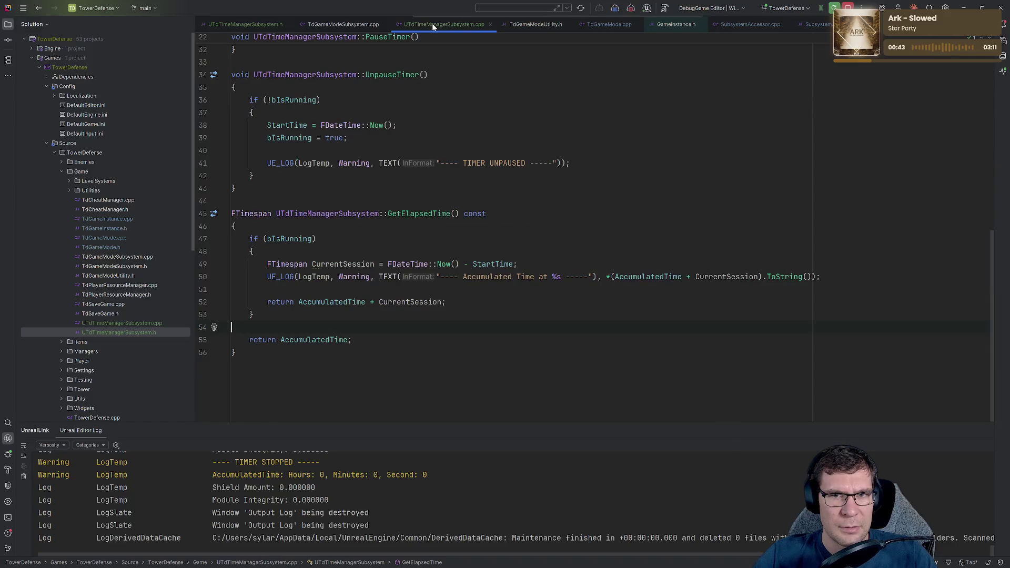
click(760, 31)
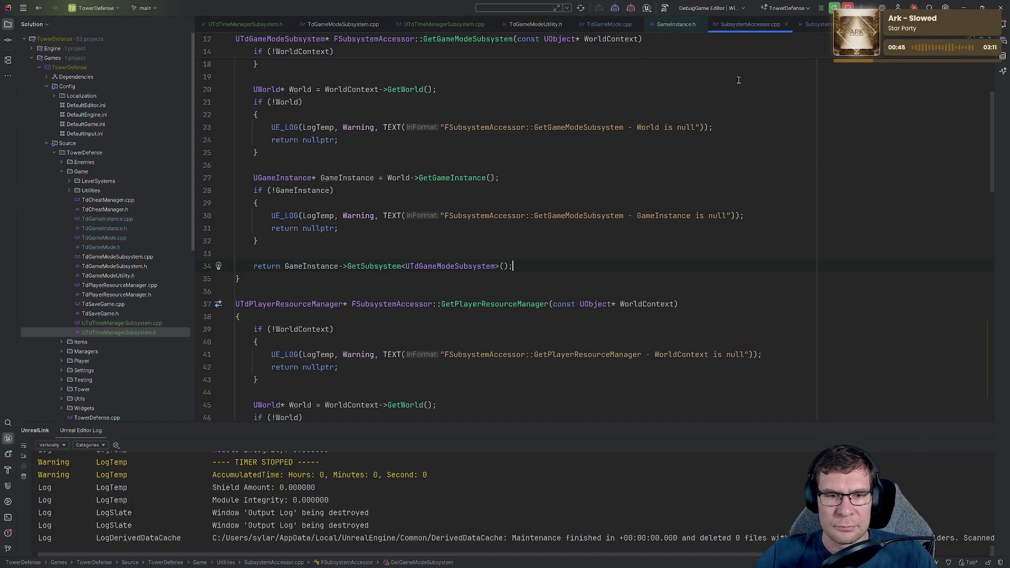
- Find the TimeManagerSubsystem StopGameTimer() call in HandleLevelEnd of TdGameMode.cpp
click(600, 22)
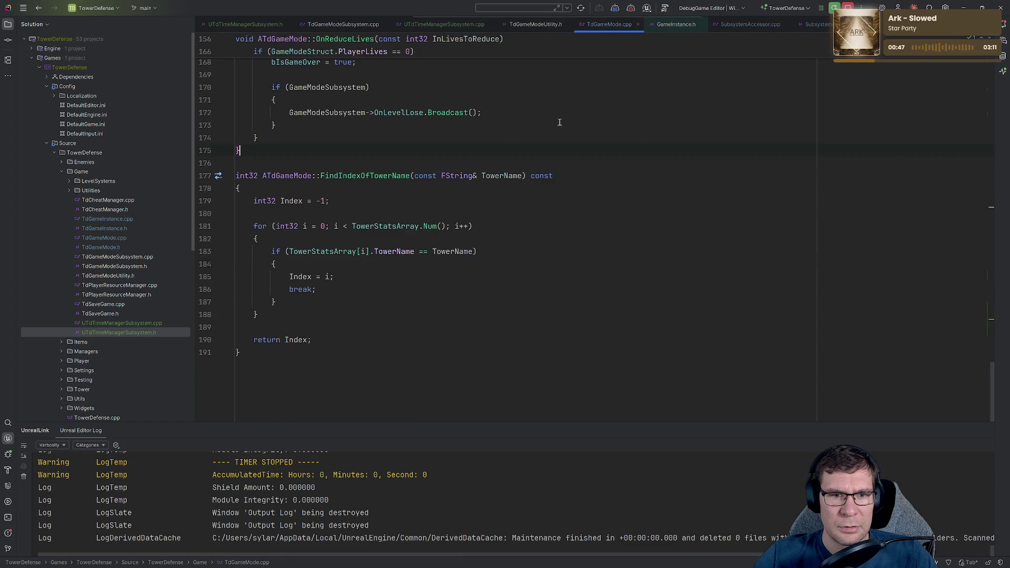
scroll(508, 264, up, 5)
click(509, 263)
key(ctrl+f)
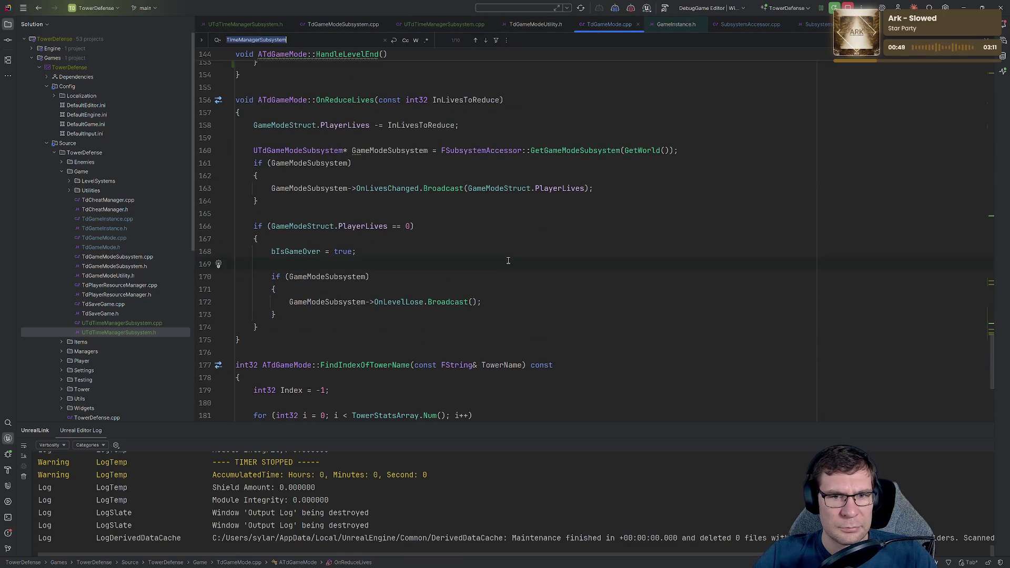
text(Get)
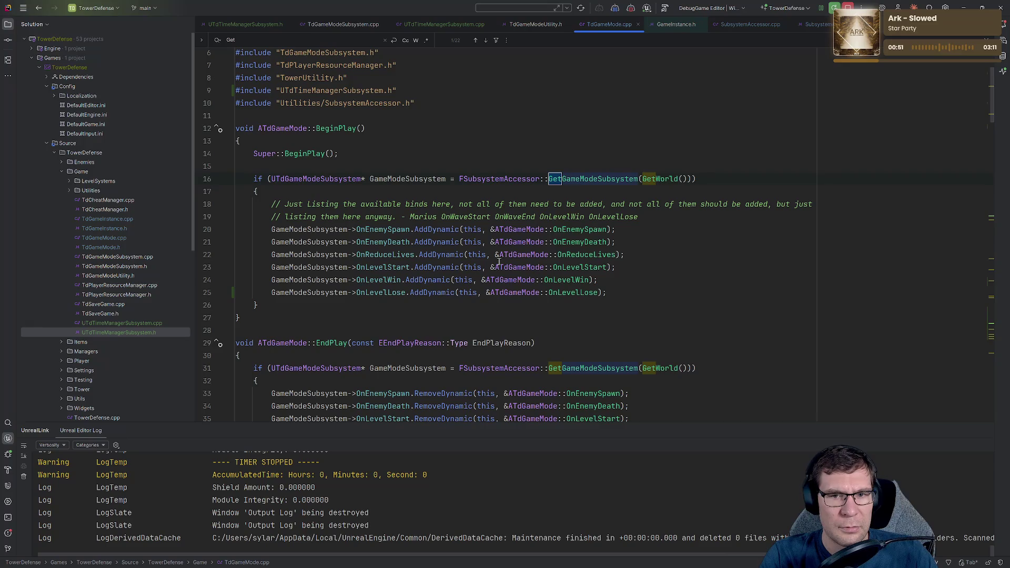
key(Escape)
scroll(416, 227, down, 10)
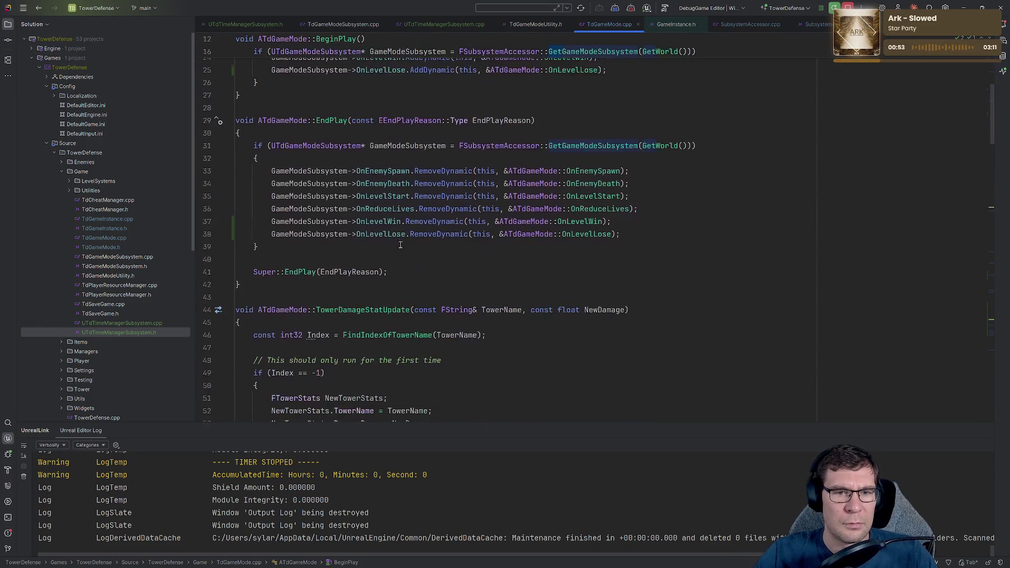
scroll(417, 228, down, 15)
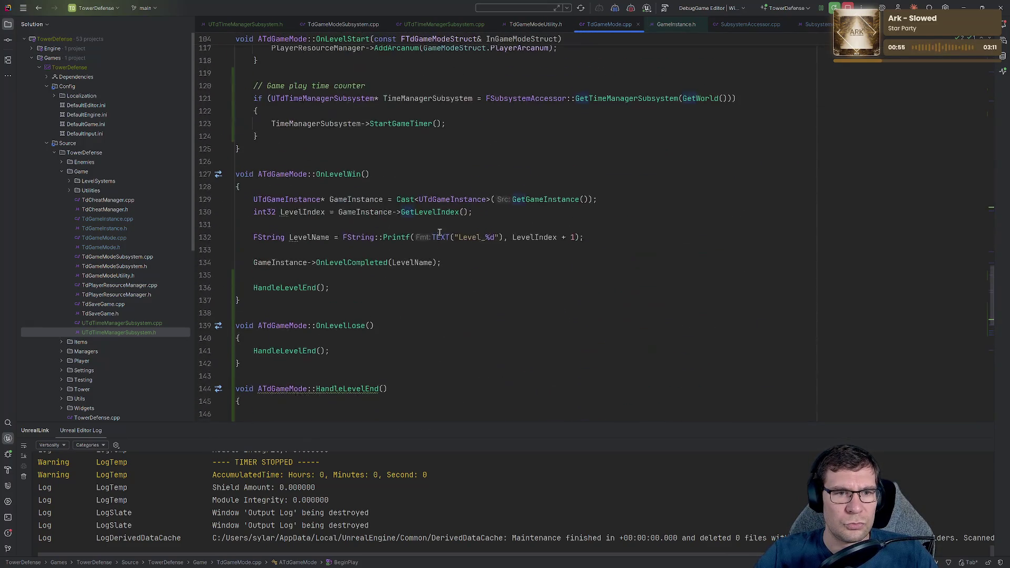
double_click(348, 128)
key(ctrl+f)
key(Return)
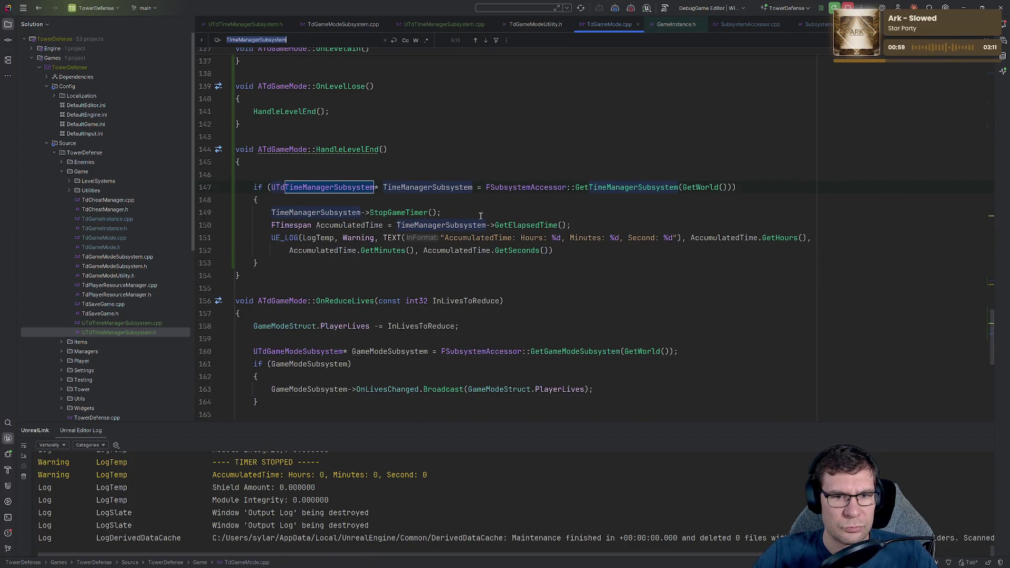
key(Return)
key(Return)
key(Return)
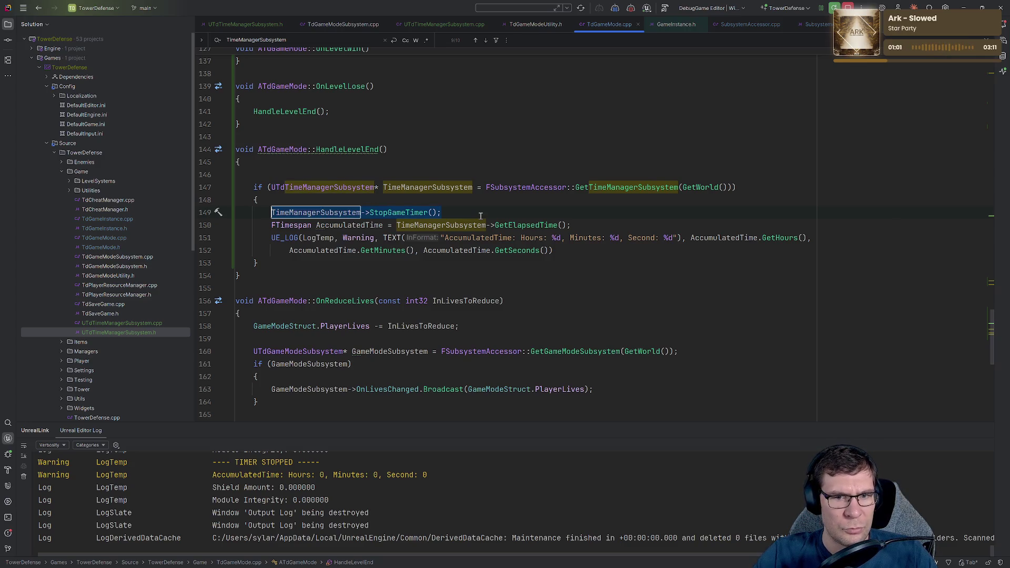
- Move StopGameTimer() below the AccumulatedTime UE_LOG and delete the leftover blank lines
key(shift+End)
key(ctrl+x)
key(Down)
key(Down)
key(Down)
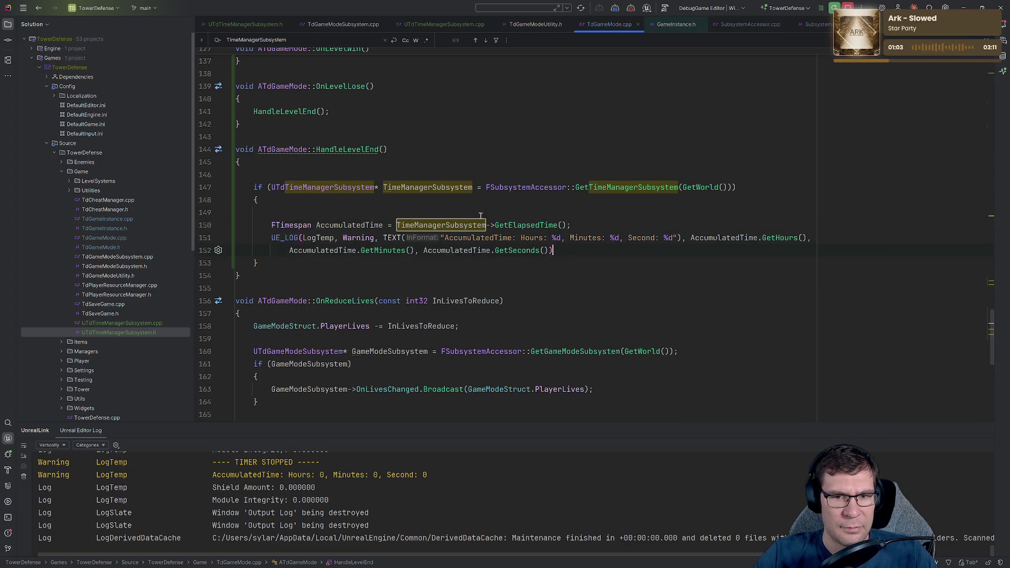
key(End)
key(Return)
key(Return)
key(ctrl+v)
key(Up)
key(ctrl+y)
key(Up)
key(Up)
key(Up)
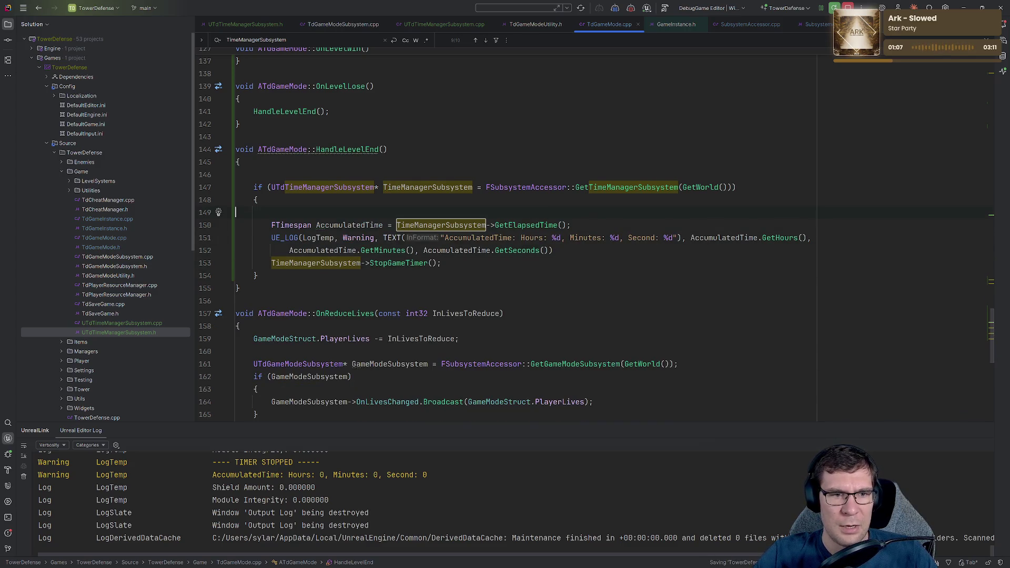
key(ctrl+y)
key(Escape)
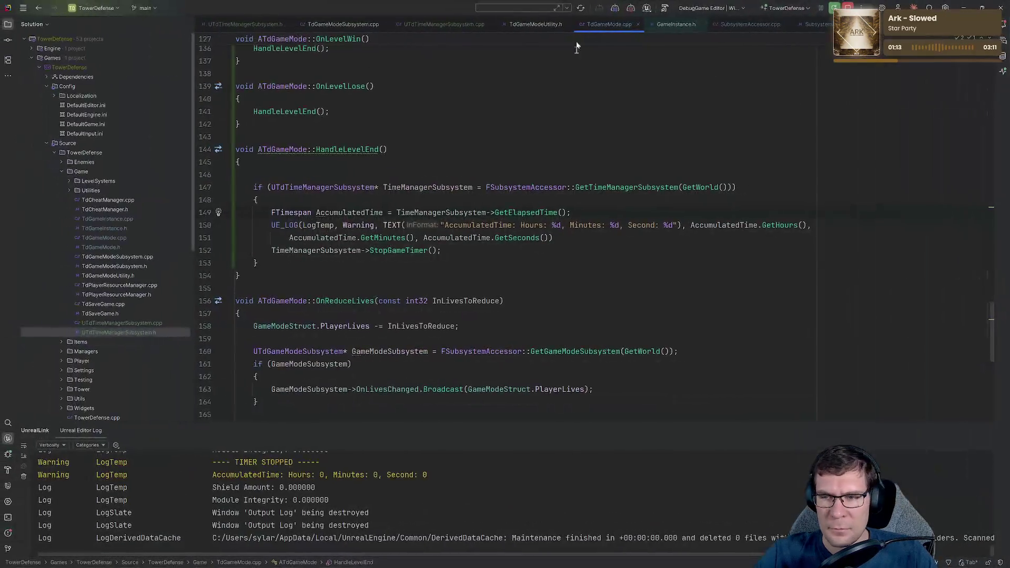
key(alt+Tab)
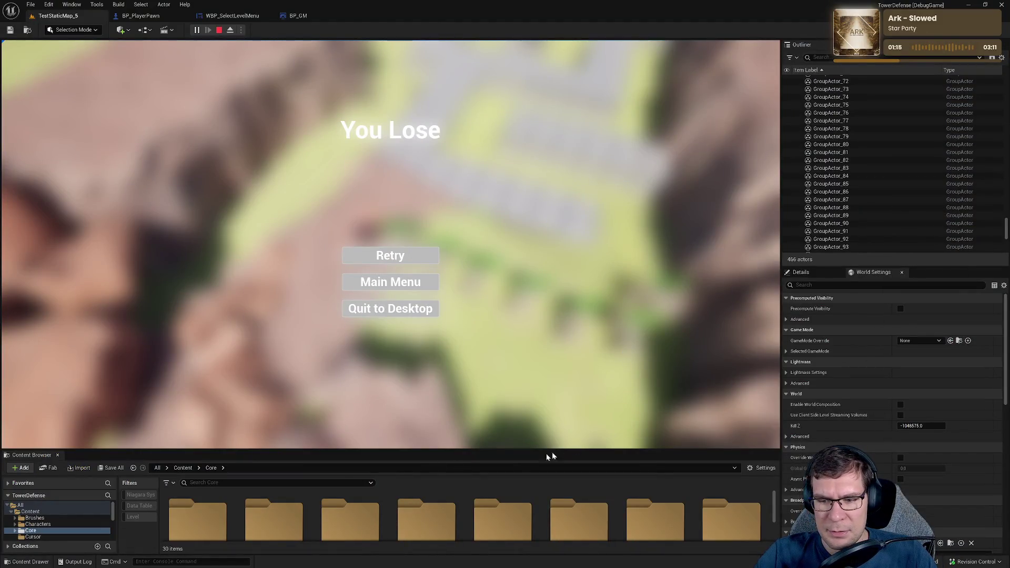
- Check the Output Log's AccumulatedTime and TIMER STOPPED lines, which still show 0 seconds
click(76, 562)
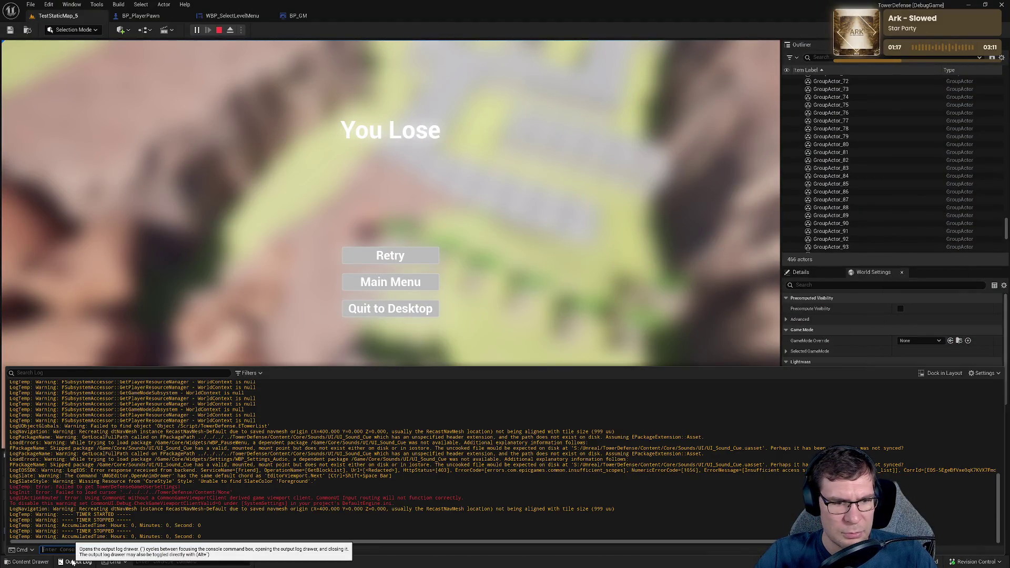
drag(88, 526, 221, 525)
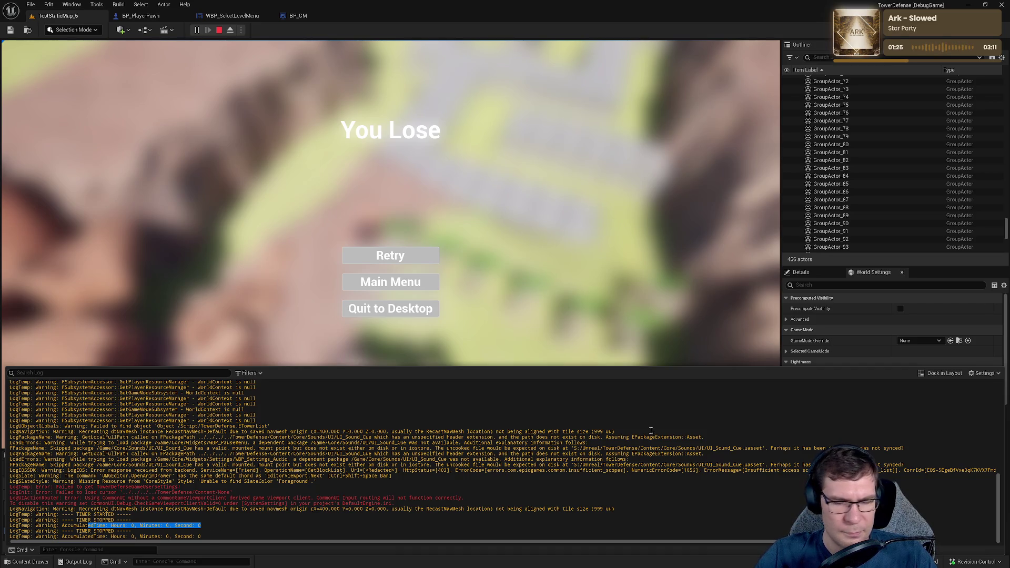
drag(72, 521, 181, 525)
drag(97, 531, 130, 531)
scroll(211, 474, up, 2)
scroll(210, 473, down, 2)
key(alt+Tab)
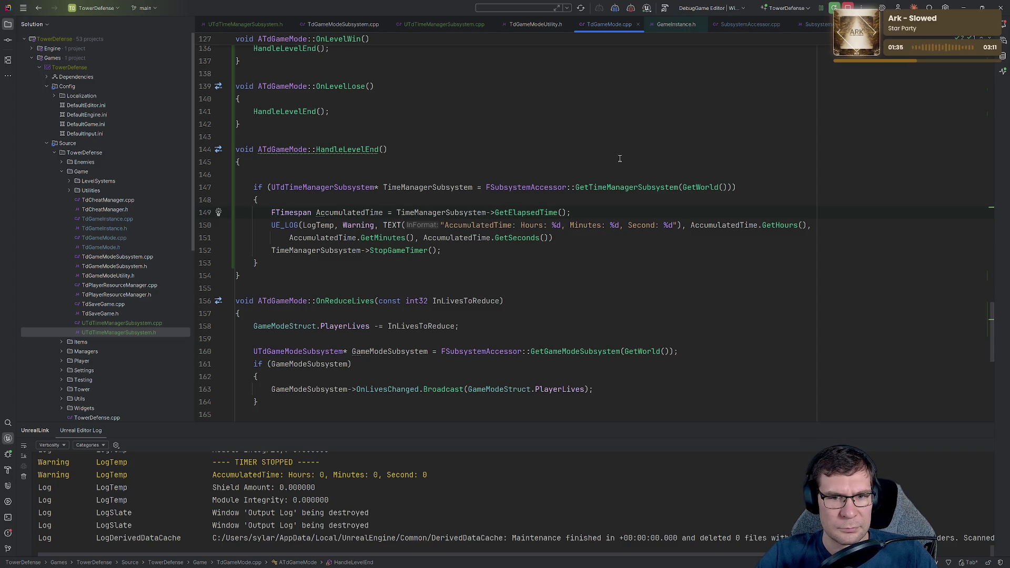
- Locate HandleLevelEnd from the AccumulatedTime log text and set a breakpoint on its UE_LOG line 150
drag(445, 225, 544, 226)
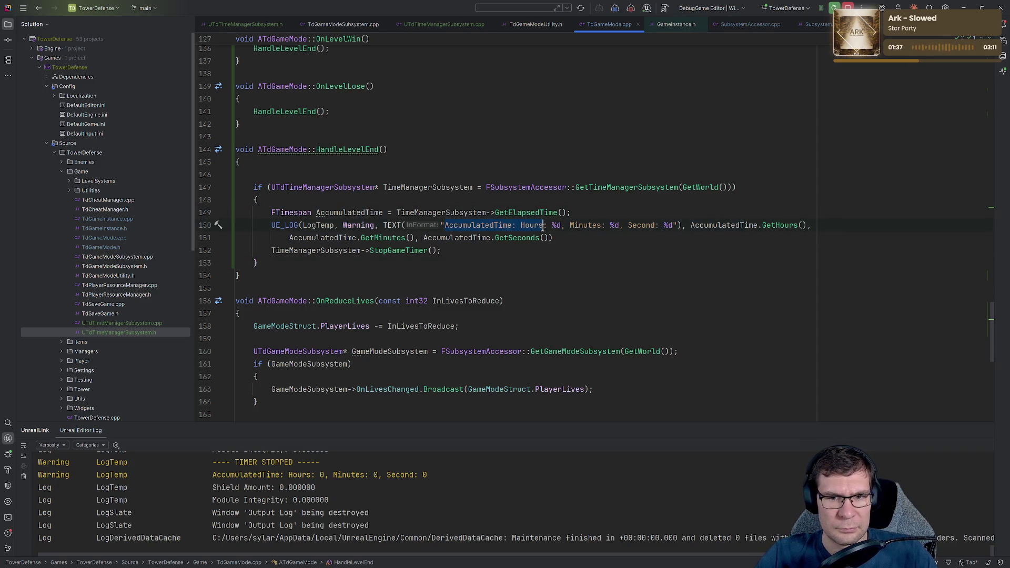
key(ctrl+shift+f)
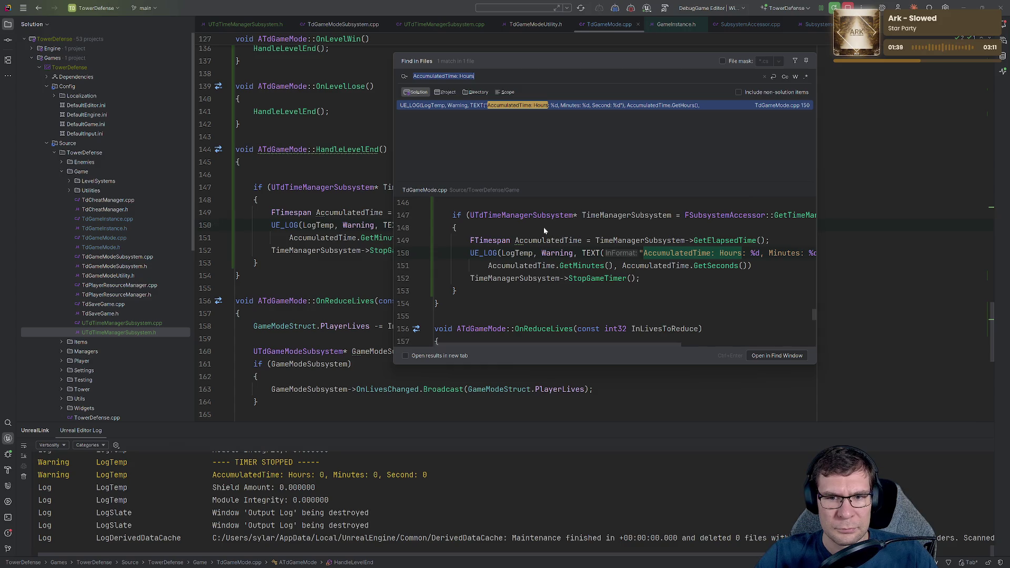
key(Escape)
click(353, 150)
scroll(469, 275, up, 3)
key(ctrl+f)
key(Return)
scroll(469, 275, down, 3)
key(Return)
scroll(470, 275, up, 3)
scroll(466, 271, down, 3)
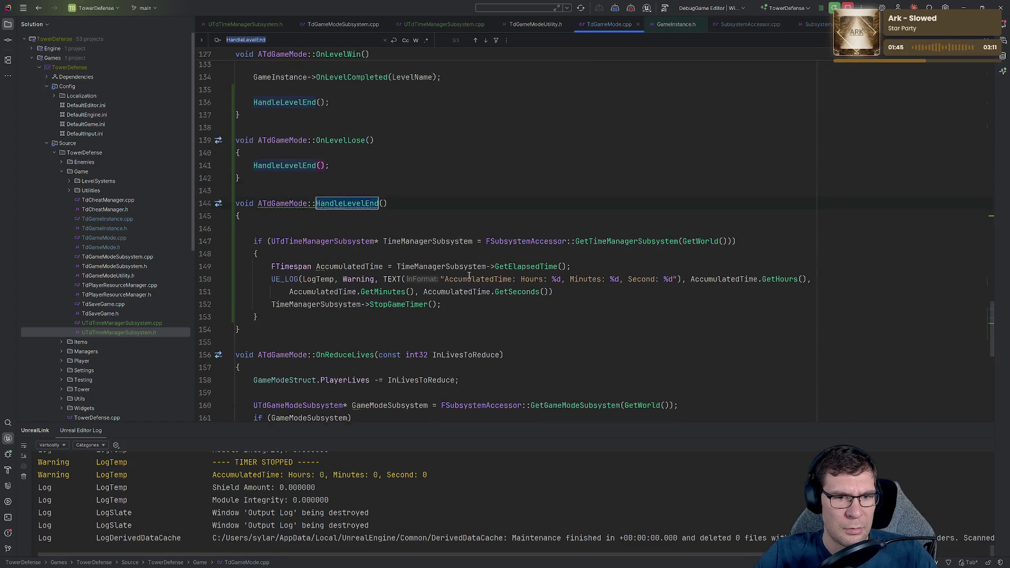
click(207, 263)
click(668, 161)
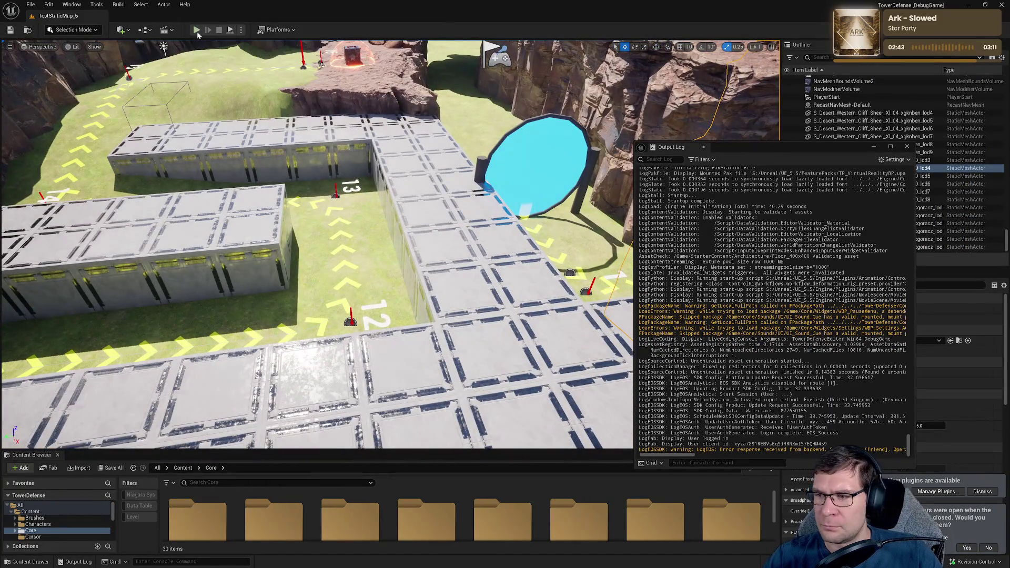
- Play the level with Messages filtered out of the Output Log and start Wave 1
click(196, 30)
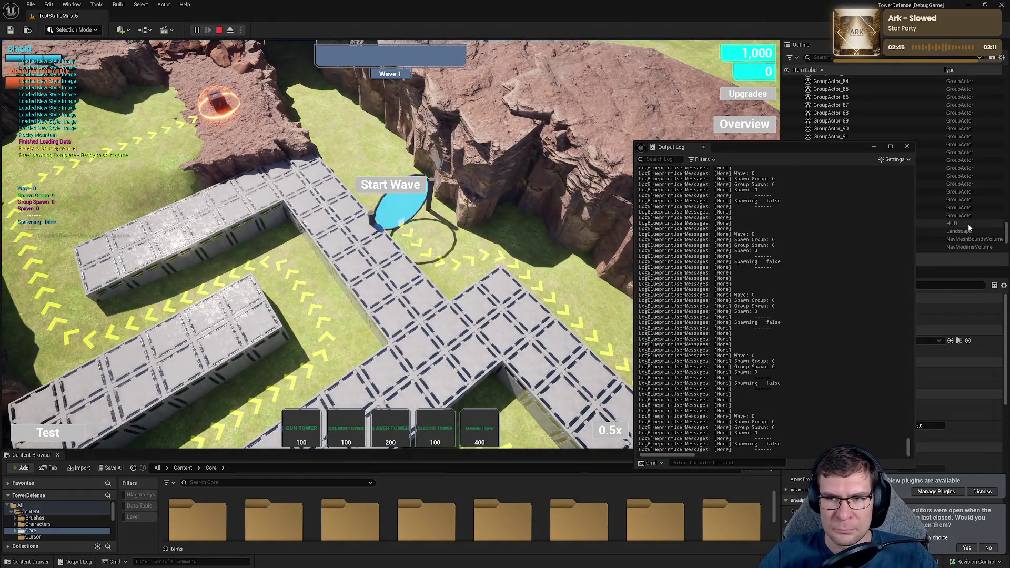
click(701, 160)
click(706, 209)
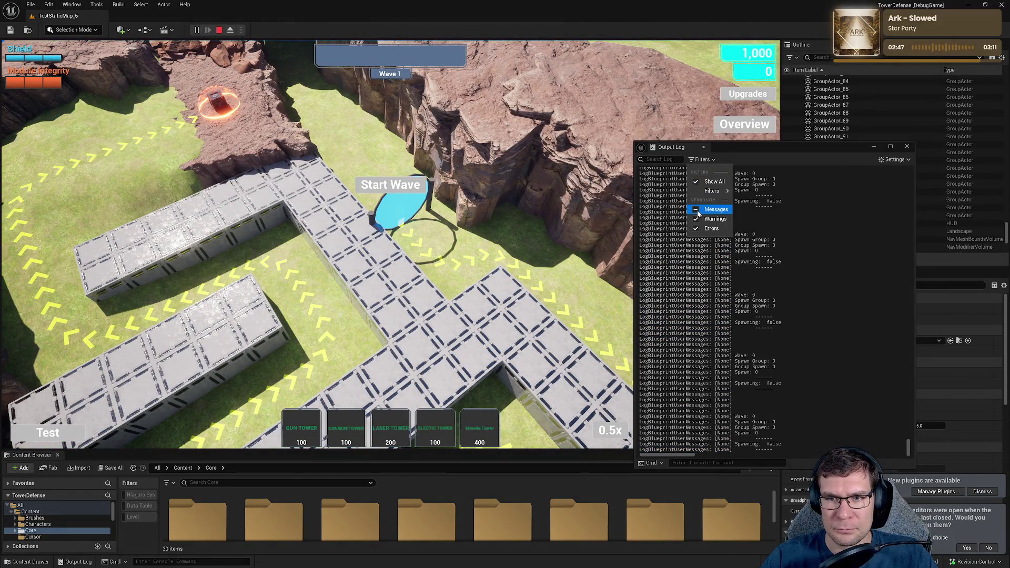
click(412, 191)
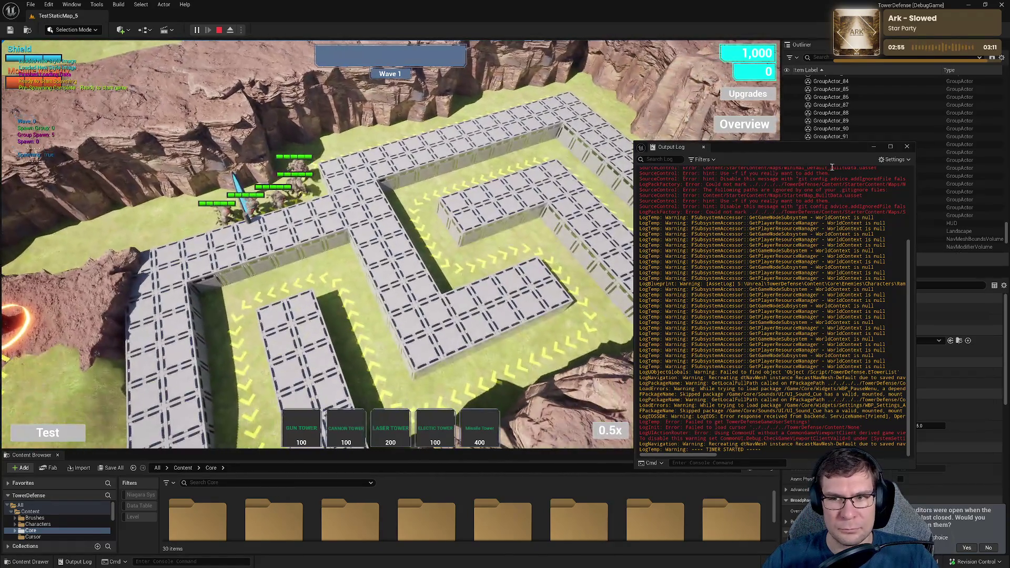
drag(835, 155, 830, 90)
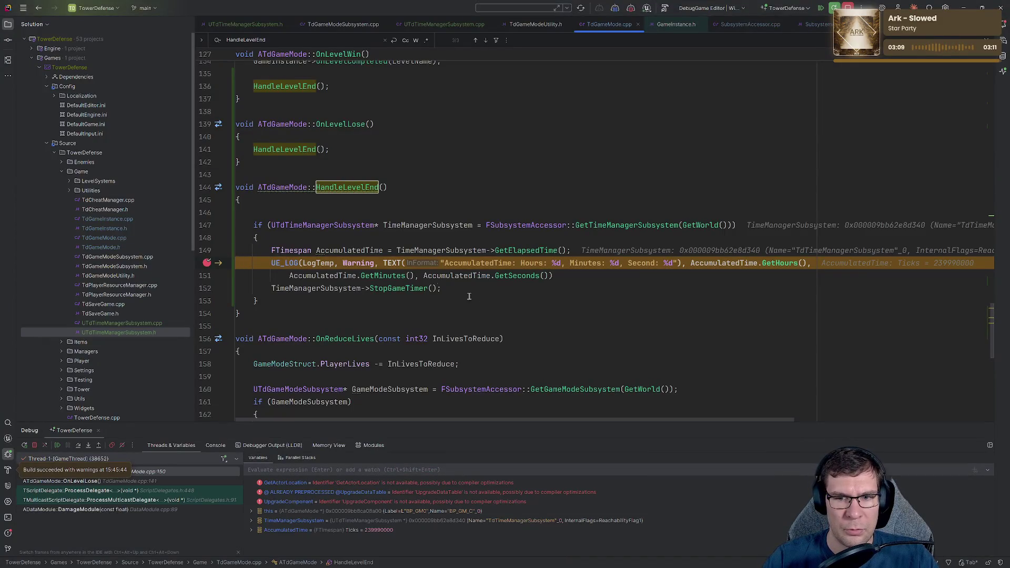
- Inspect AccumulatedTime's 239990000 ticks, step over the UE_LOG line, and resume the game
click(346, 266)
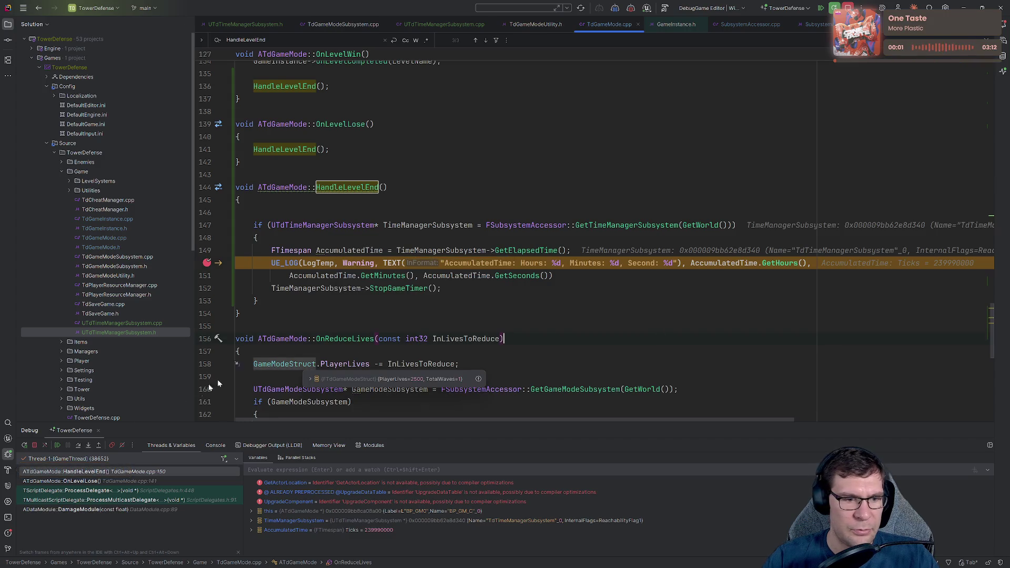
click(76, 446)
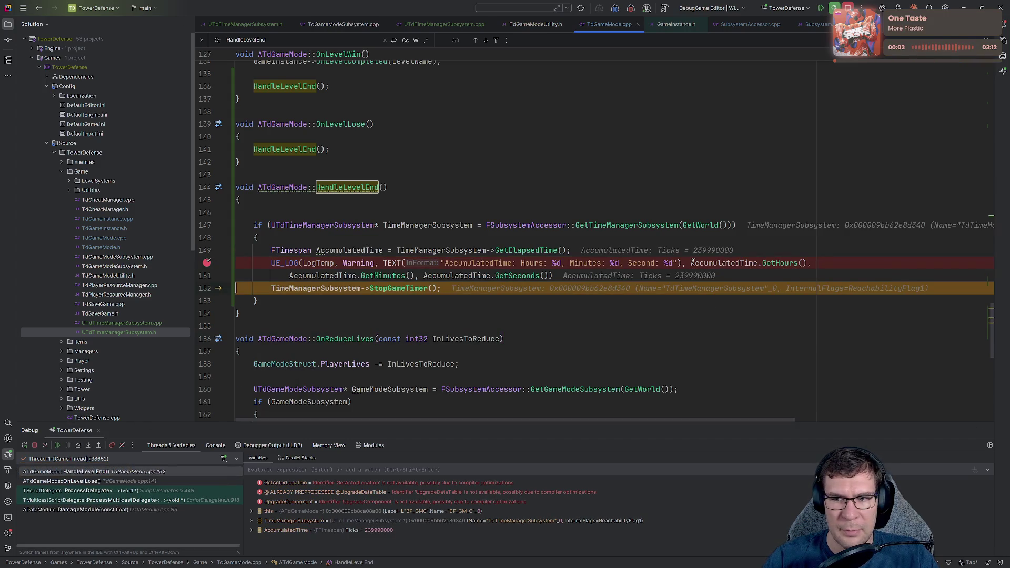
mouse_move(693, 262)
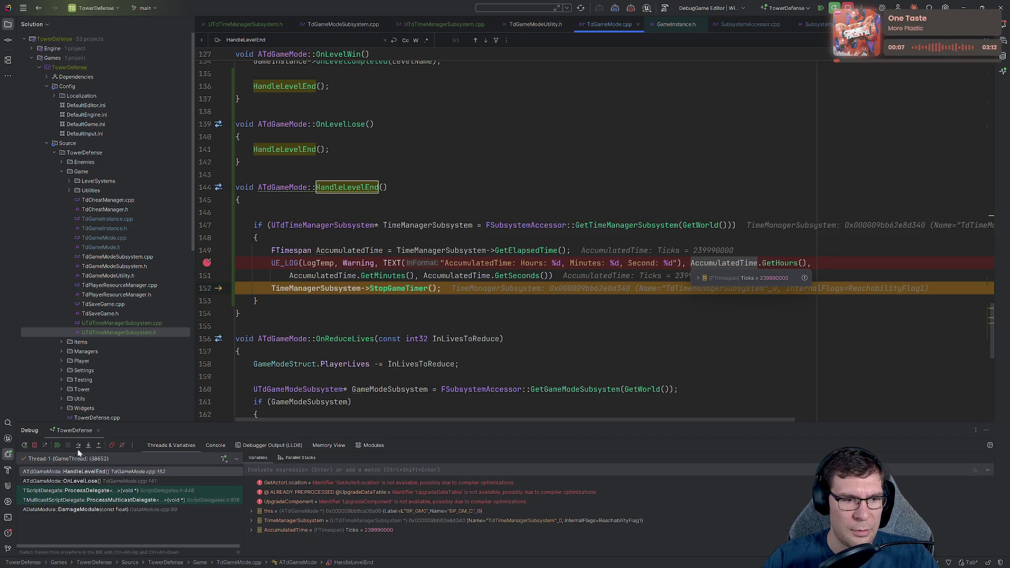
click(58, 446)
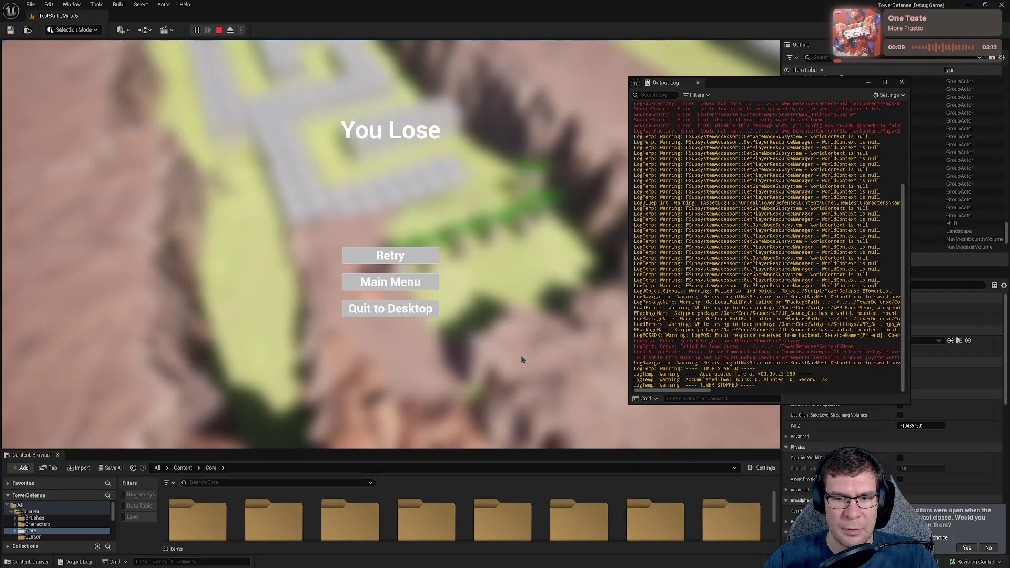
- Read the logged 0:23.999 accumulated time, close the floating Output Log, and quit to desktop
drag(772, 375, 812, 374)
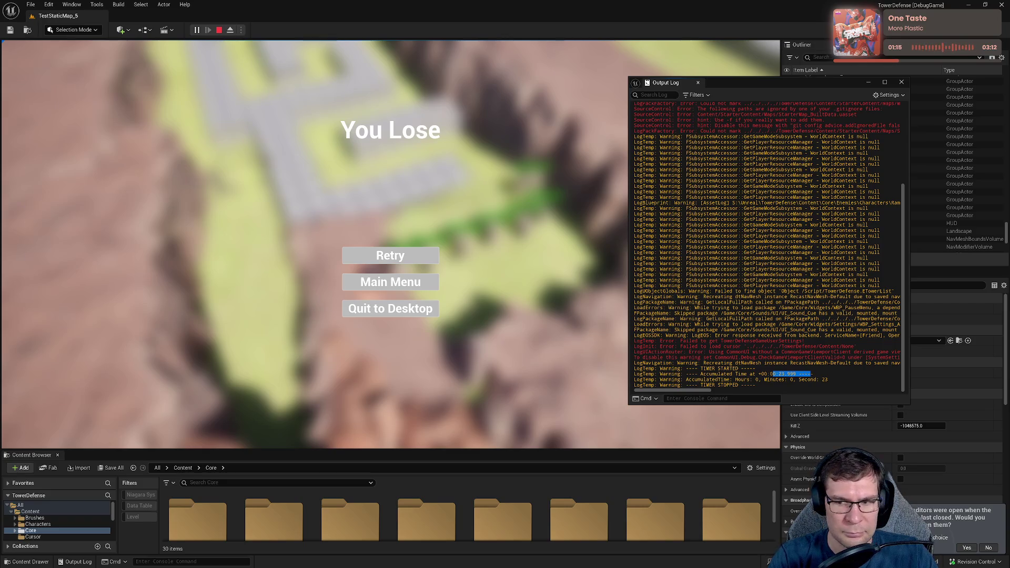
drag(752, 84, 614, 52)
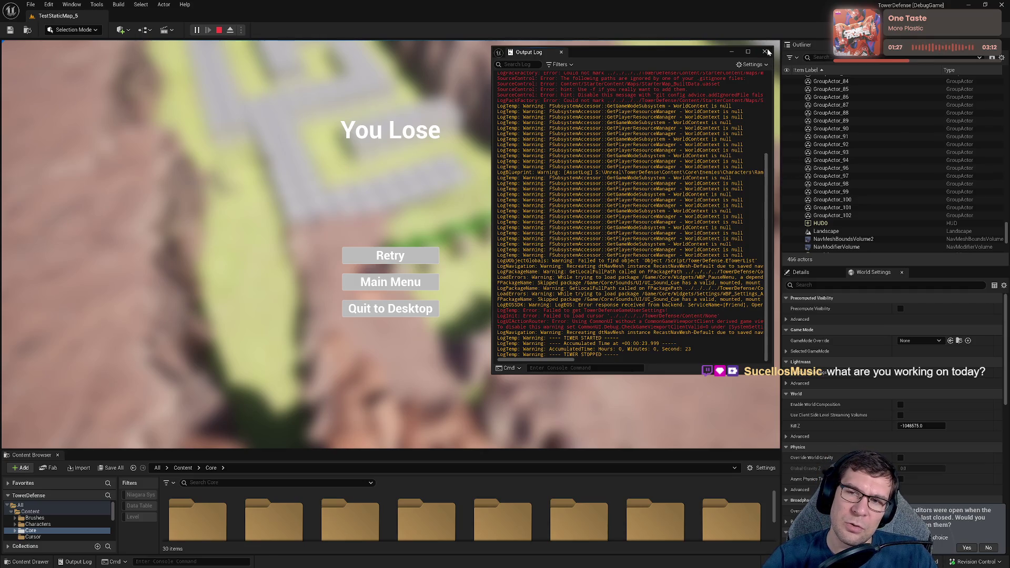
click(766, 51)
click(391, 310)
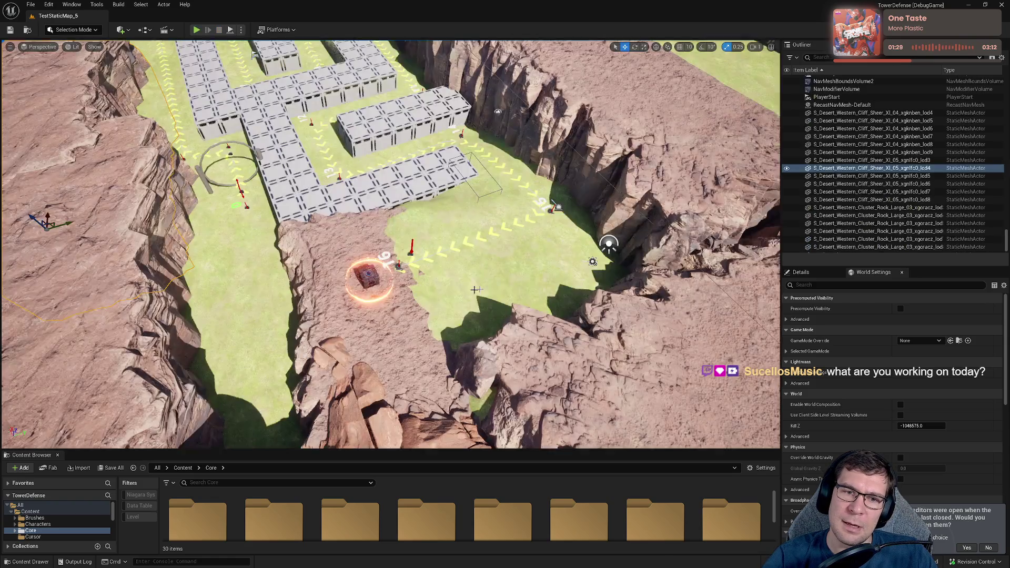
- Review HandleLevelEnd in Rider, then list the 13 uncommitted files in GitHub Desktop's Changes tab
key(alt+Tab)
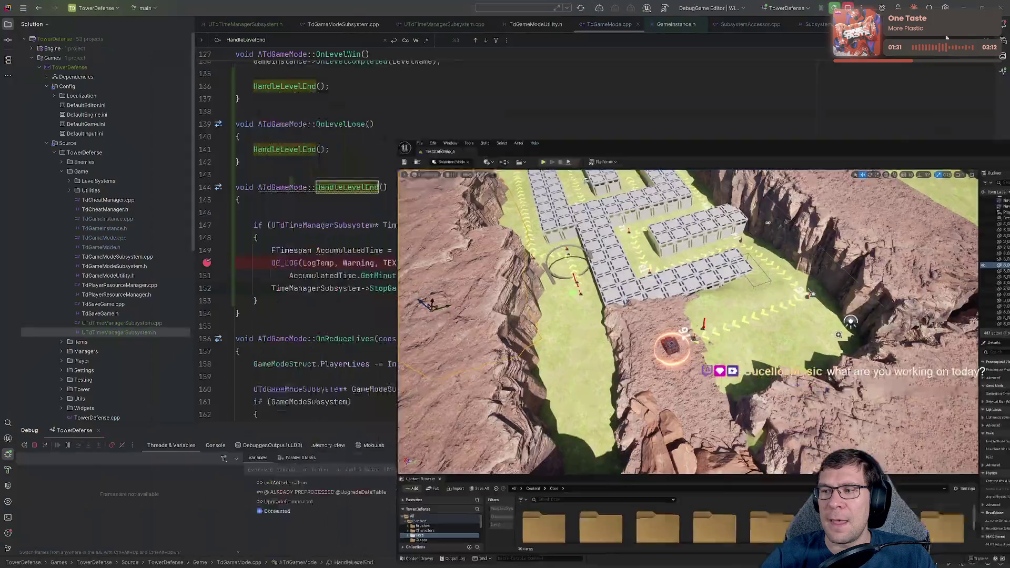
click(550, 374)
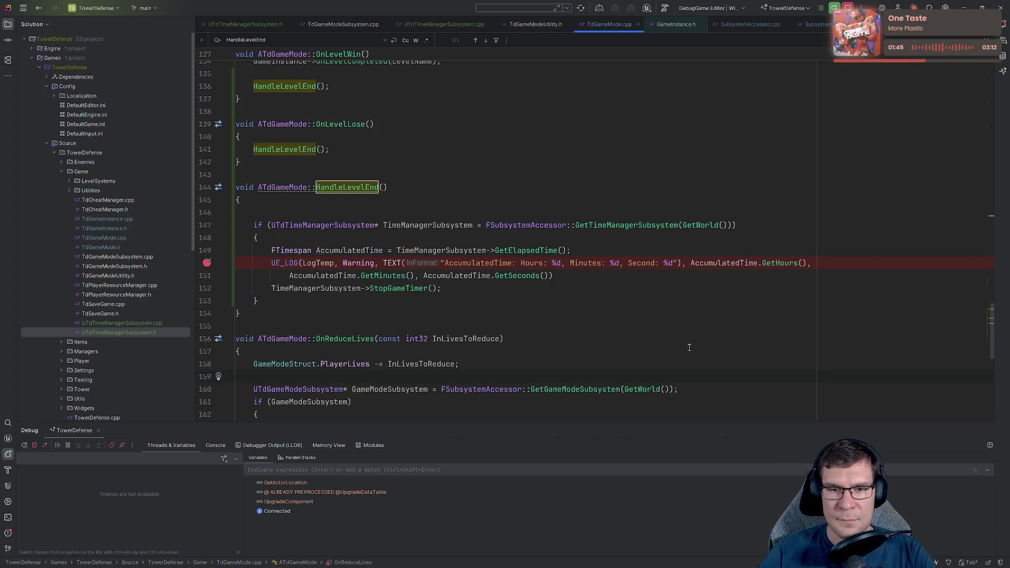
click(599, 272)
click(766, 310)
text(;)
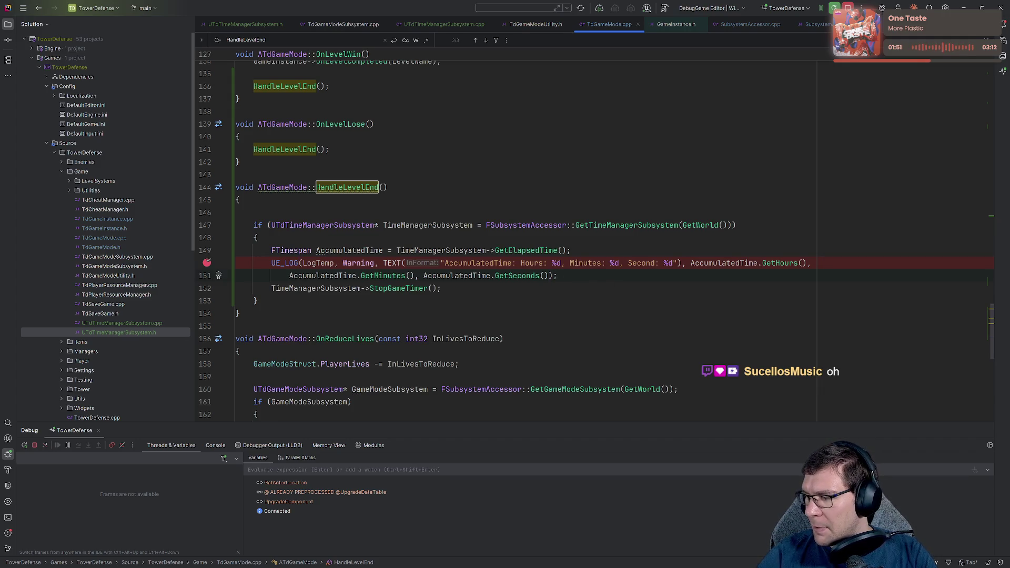
key(alt+Tab)
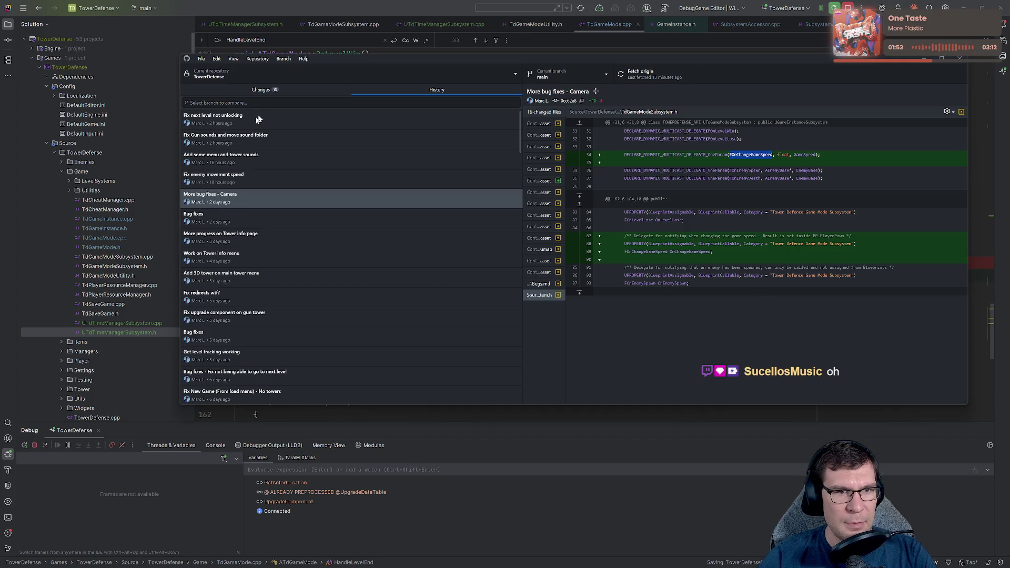
click(287, 90)
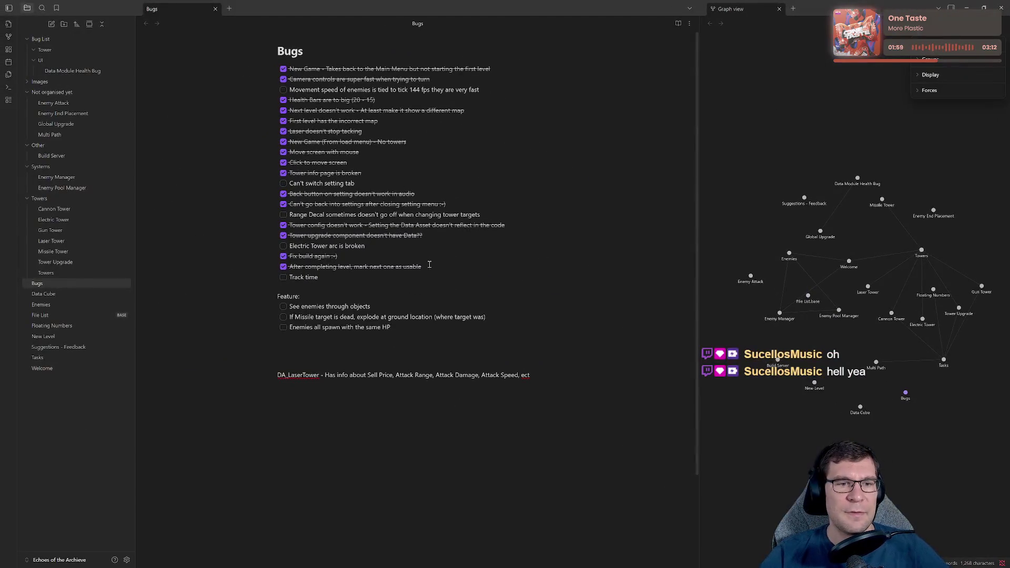
- Look over the Bugs task list and tick 'Movement speed of enemies...' as done
drag(437, 281, 189, 68)
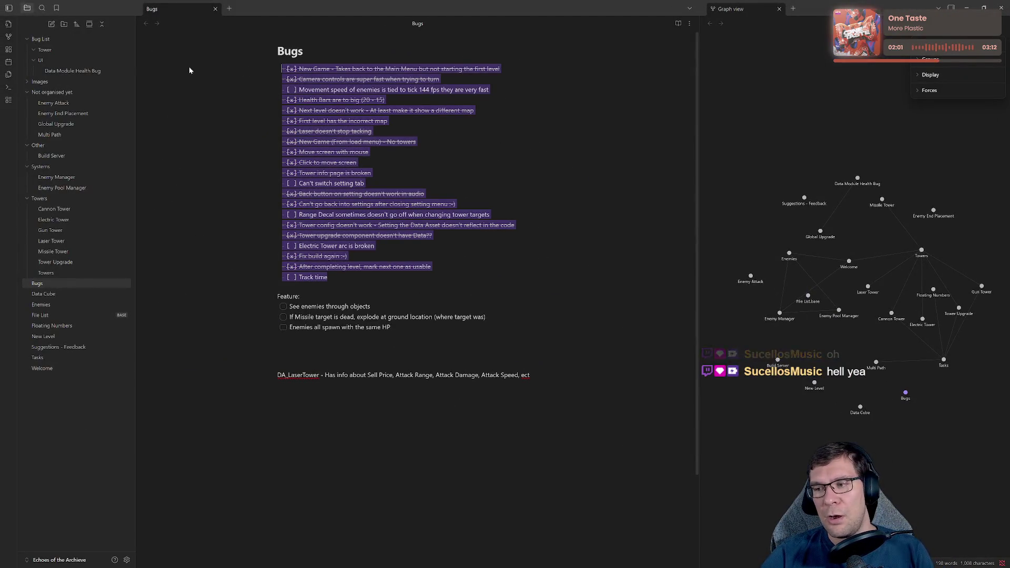
click(419, 270)
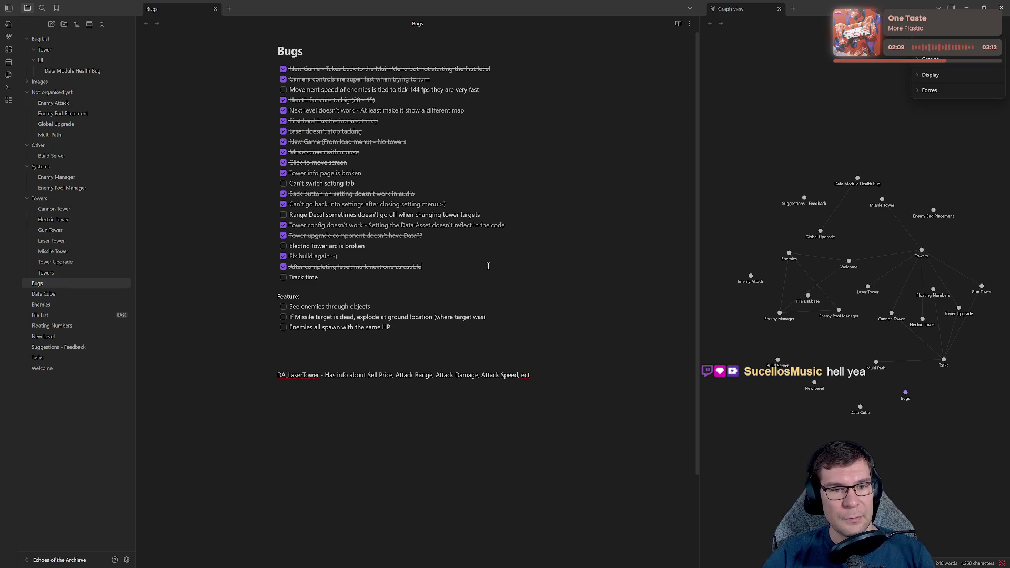
drag(488, 265, 138, 243)
click(396, 253)
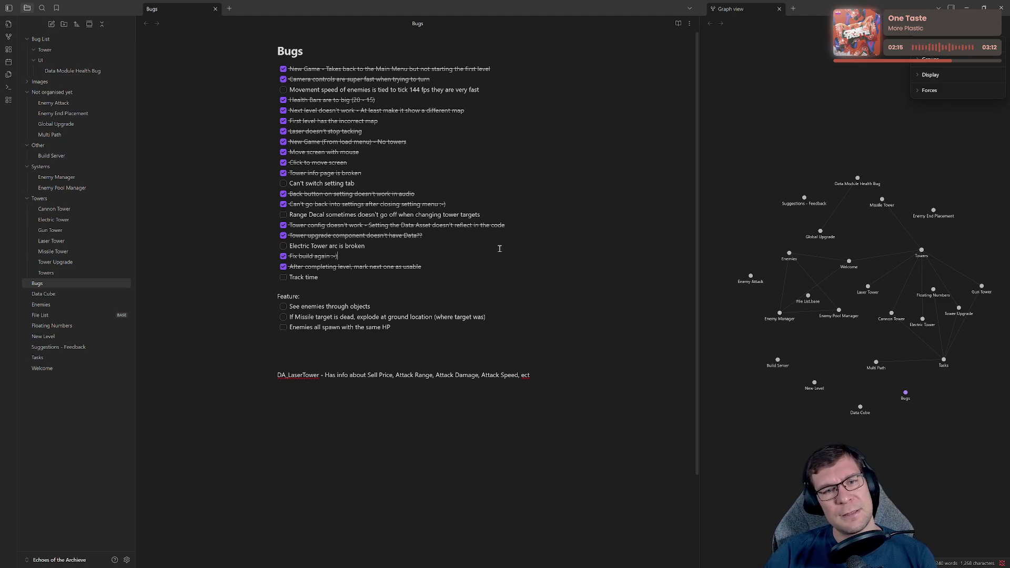
mouse_move(346, 242)
mouse_down()
mouse_move(138, 223)
mouse_move(246, 250)
mouse_up()
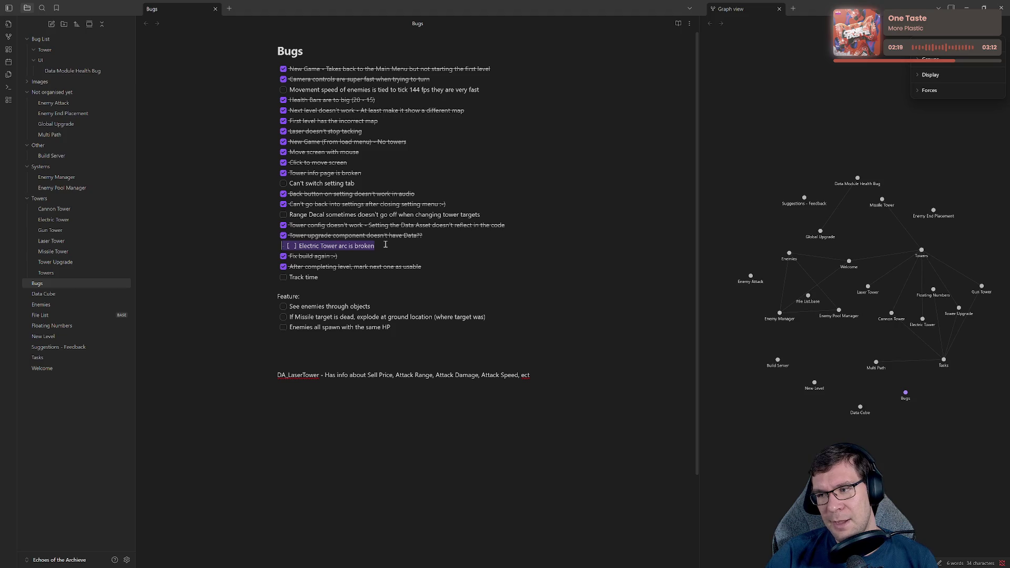
click(396, 291)
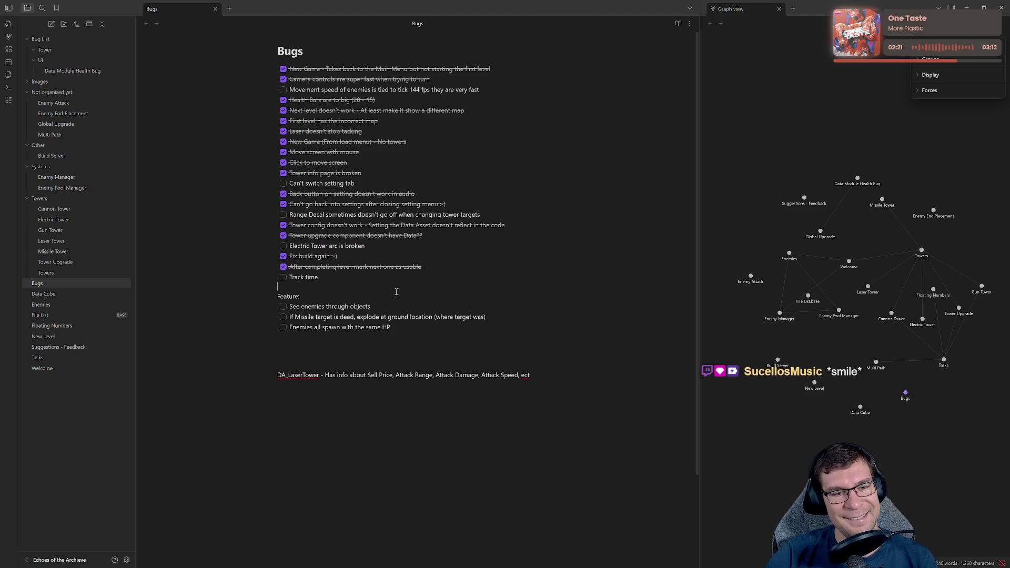
mouse_move(391, 306)
mouse_down()
mouse_move(224, 295)
mouse_move(284, 307)
mouse_up()
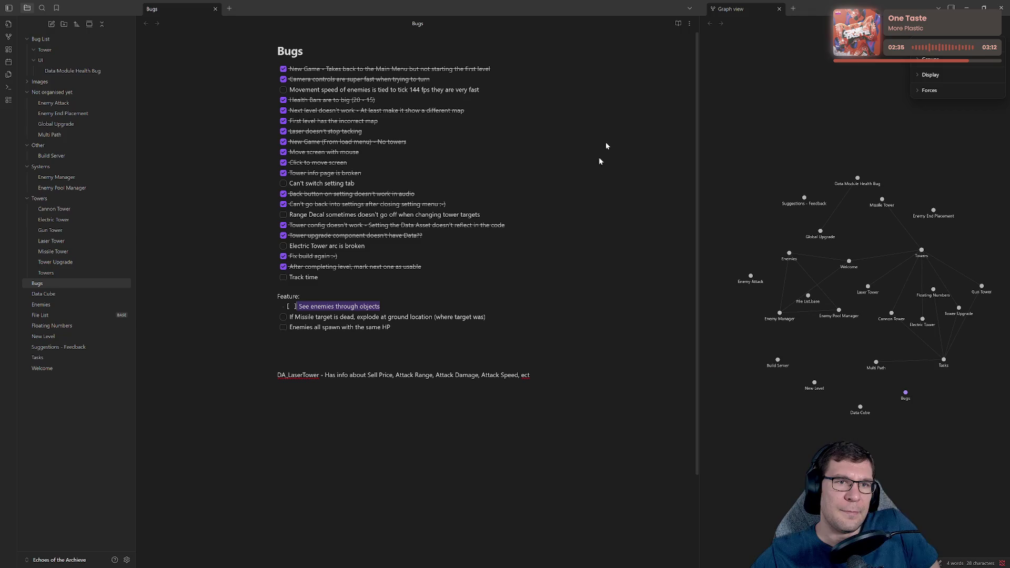
click(284, 90)
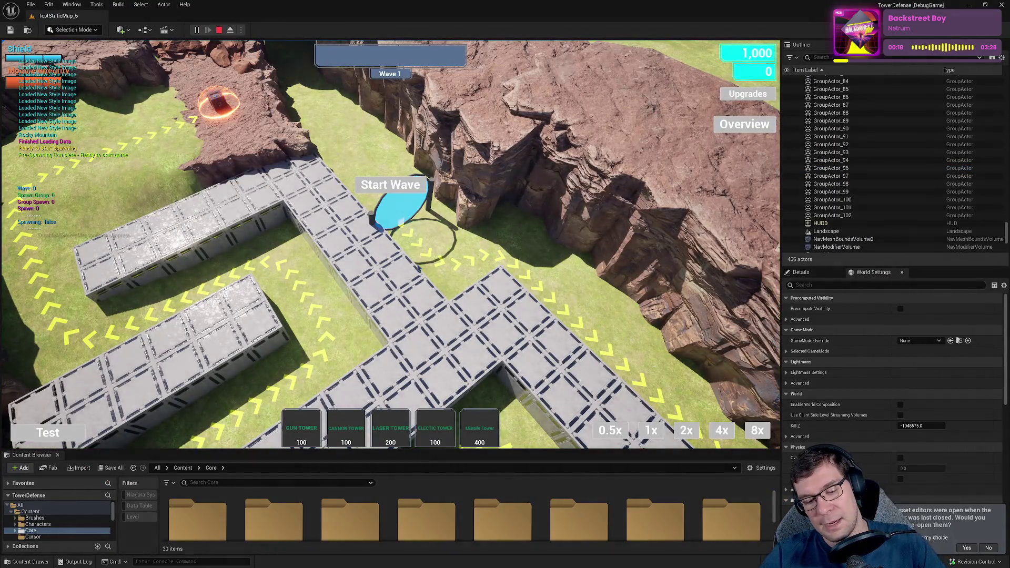
- Go from the paused game to Main Menu's Load Game slots, then minimize Unreal Editor
key(Escape)
click(390, 270)
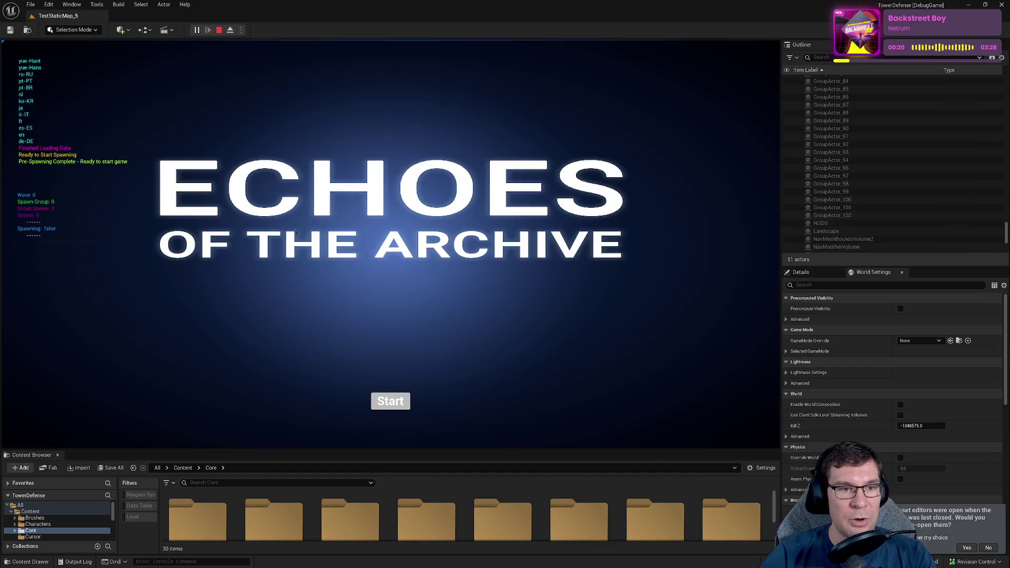
click(406, 407)
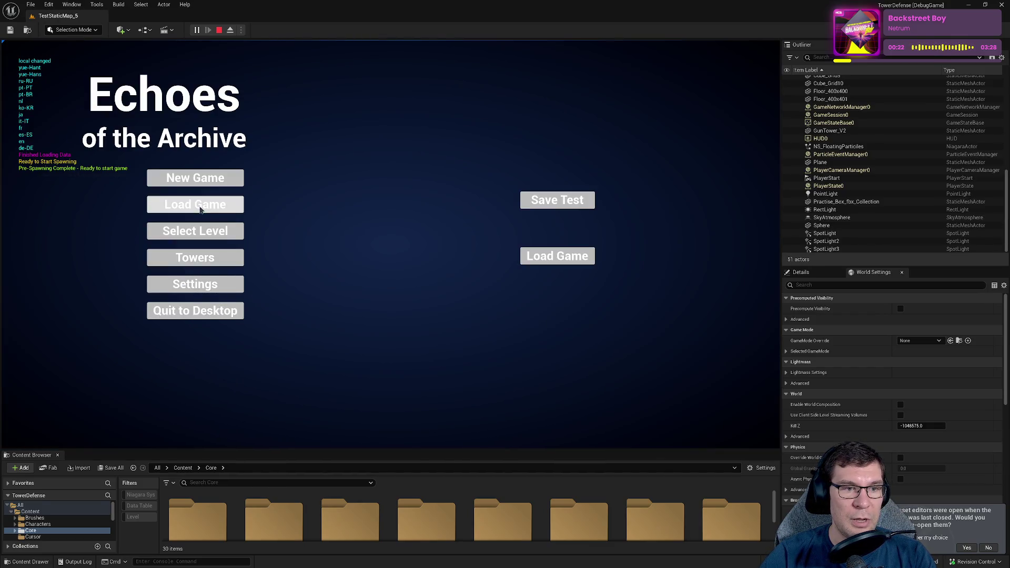
click(200, 204)
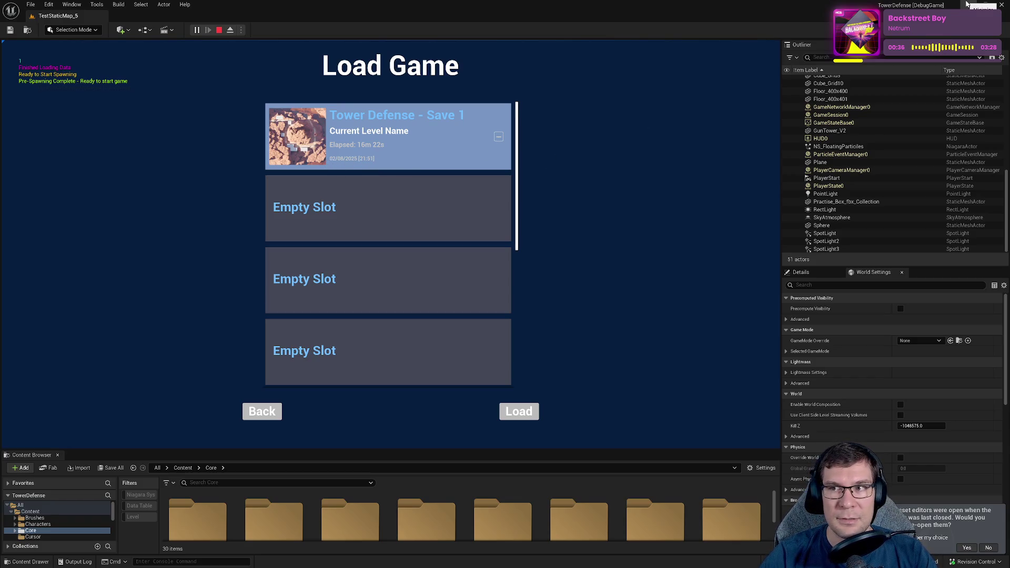
click(967, 4)
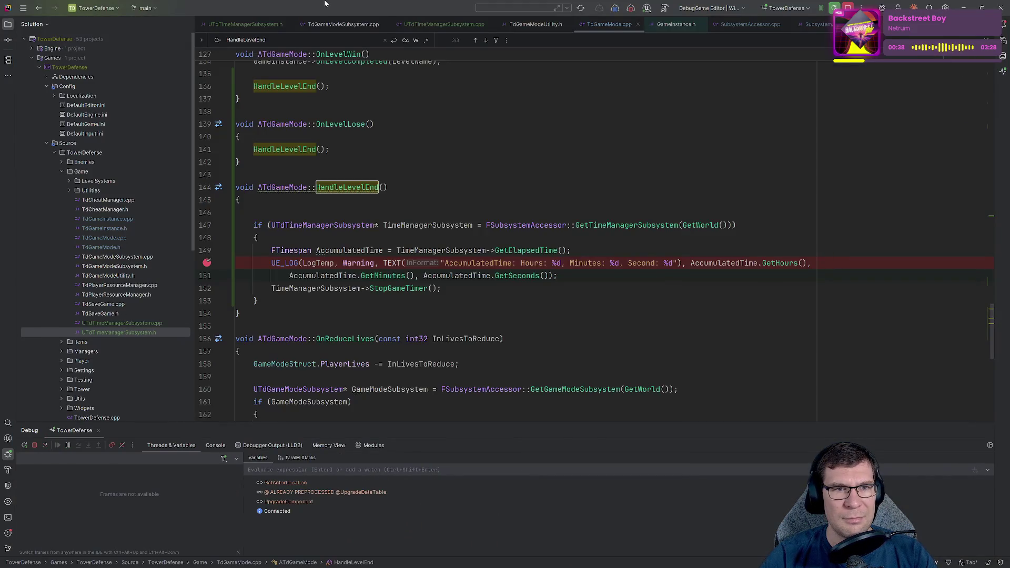
scroll(489, 224, down, 5)
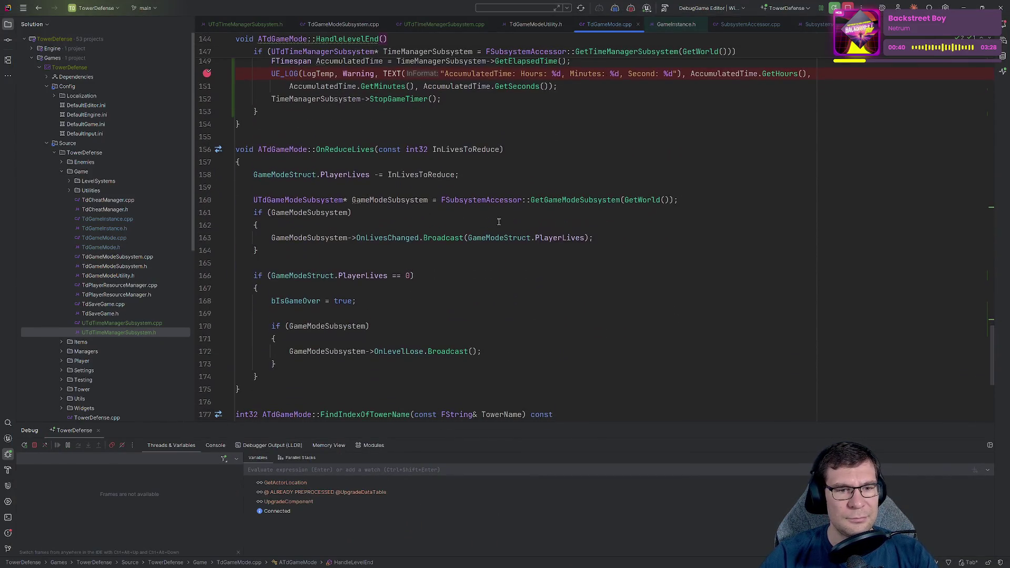
key(ctrl+f)
scroll(560, 263, down, 5)
text(SaveGa)
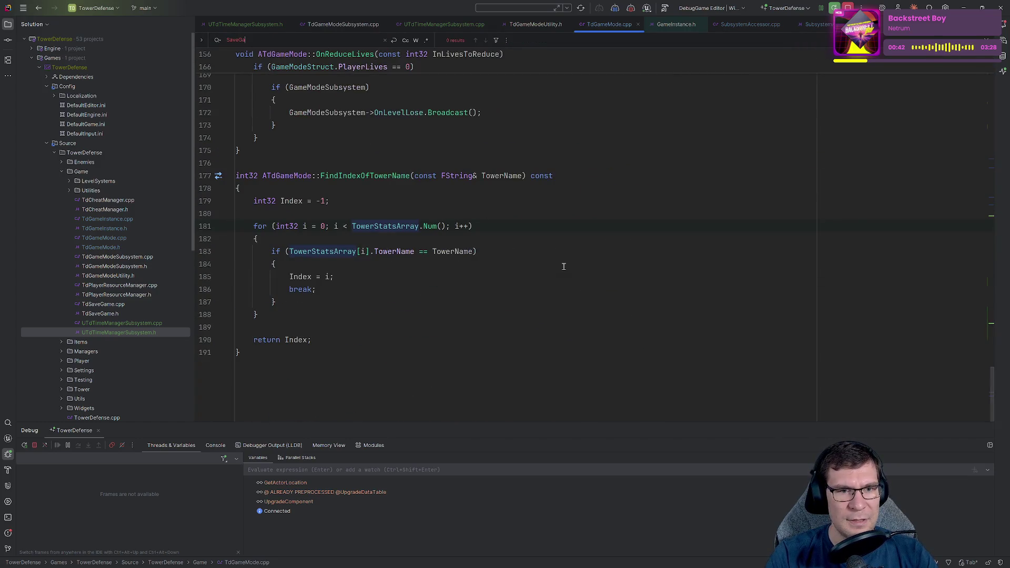
key(ctrl+a)
key(ctrl+t)
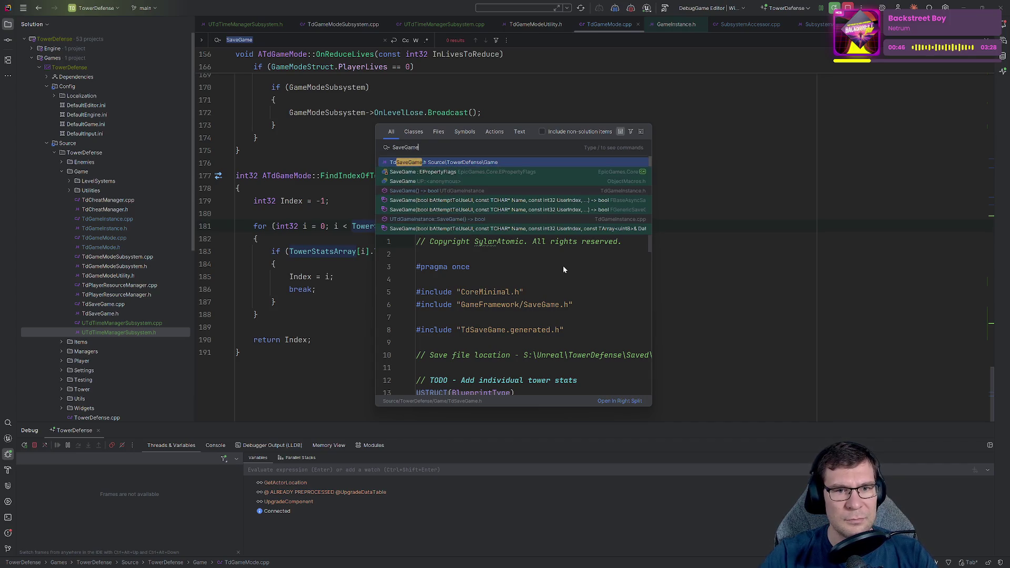
key(Down)
key(Down)
key(Down)
key(Return)
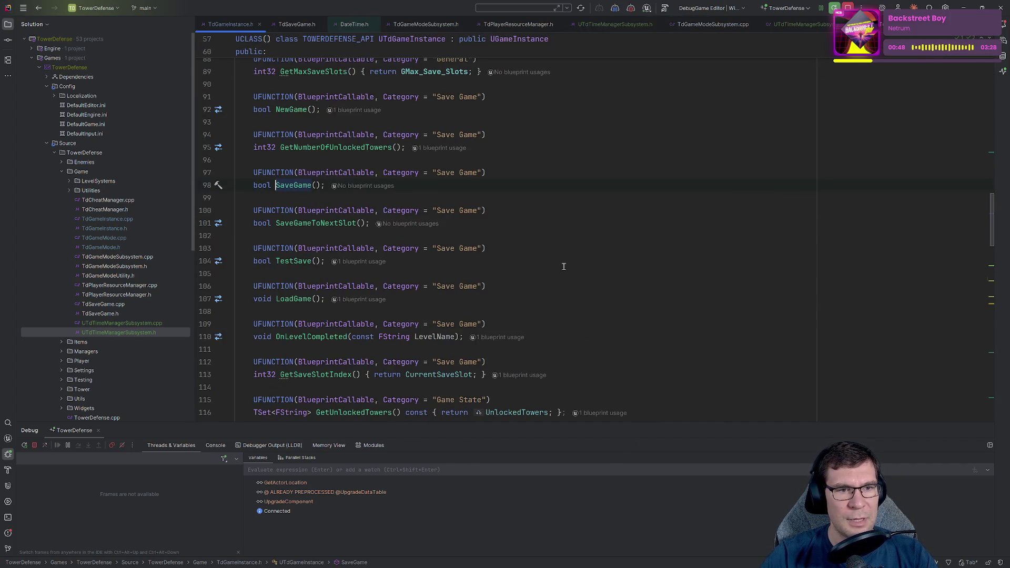
key(ctrl+shift+f)
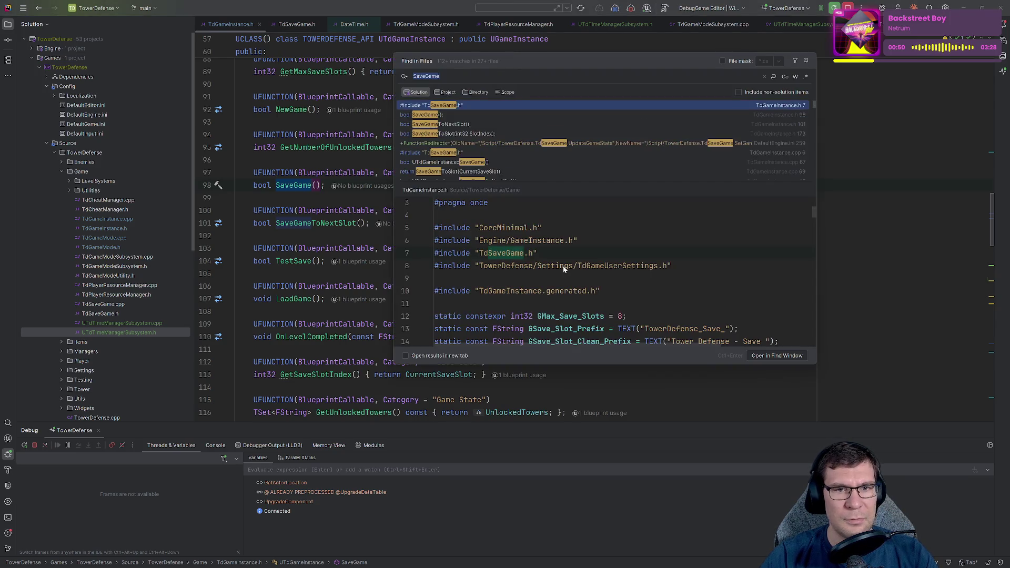
key(Down)
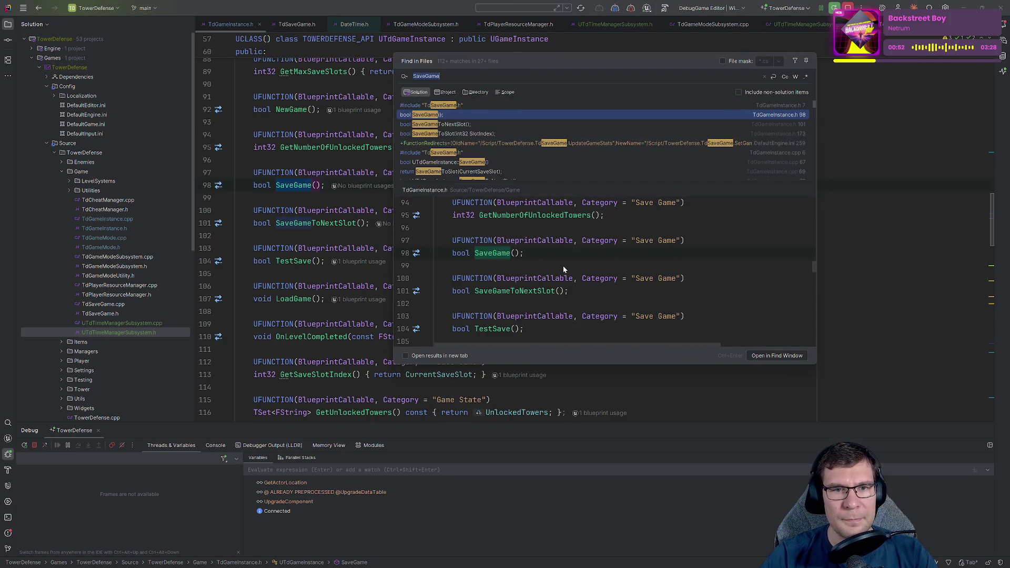
key(Down)
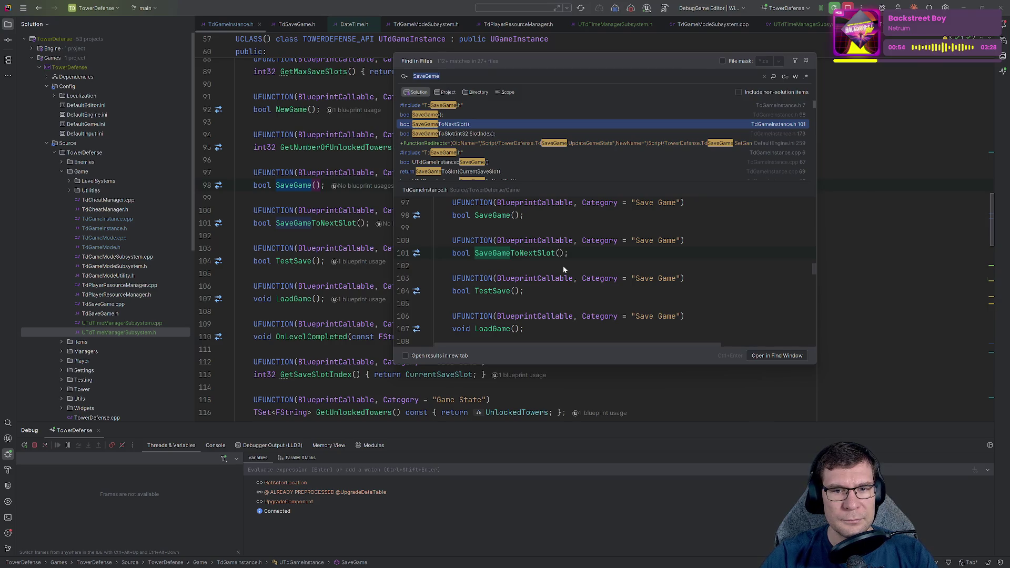
key(Return)
key(ctrl+b)
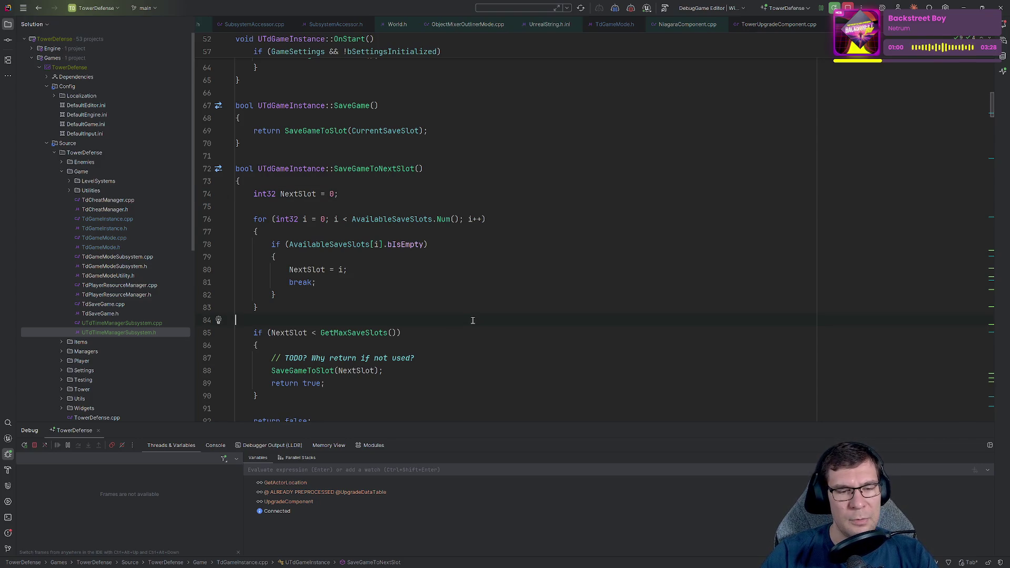
key(ctrl+t)
text(OnGame)
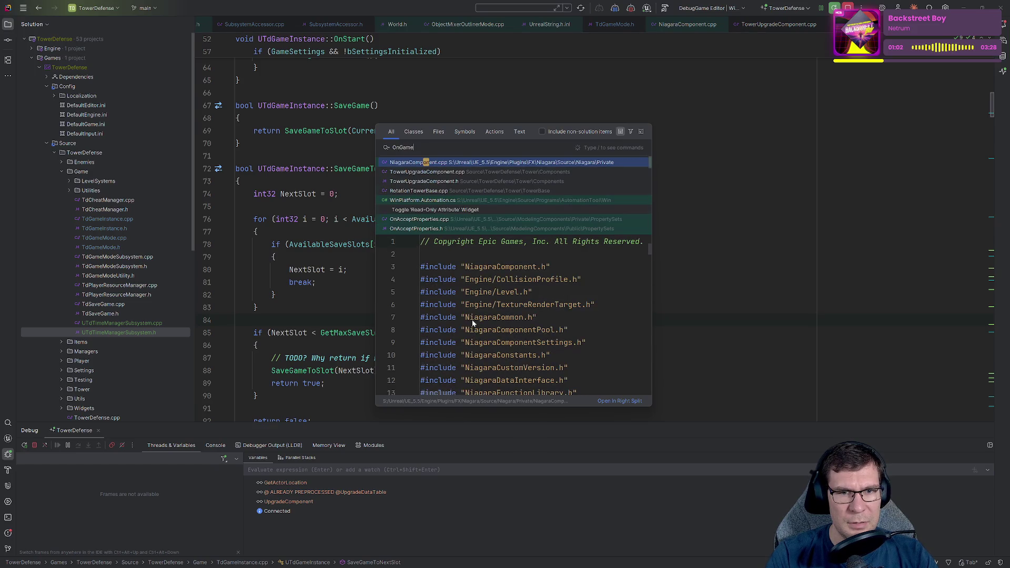
key(BackSpace)
key(BackSpace)
key(BackSpace)
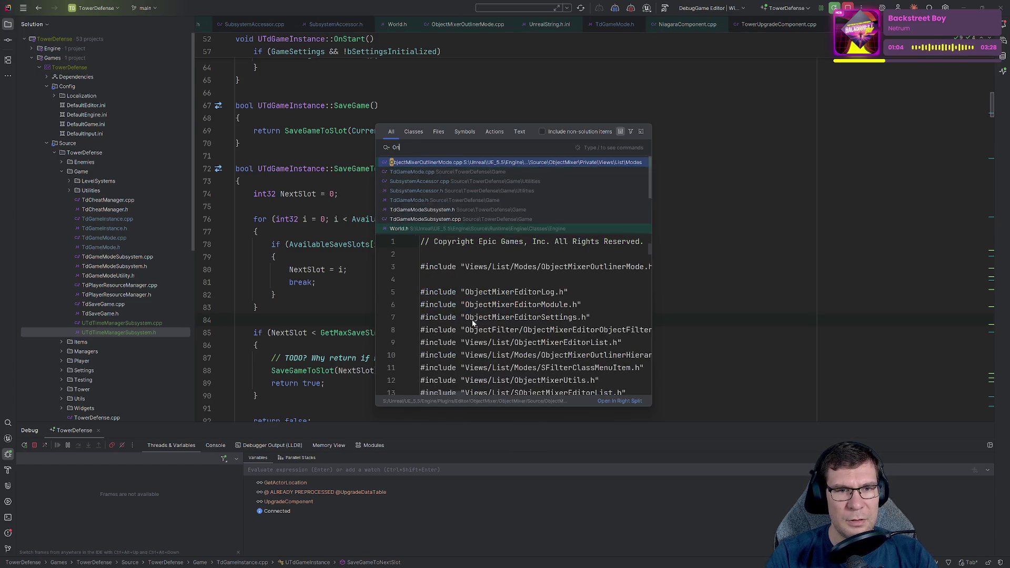
text(Win)
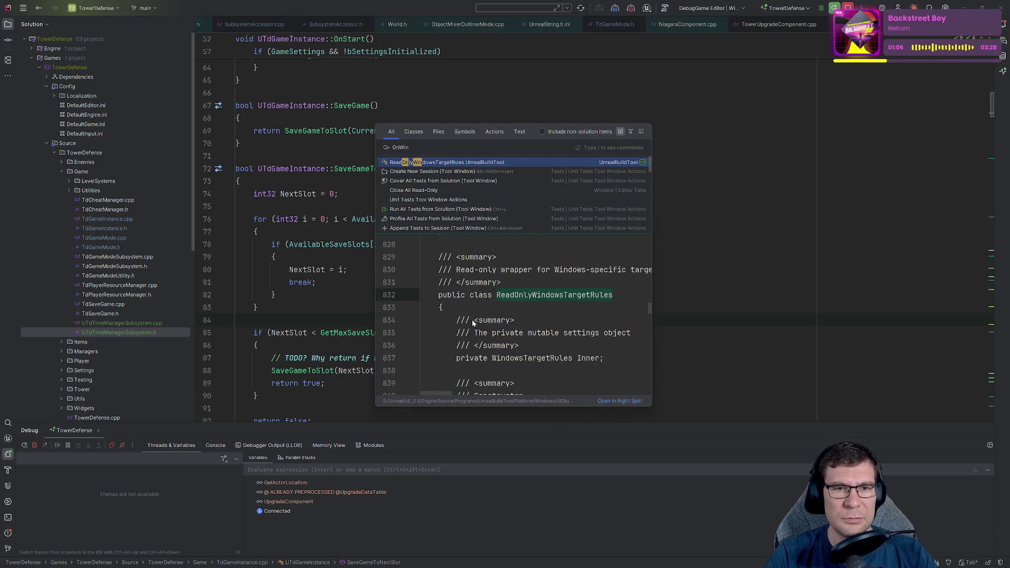
key(Escape)
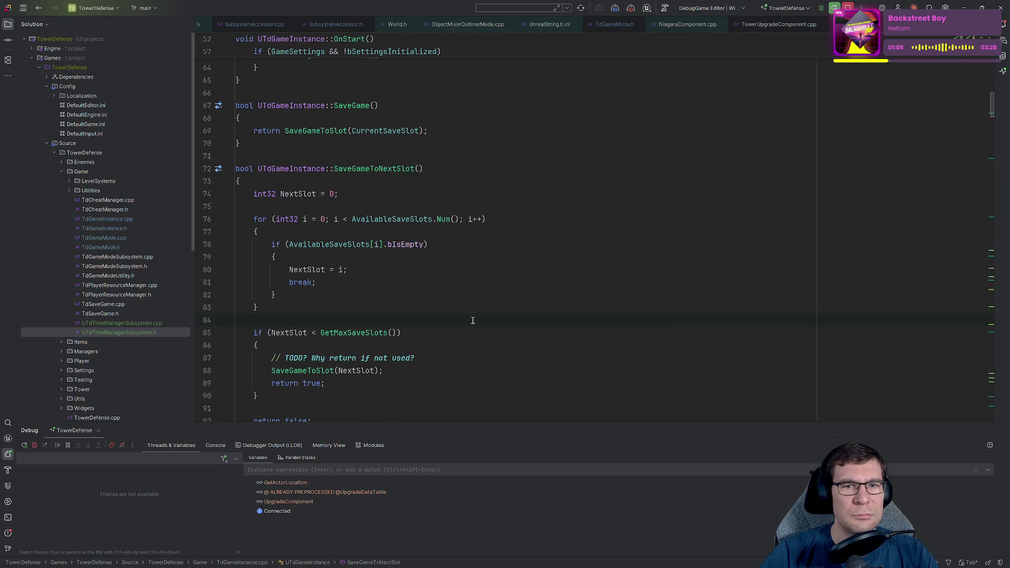
key(ctrl+Tab)
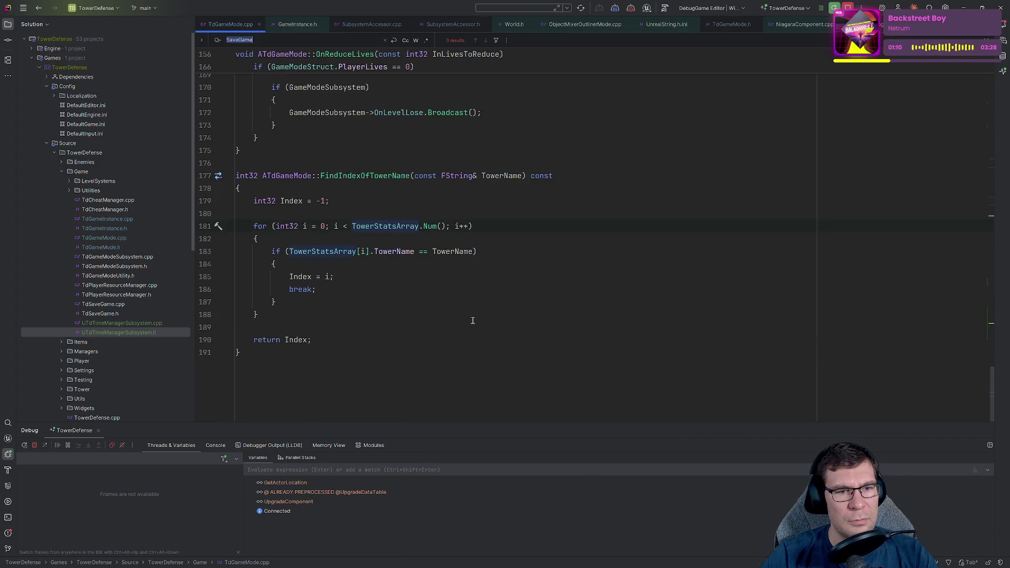
text(Save)
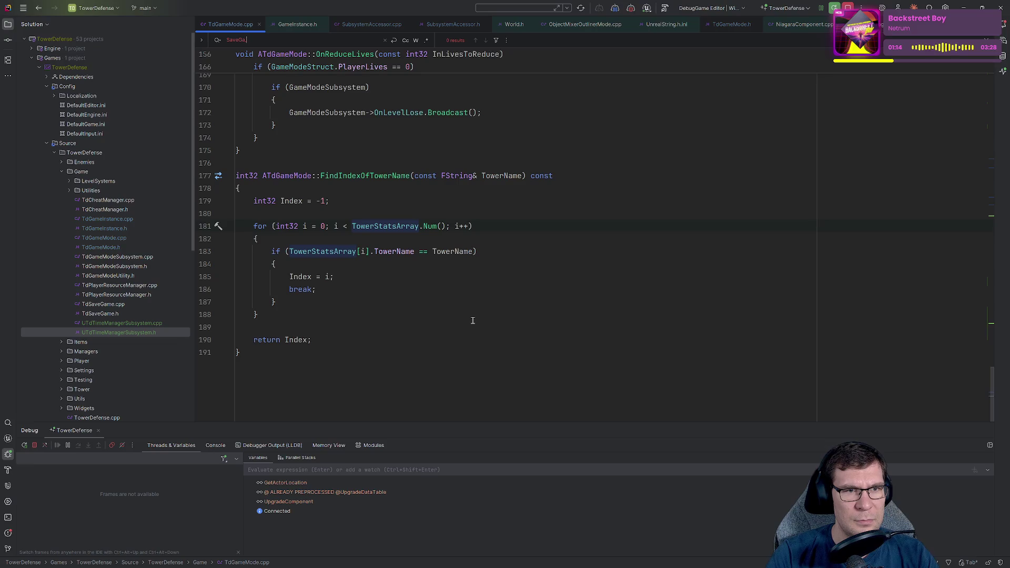
key(Escape)
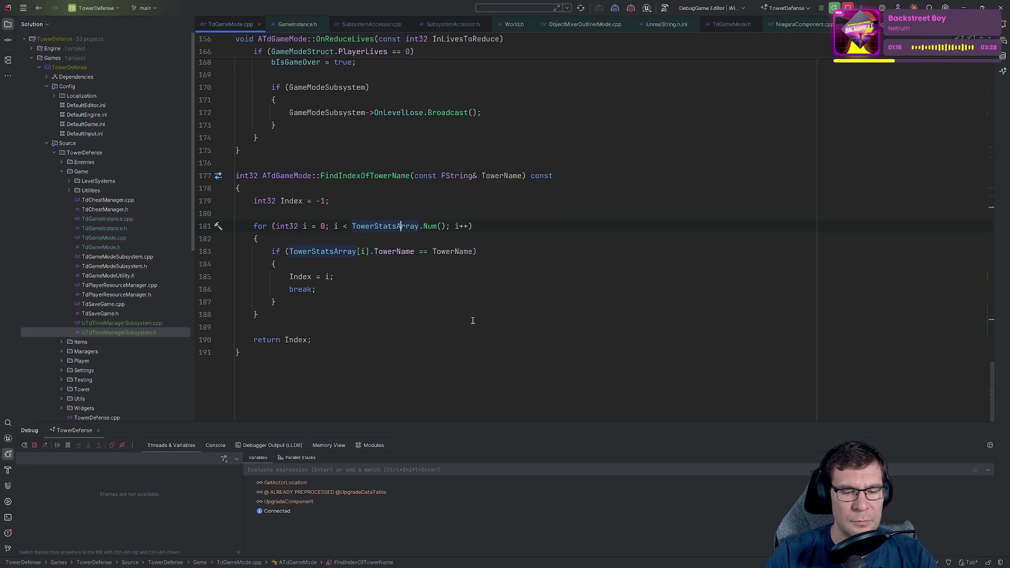
key(shift)
key(shift)
text(SaveGameToNextSlot)
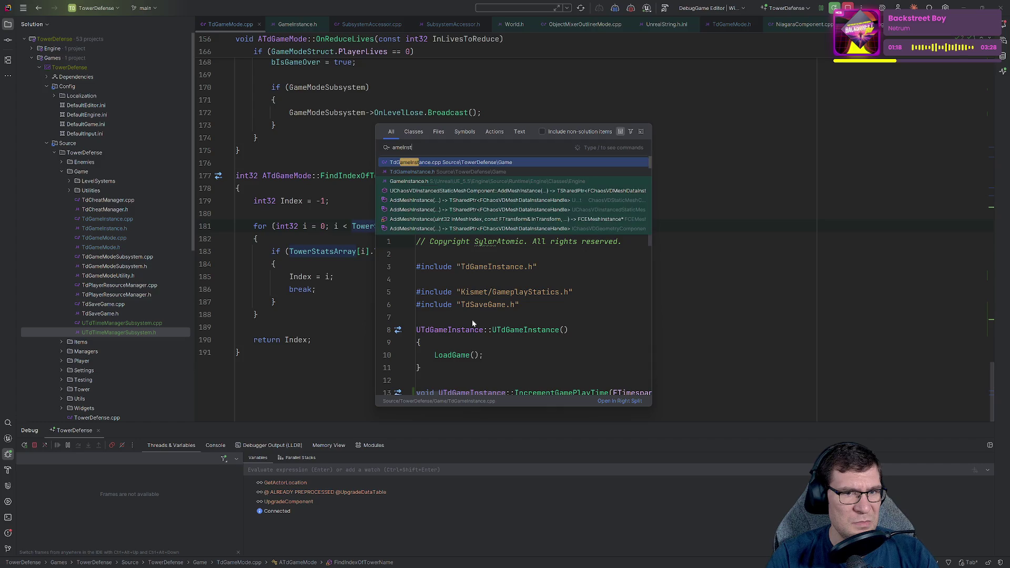
- Open TdGameInstance.cpp and find the SaveGame code in SaveGameToSlot
key(Return)
click(472, 320)
key(ctrl+f)
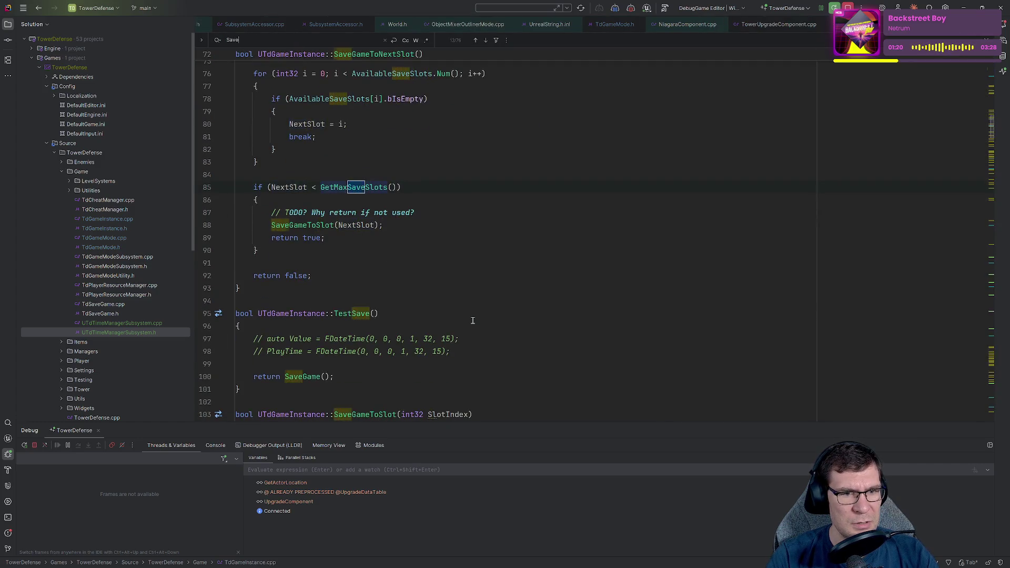
text(Ve)
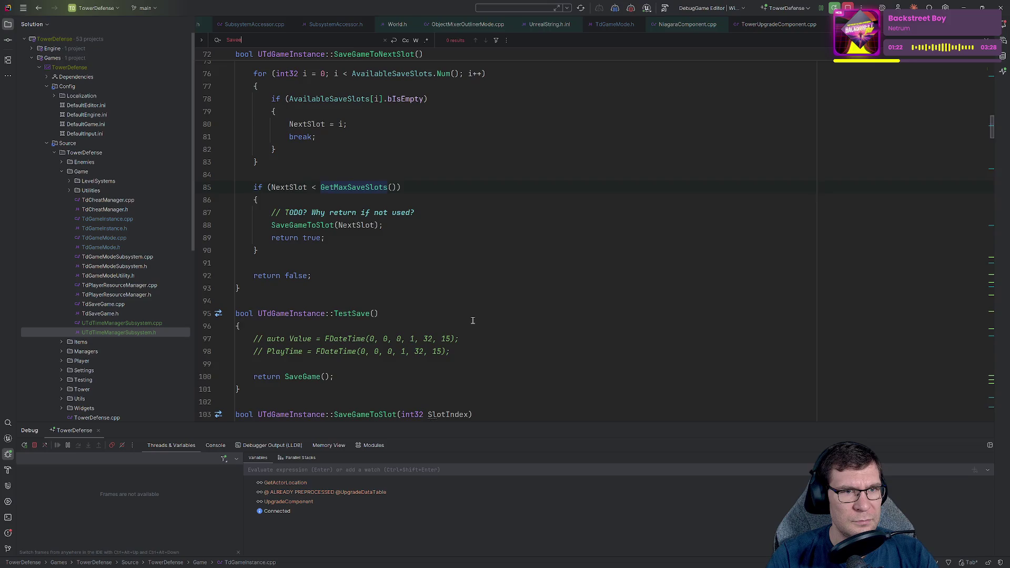
text(Game)
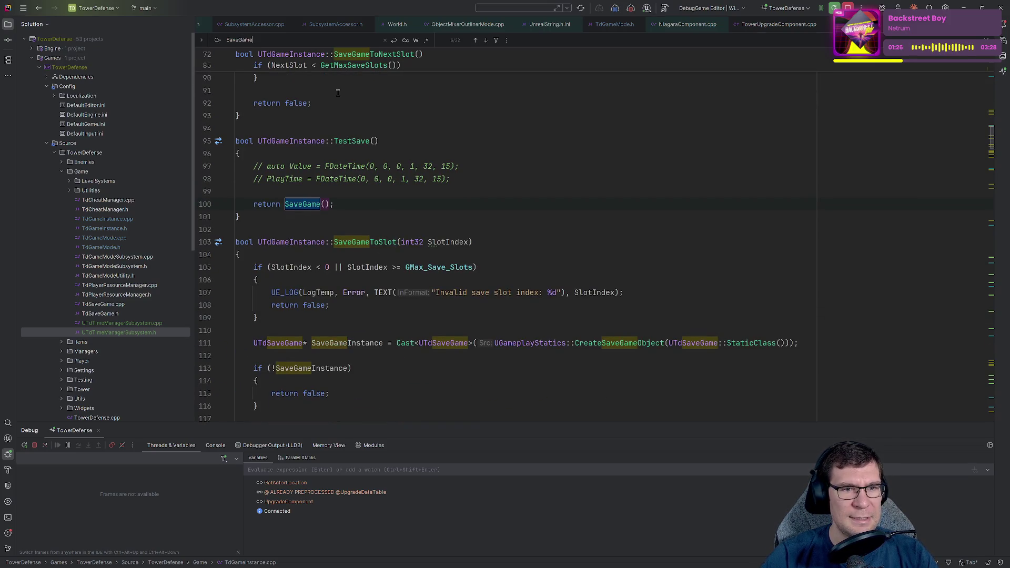
key(Return)
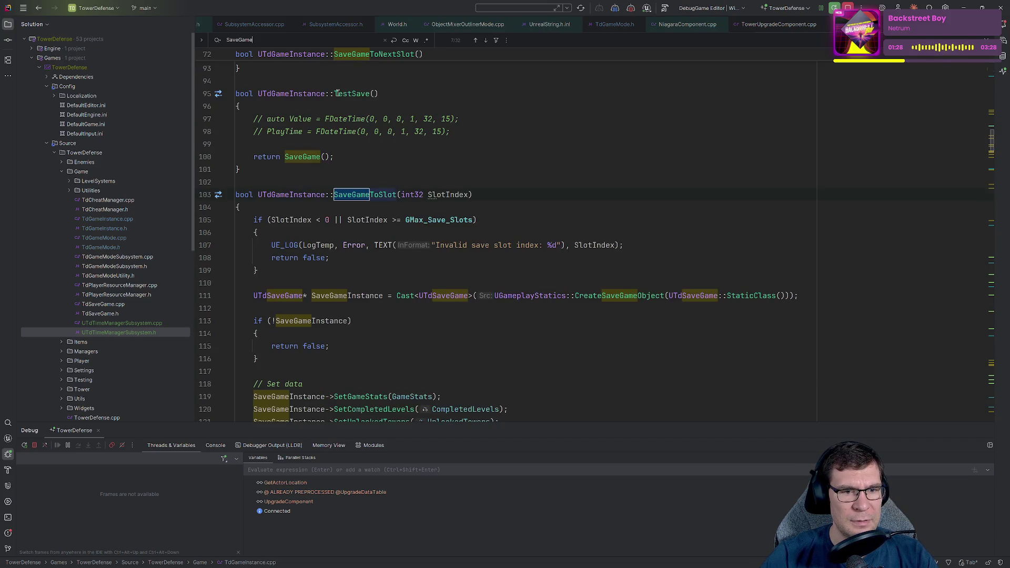
click(607, 209)
key(Escape)
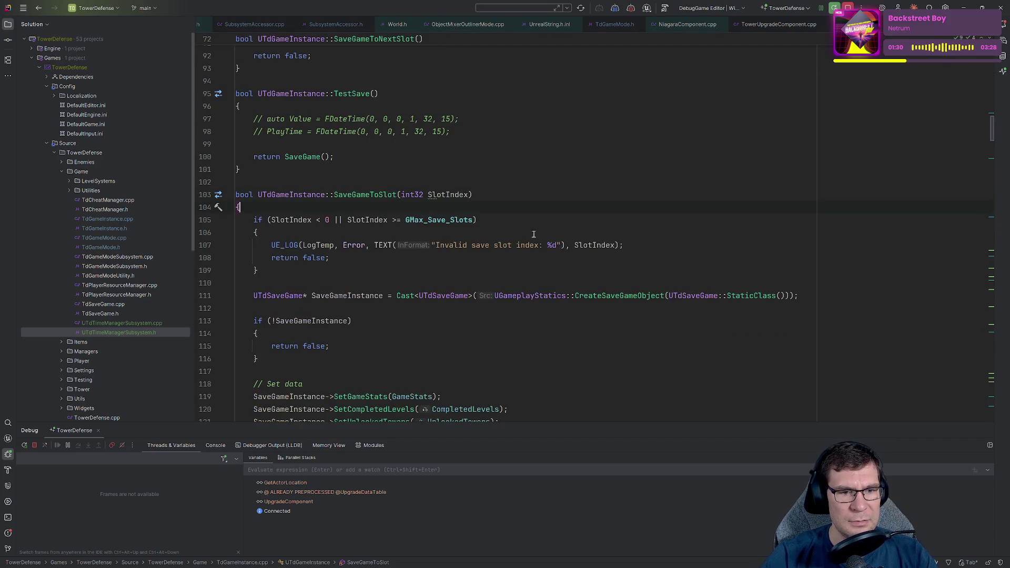
scroll(526, 232, down, 3)
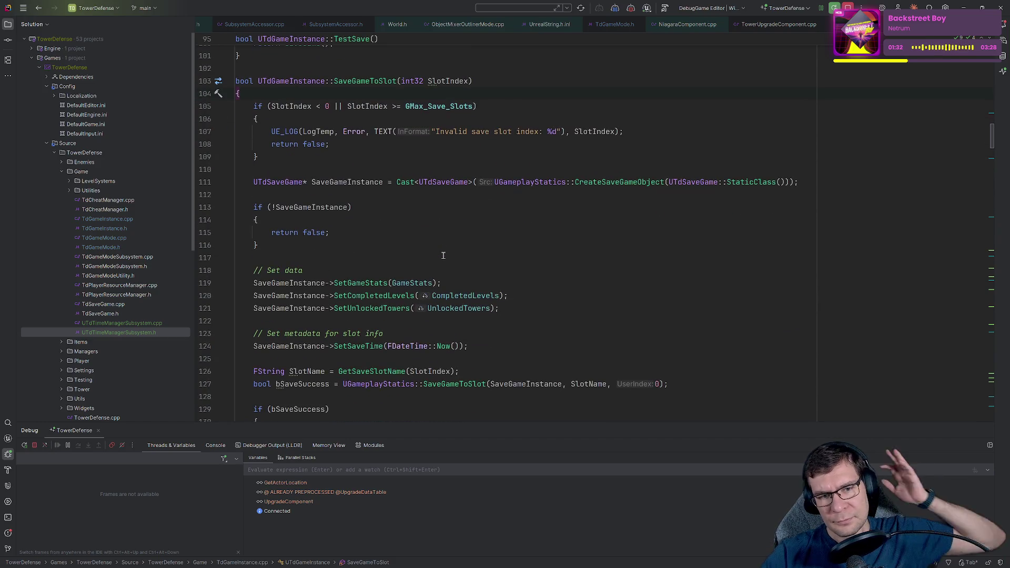
- Inspect the SetSaveTime call on line 124 and its declaration in TdSaveGame.h
click(505, 271)
click(587, 306)
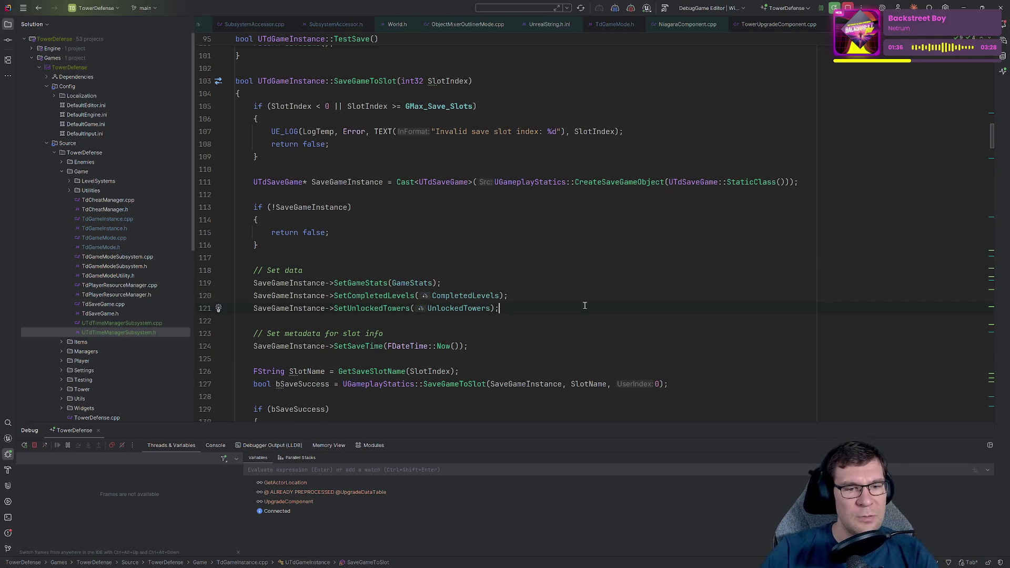
click(538, 316)
double_click(345, 347)
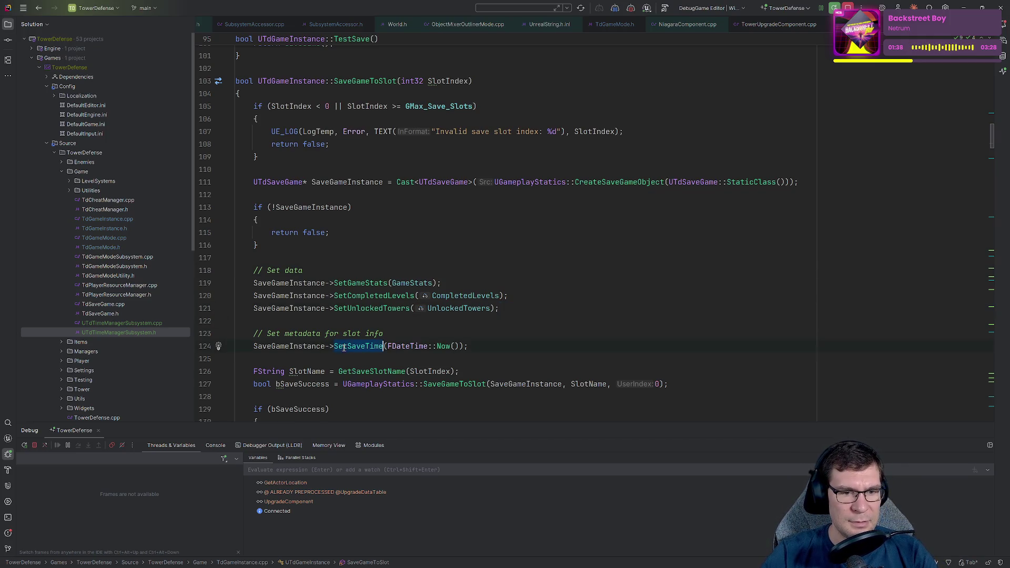
key(shift+Home)
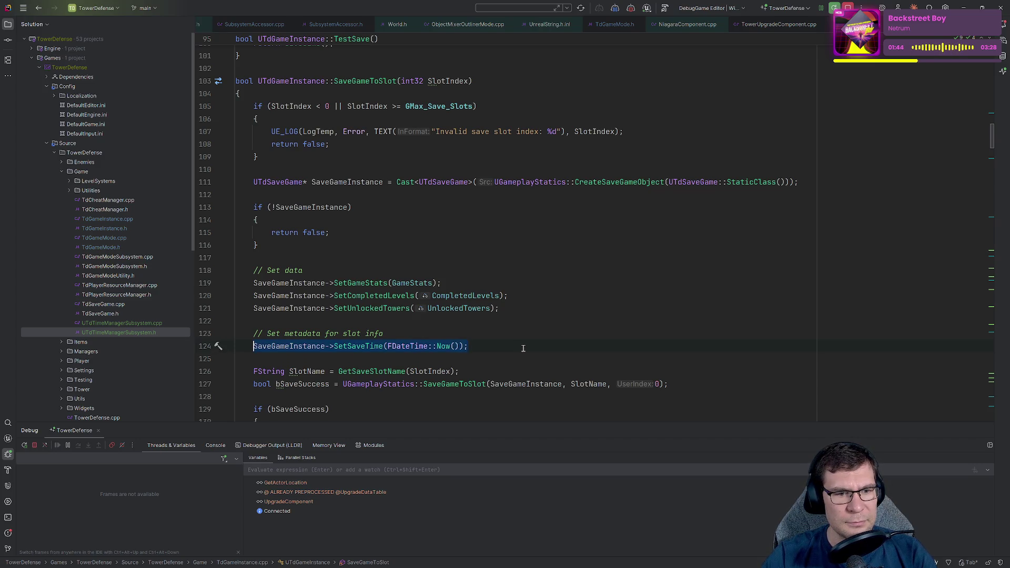
ctrl+click(352, 347)
scroll(387, 315, up, 3)
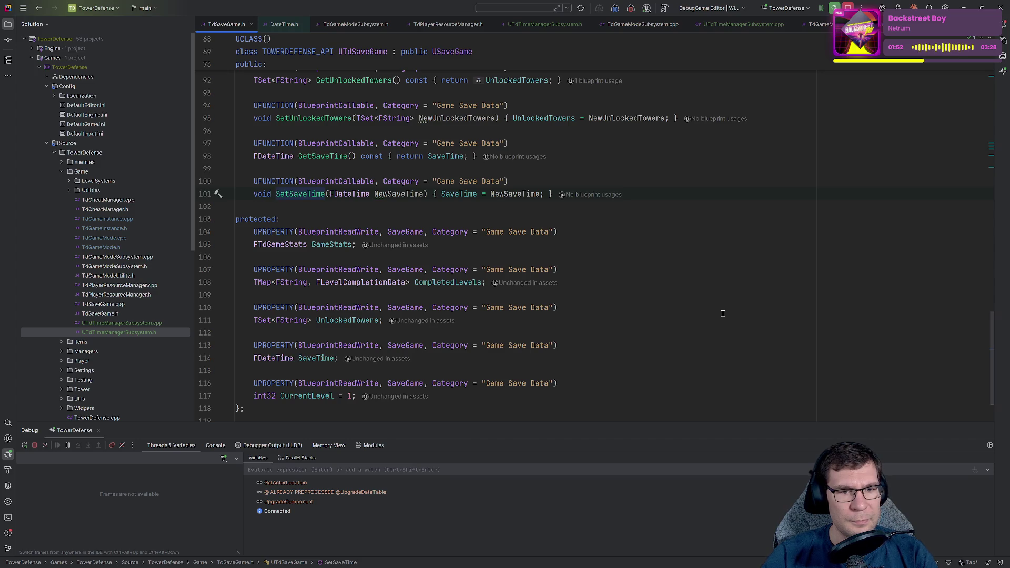
scroll(719, 308, up, 4)
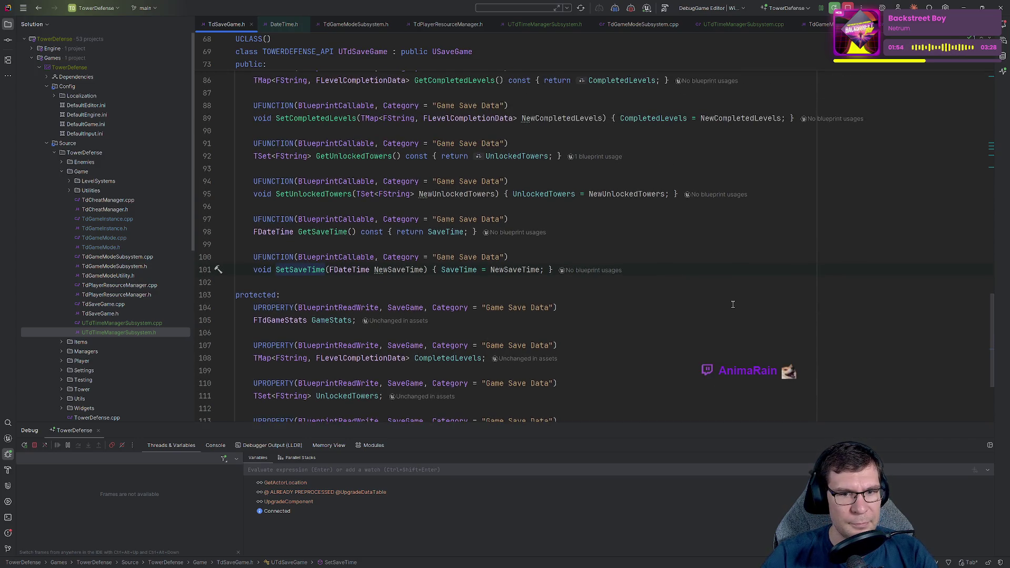
scroll(733, 304, up, 1)
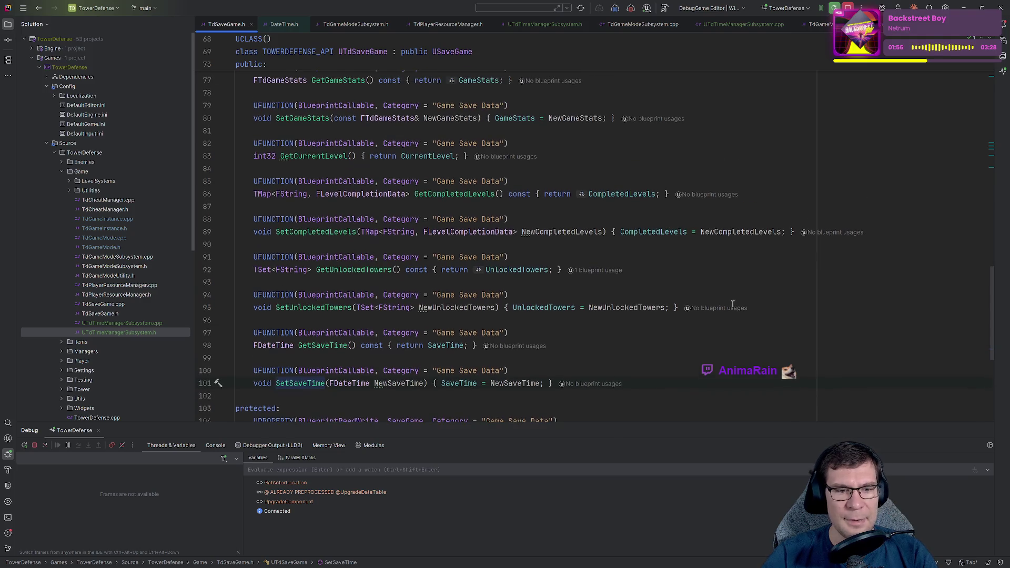
scroll(650, 331, up, 3)
key(ctrl+Tab)
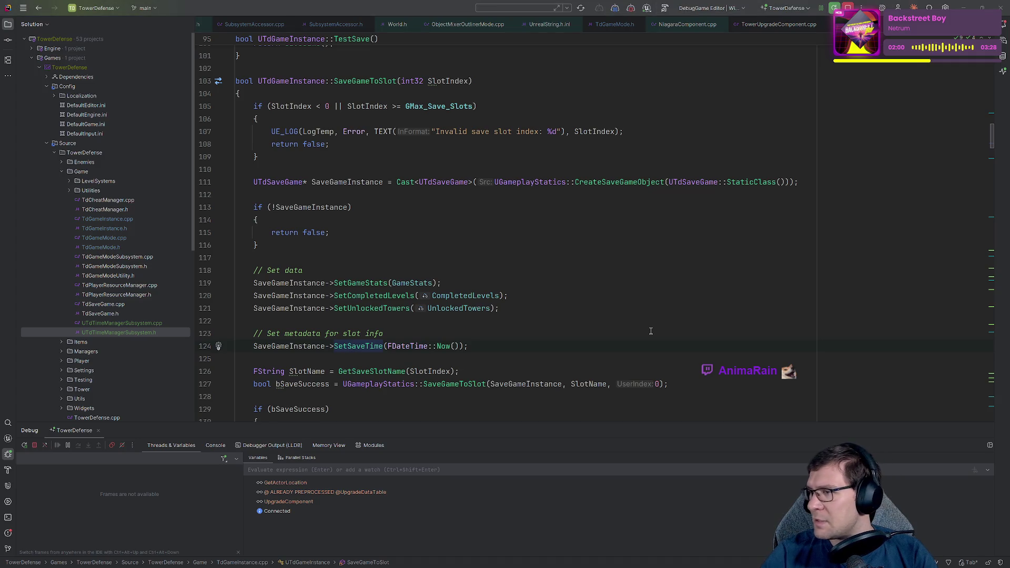
key(alt+Tab)
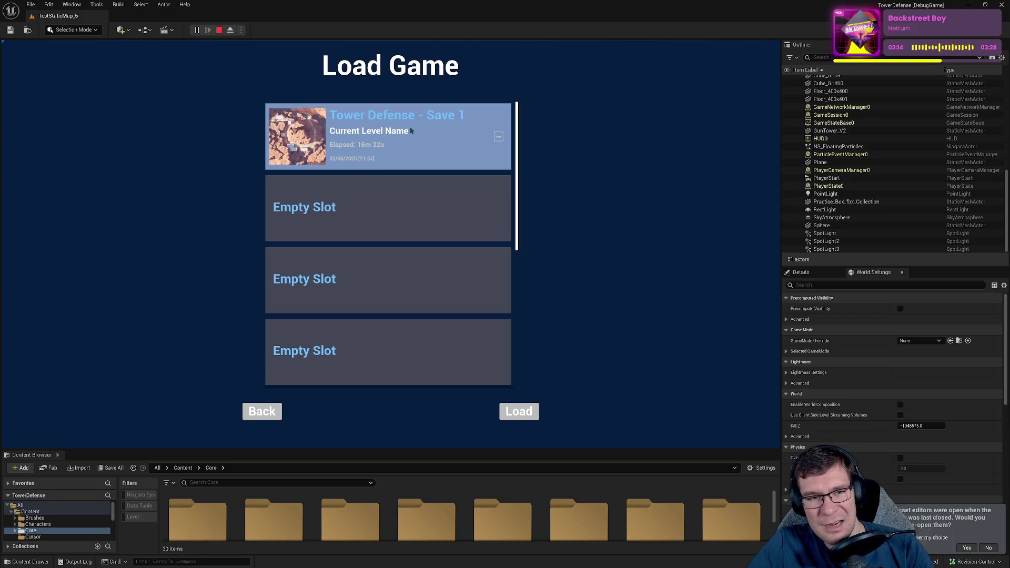
- Stop the running game after checking the Load Game screen showing Tower Defense - Save 1
click(219, 31)
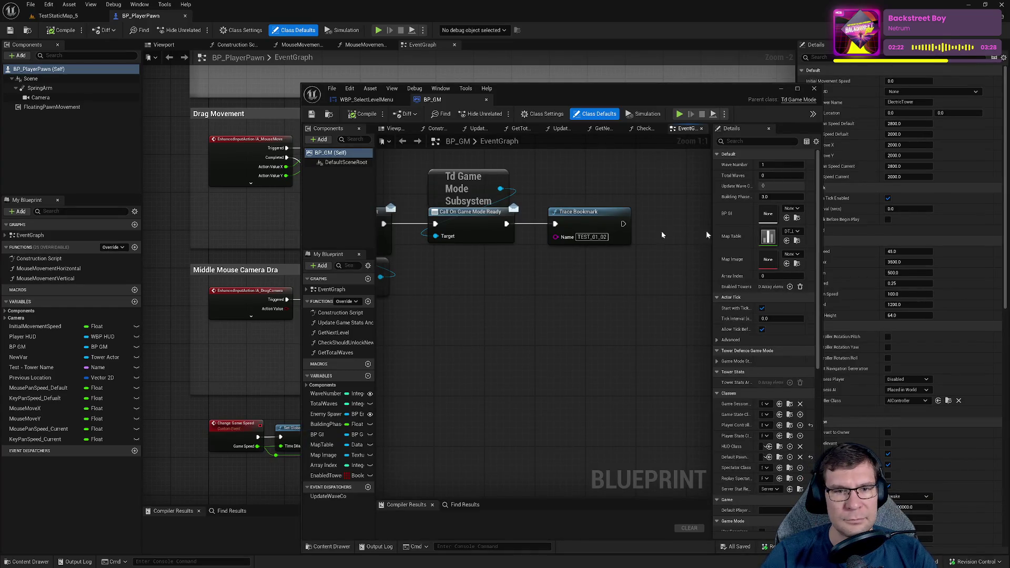
- Close the floating BP_GM window and the WBP_SelectLevelMenu and WBP_Level_Select_Card blueprints
click(367, 100)
drag(367, 99, 295, 13)
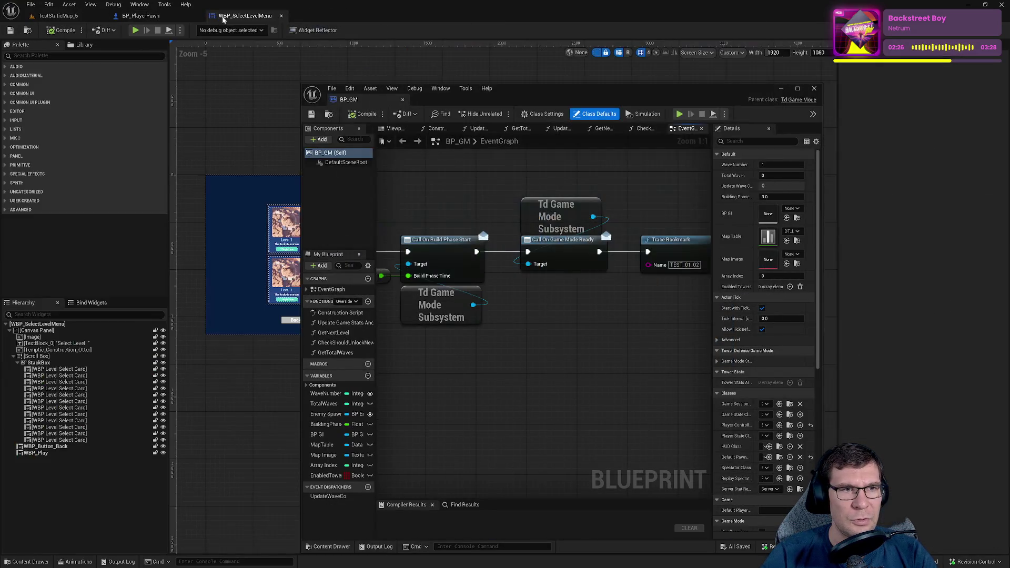
click(814, 88)
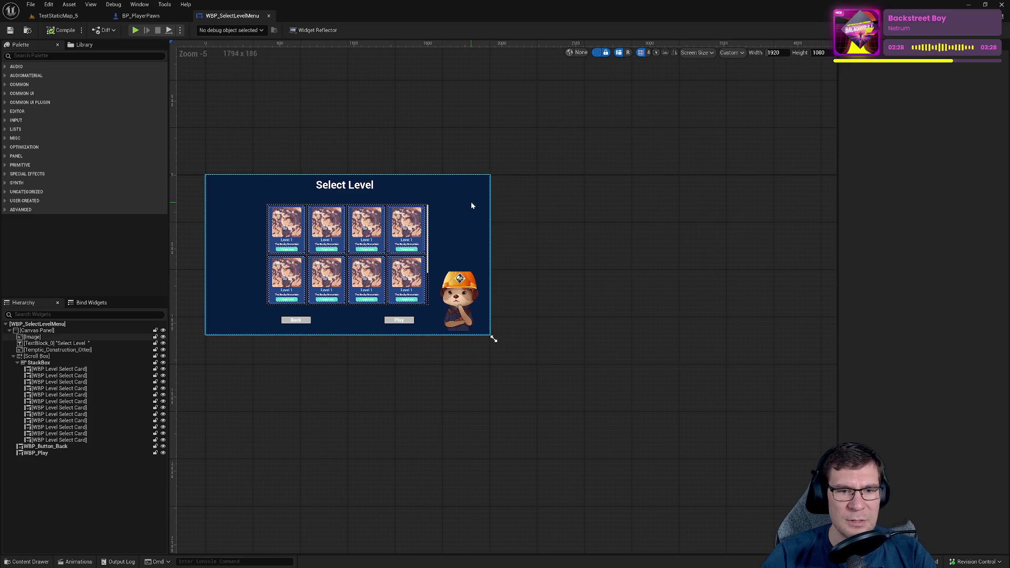
click(488, 243)
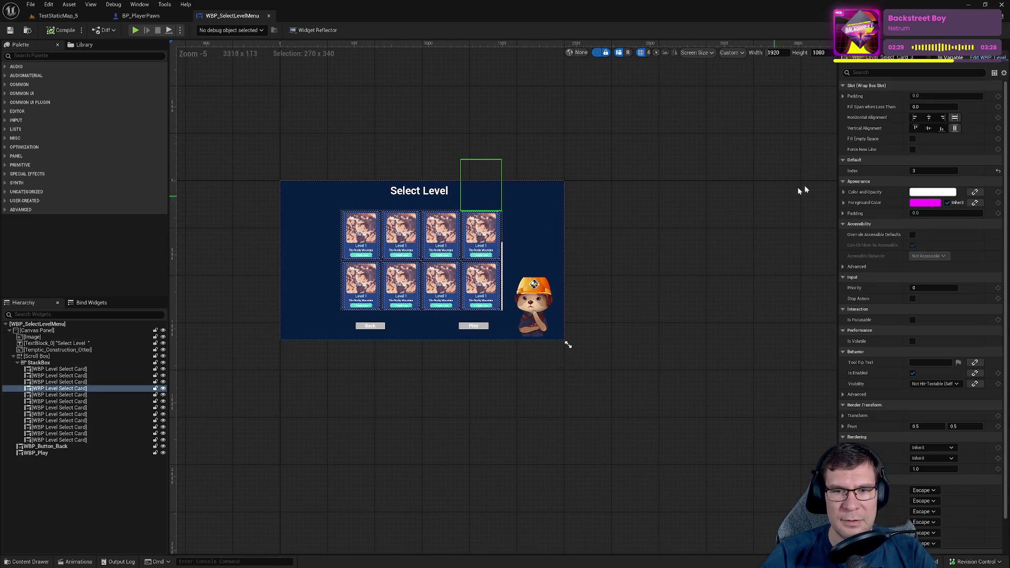
click(986, 59)
scroll(622, 415, up, 6)
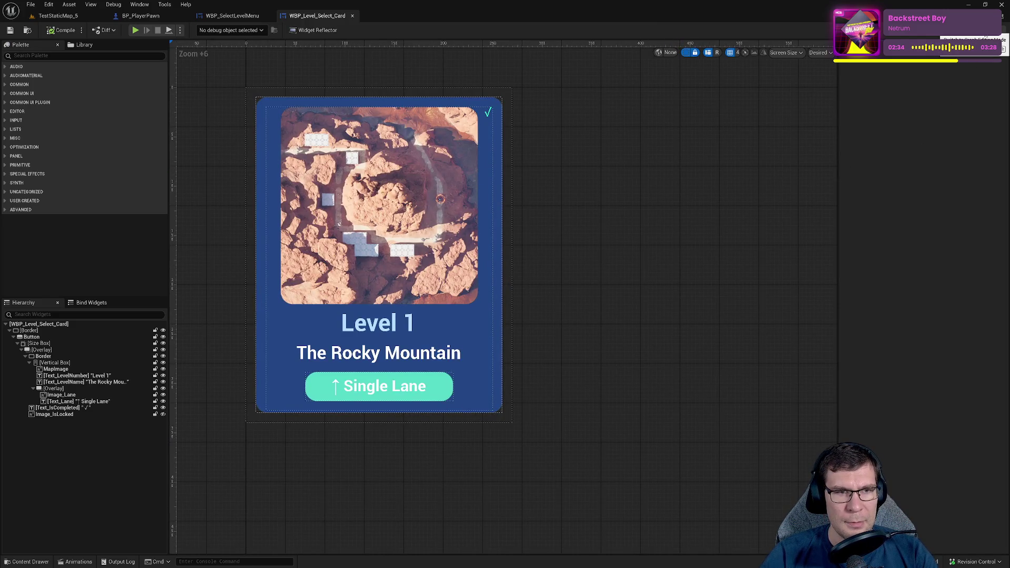
click(352, 16)
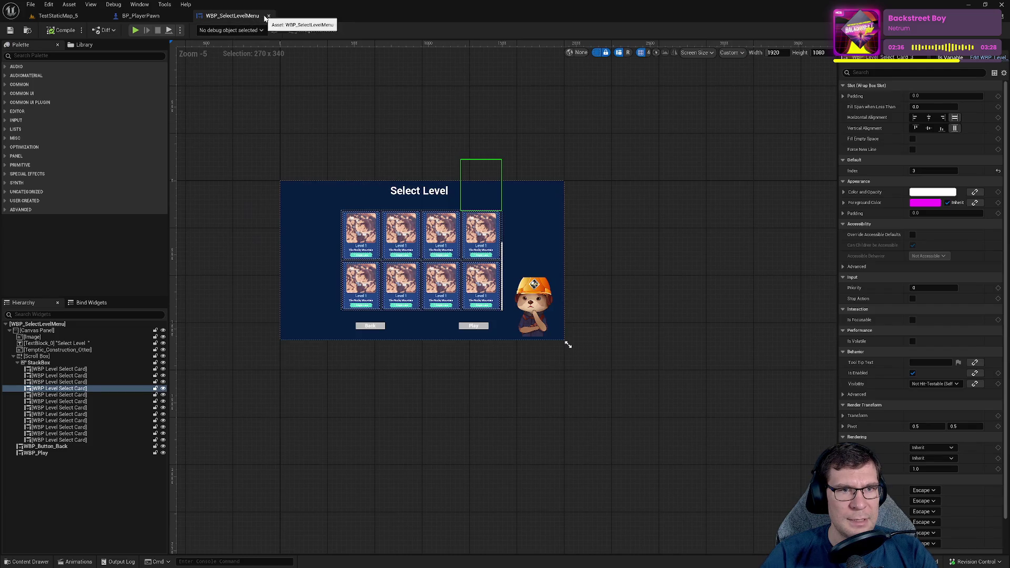
click(266, 16)
- Open the WBP_LoadRow widget blueprint through a Ctrl+P asset search for 'load'
key(ctrl+p)
text(load)
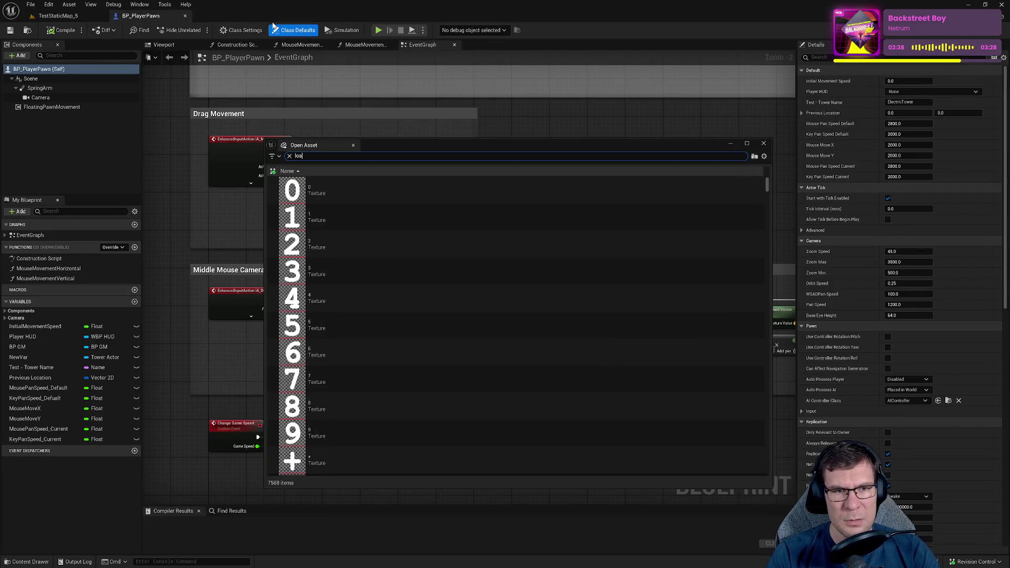
key(Down)
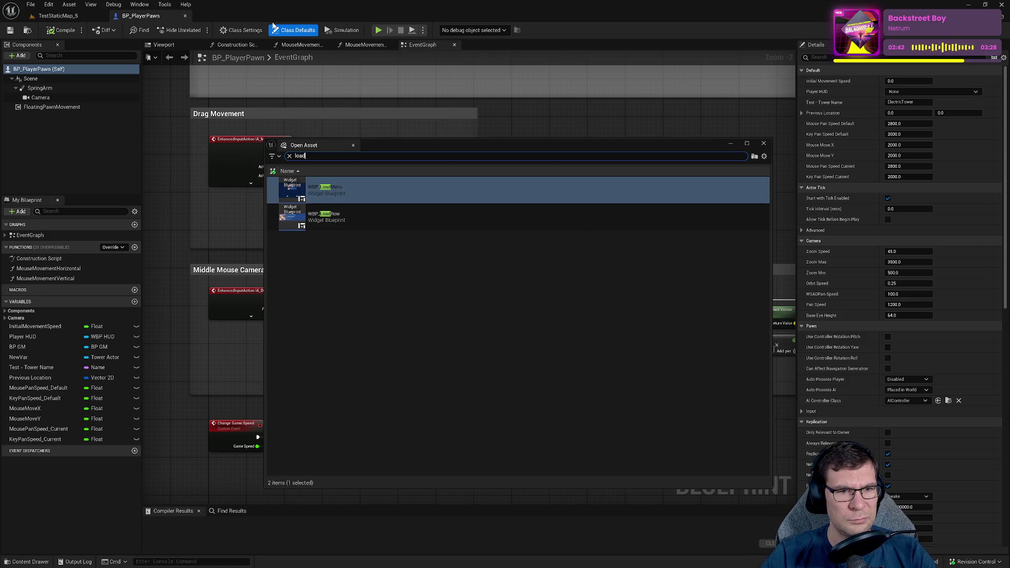
key(Down)
key(Return)
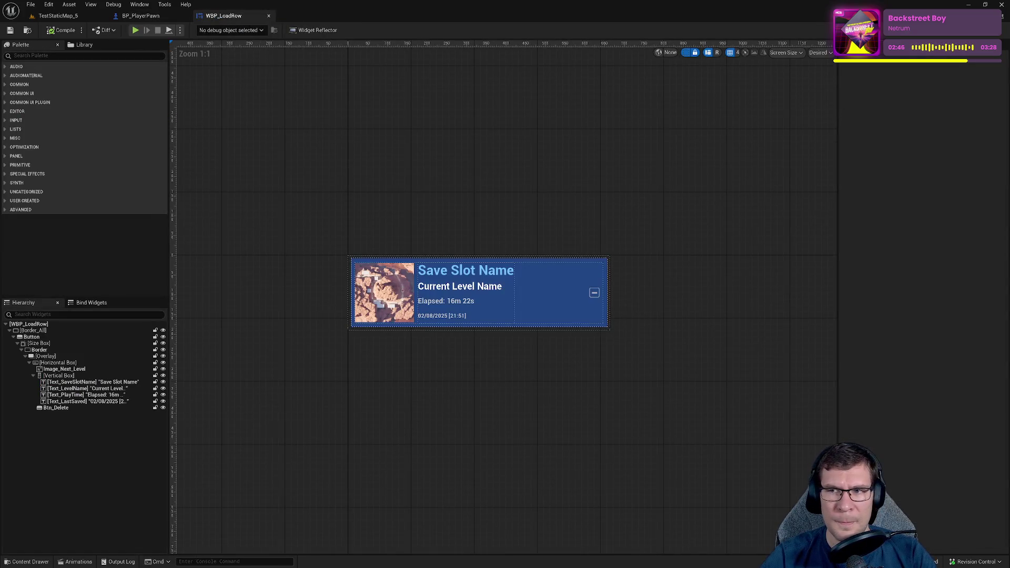
- Switch WBP_LoadRow to its Event Graph and pan to the Construct script breaking out Save Slot Info
click(989, 30)
mouse_move(417, 260)
mouse_down()
mouse_move(630, 189)
mouse_move(579, 211)
mouse_move(488, 161)
mouse_move(519, 161)
mouse_move(596, 312)
mouse_move(416, 300)
mouse_up()
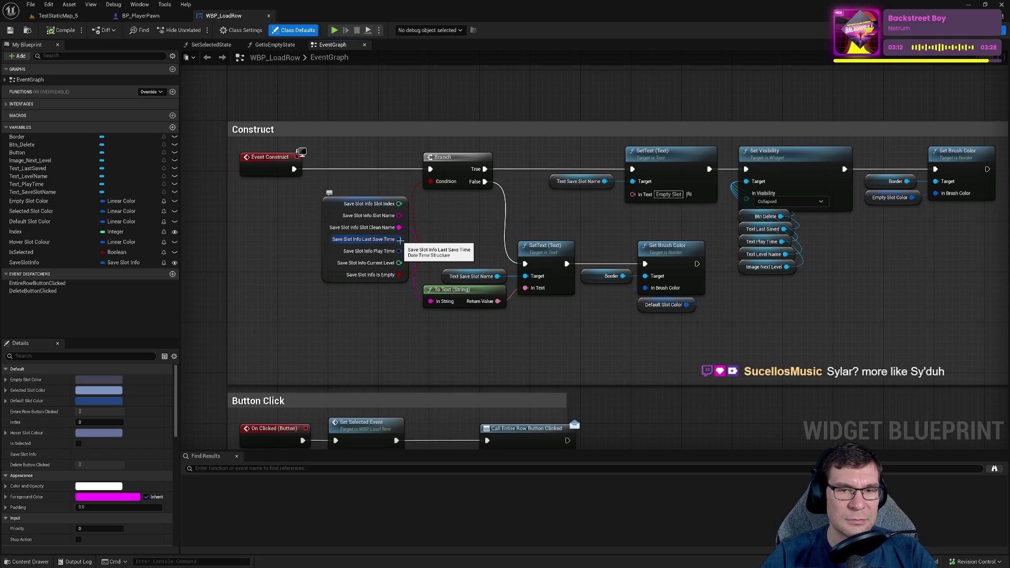
mouse_move(400, 239)
mouse_down()
mouse_move(409, 223)
mouse_move(385, 227)
mouse_move(560, 227)
mouse_up()
drag(347, 239, 816, 240)
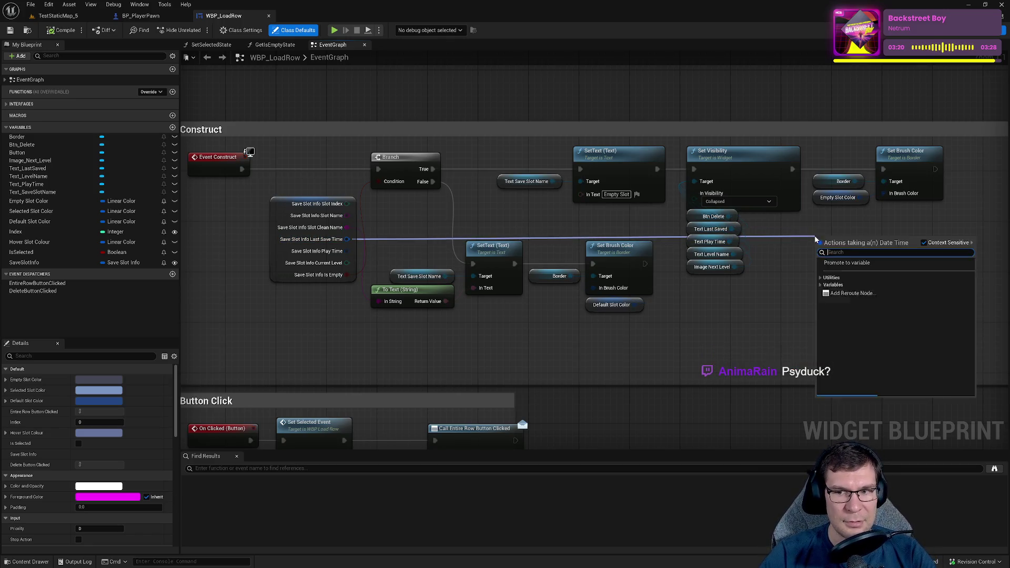
click(773, 108)
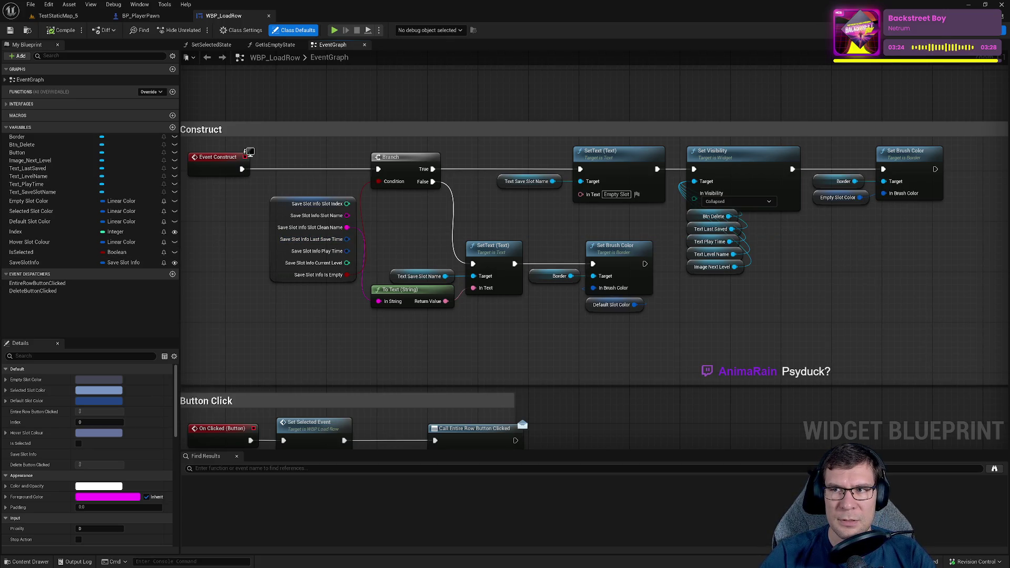
key(shift+F4)
click(606, 367)
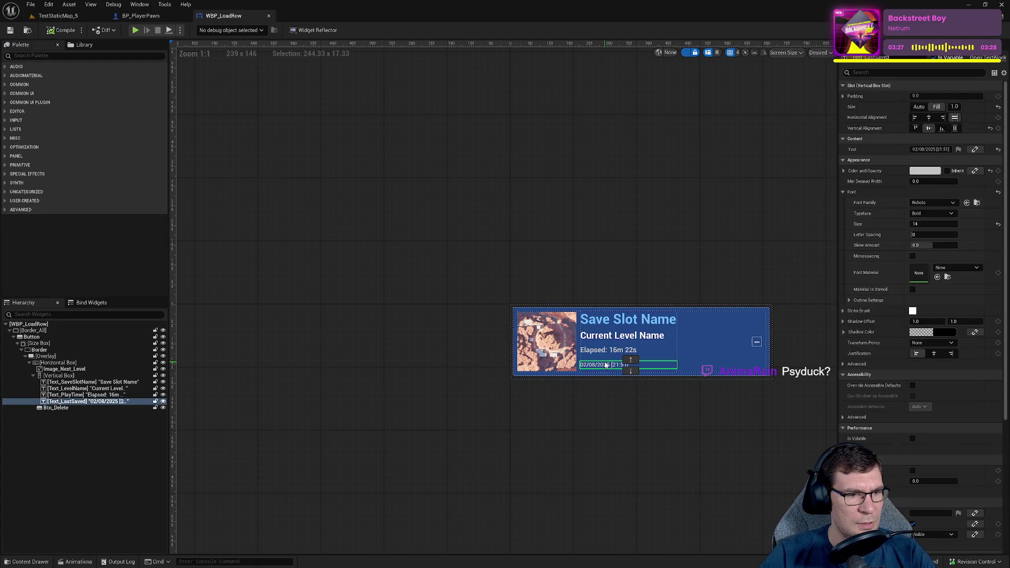
key(shift+F5)
drag(617, 232, 605, 145)
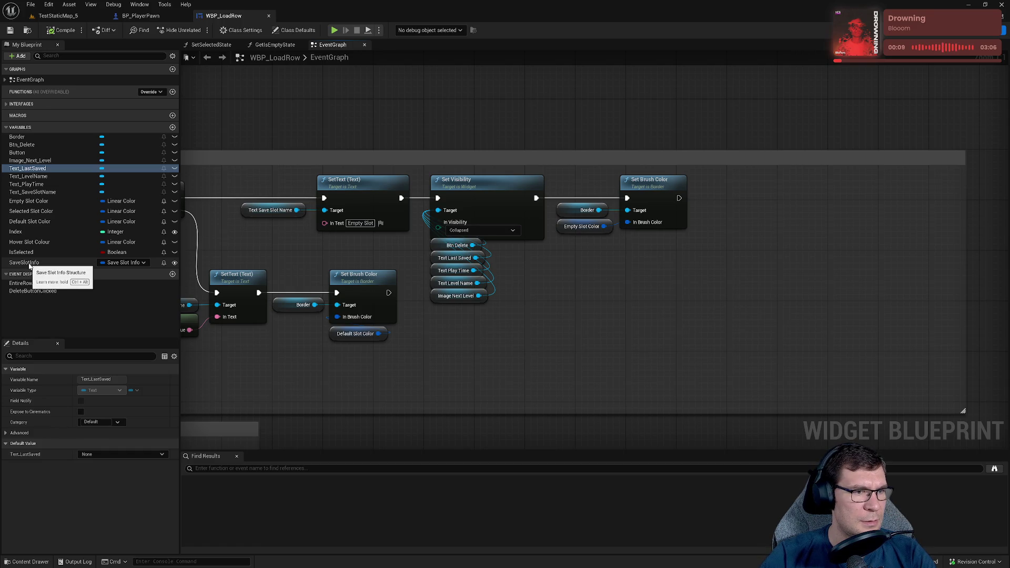
- Create a Text_LastSaved getter in the event graph, then remove it from there
mouse_move(32, 192)
mouse_down()
mouse_move(711, 267)
mouse_move(31, 185)
mouse_move(27, 193)
mouse_move(761, 304)
mouse_move(794, 299)
mouse_up()
click(837, 315)
right_click(813, 304)
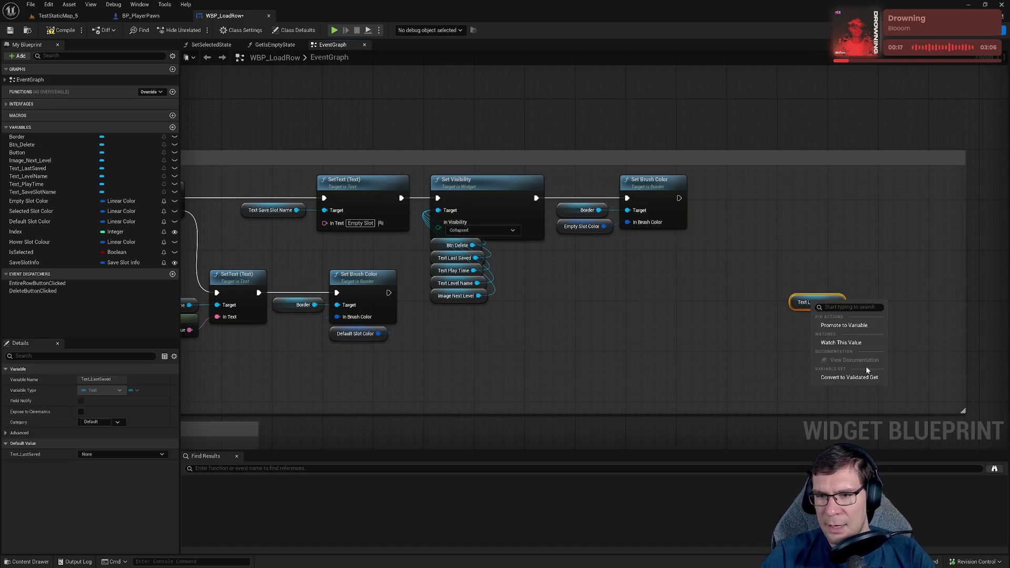
drag(765, 267, 864, 326)
click(665, 321)
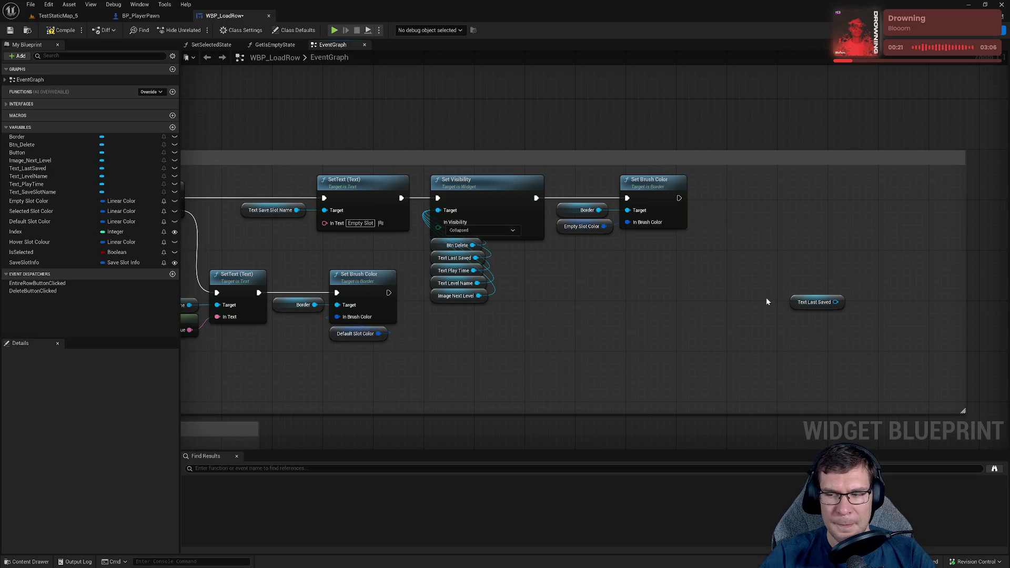
click(796, 301)
key(Delete)
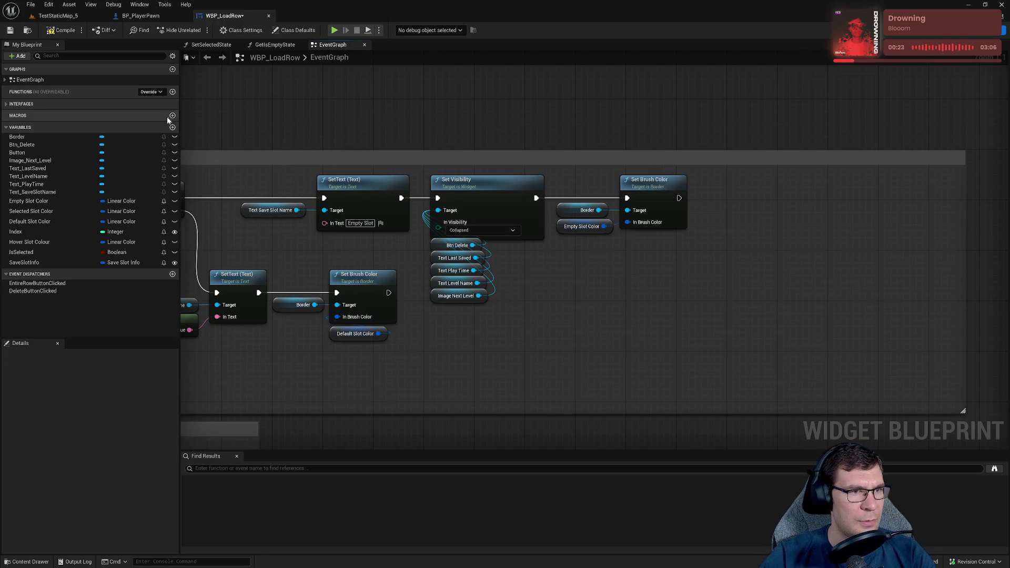
- Add a new SetLastSaveGameText function and paste the Text_LastSaved getter into its graph
click(172, 92)
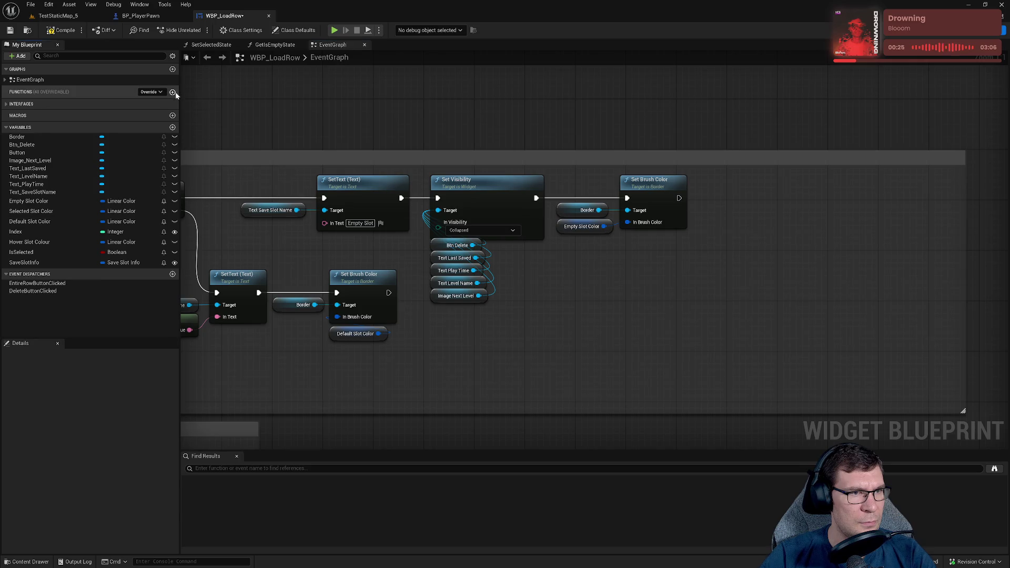
text(SetLastSaveG)
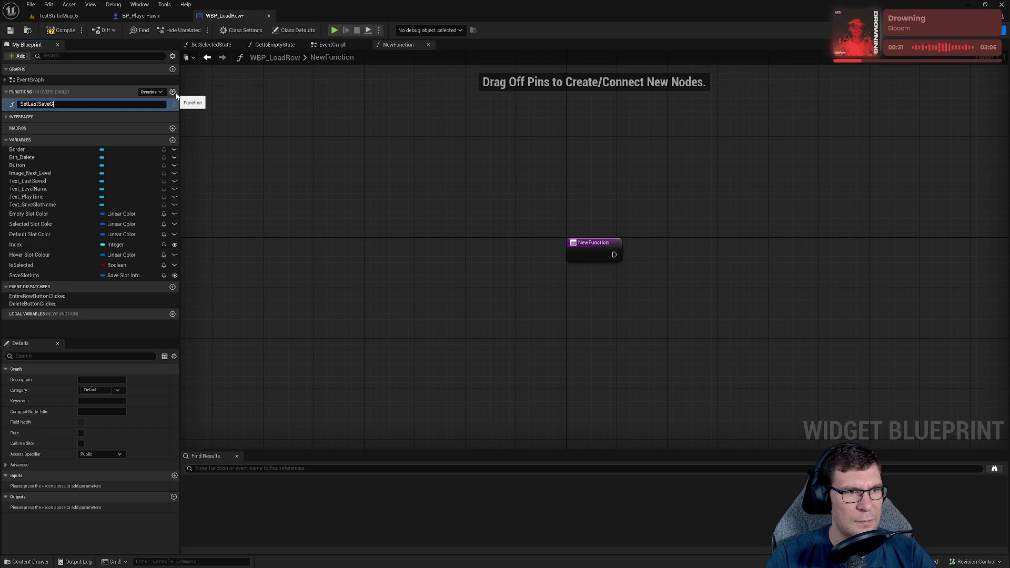
text(ameText)
key(Return)
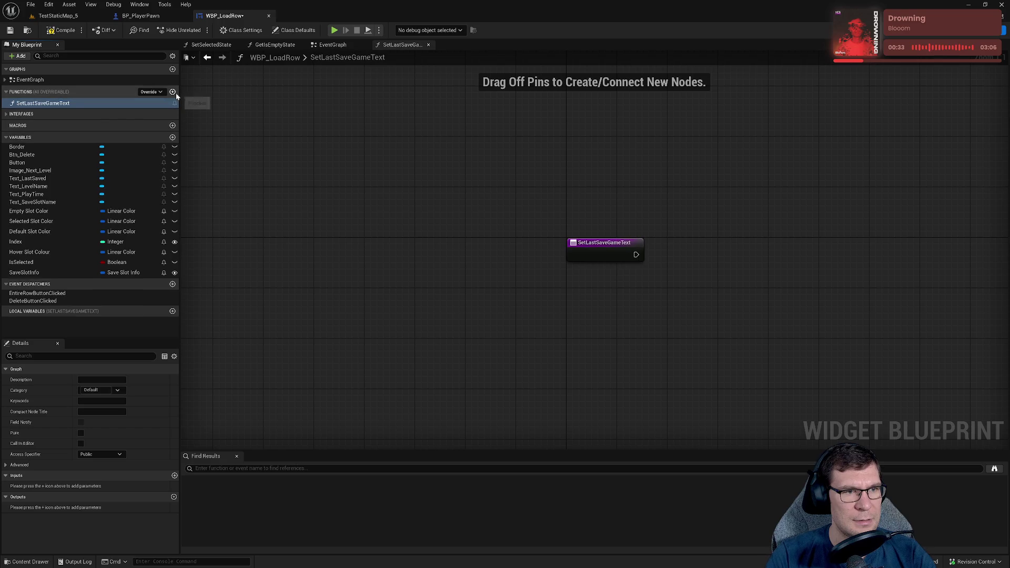
key(ctrl+v)
drag(797, 243, 618, 229)
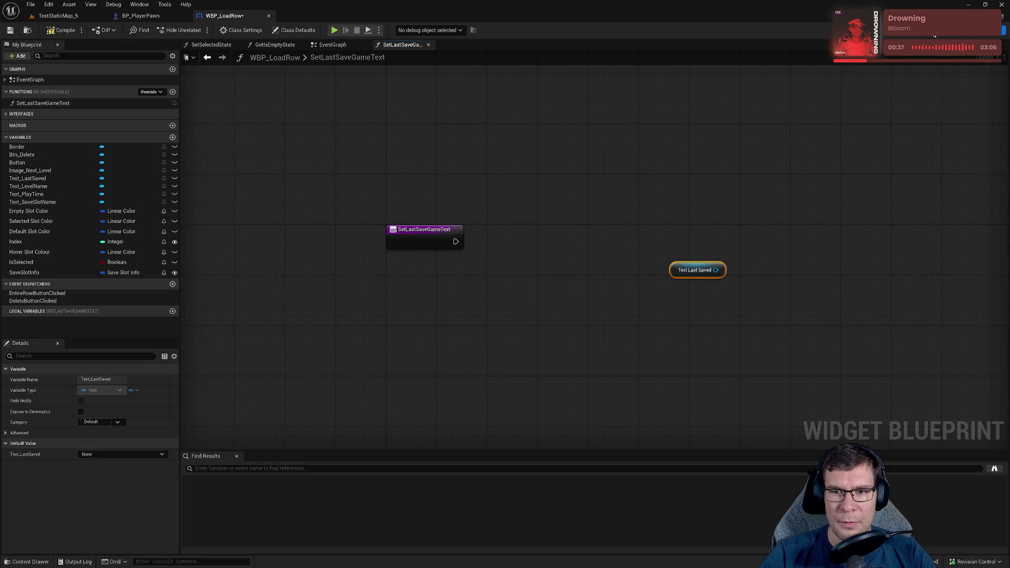
click(963, 32)
click(993, 38)
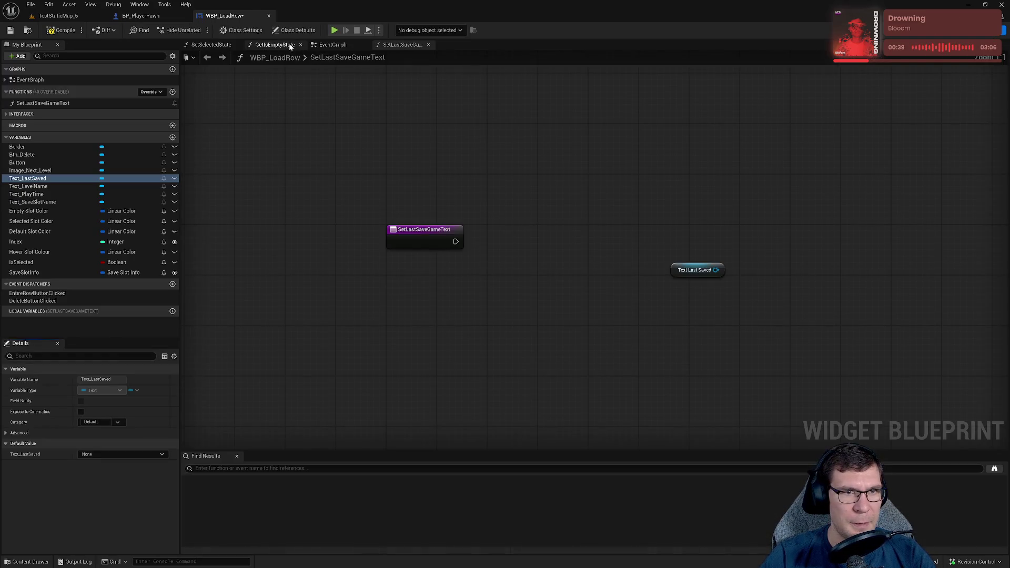
click(333, 44)
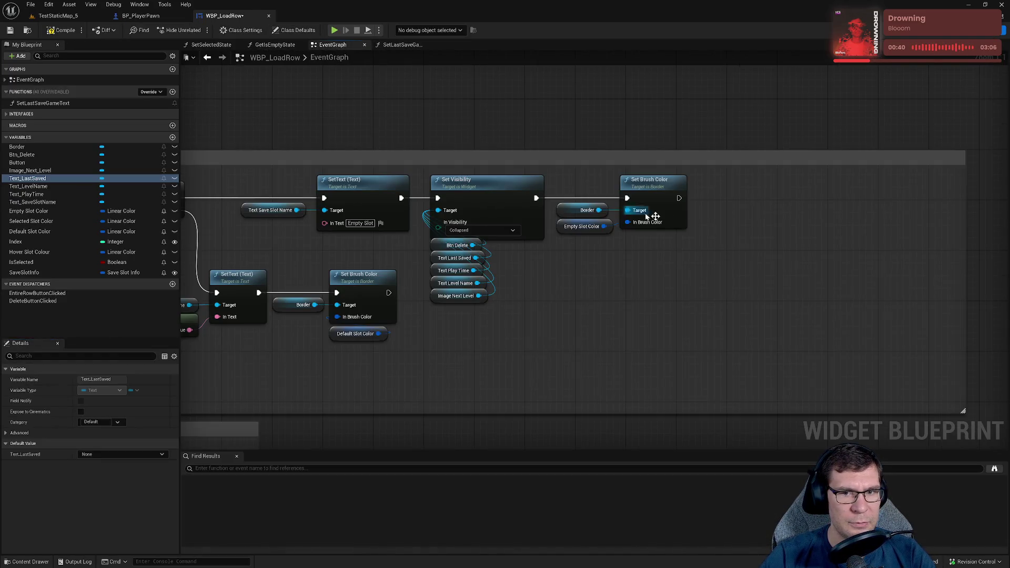
right_click(694, 248)
text(set last)
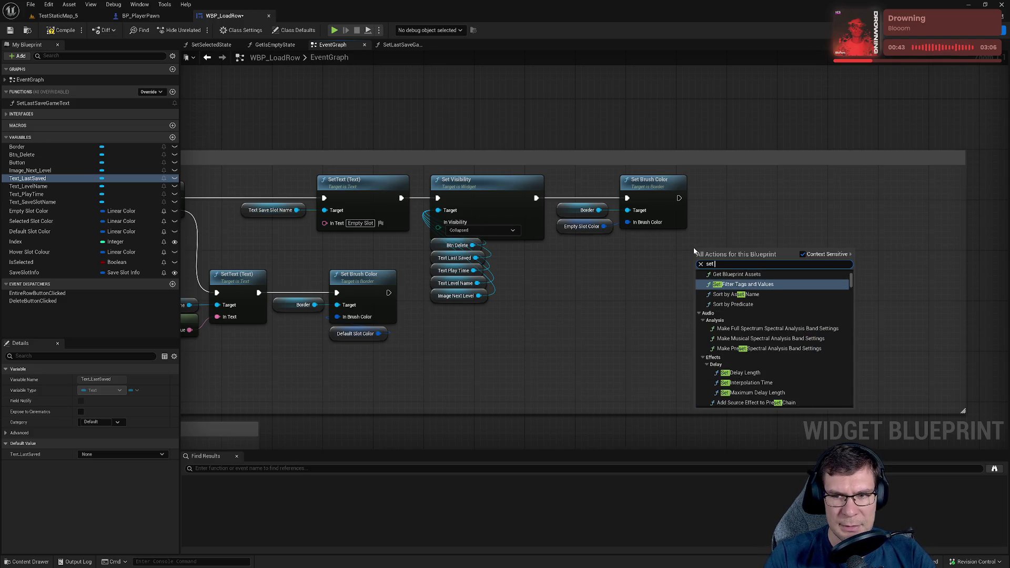
key(Return)
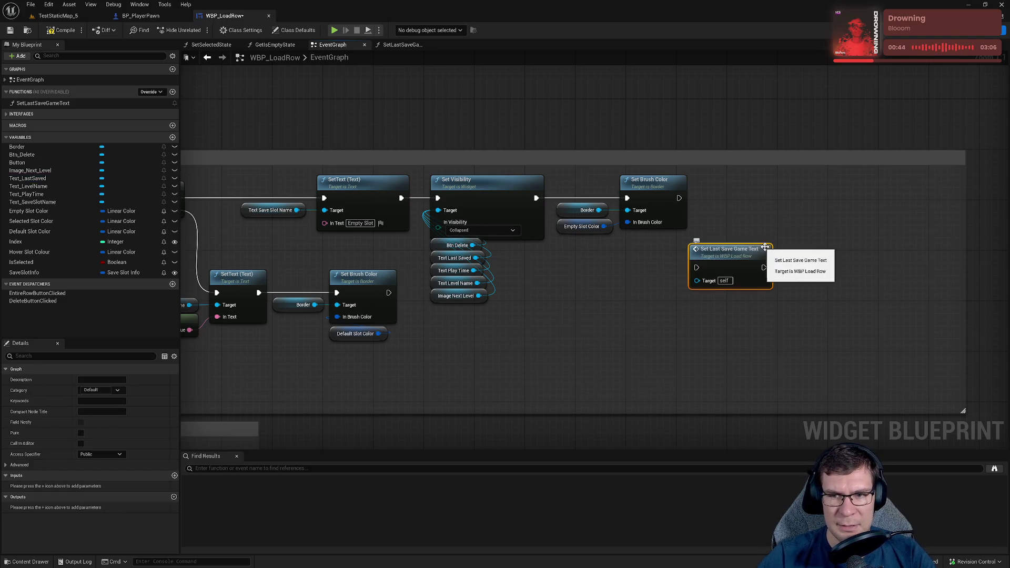
mouse_move(691, 266)
mouse_down()
mouse_move(798, 278)
mouse_move(680, 198)
mouse_up()
drag(823, 274, 747, 198)
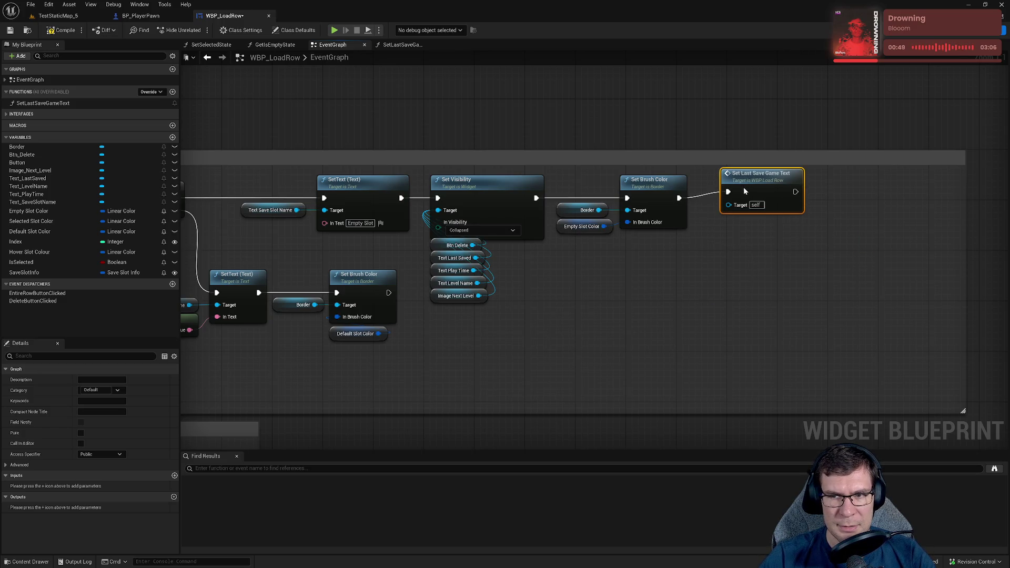
drag(441, 337, 698, 330)
scroll(506, 266, down, 1)
drag(506, 266, 425, 293)
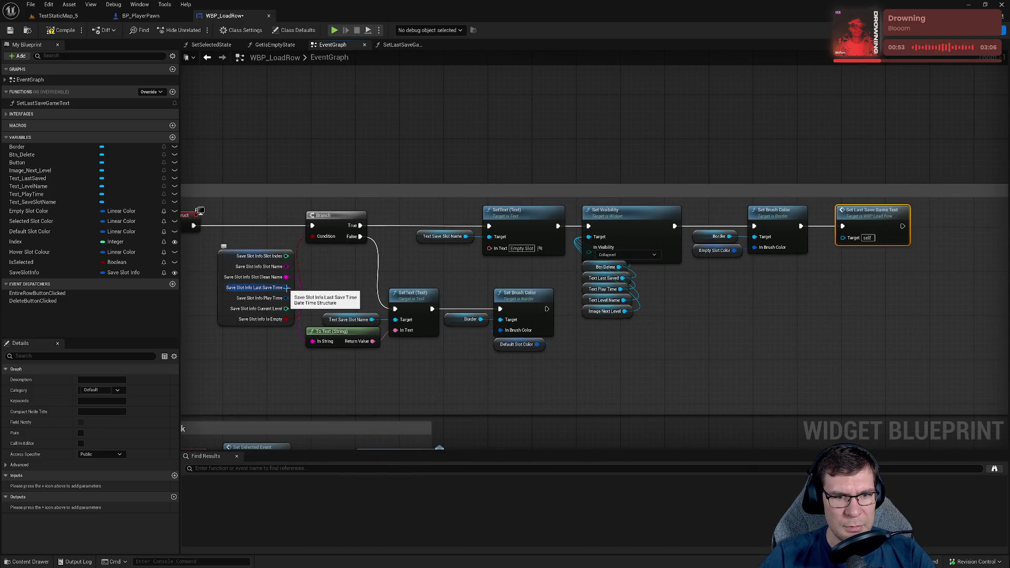
mouse_move(286, 287)
mouse_down()
mouse_move(902, 360)
mouse_move(841, 236)
mouse_move(848, 241)
mouse_up()
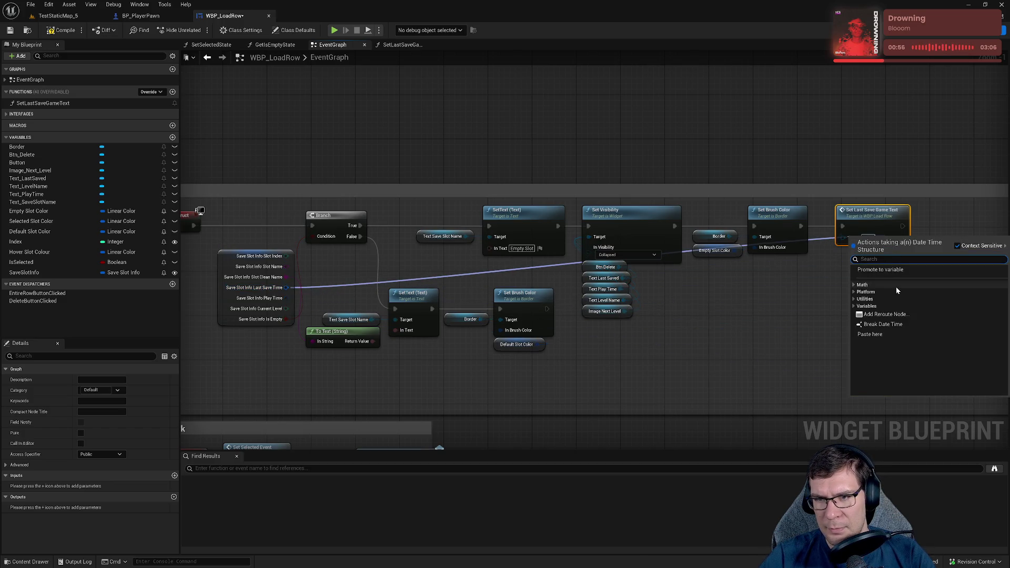
click(224, 299)
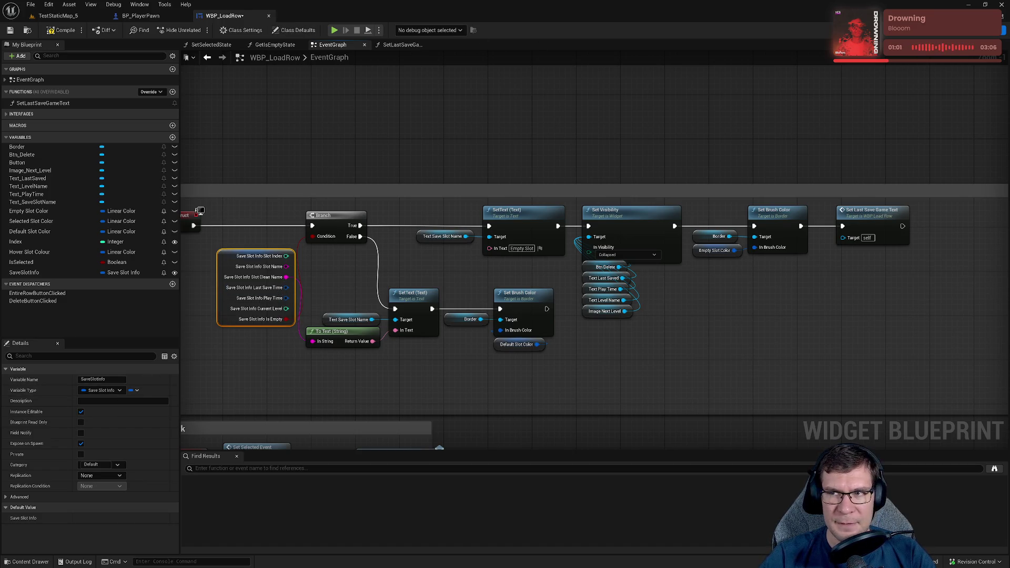
key(shift+F12)
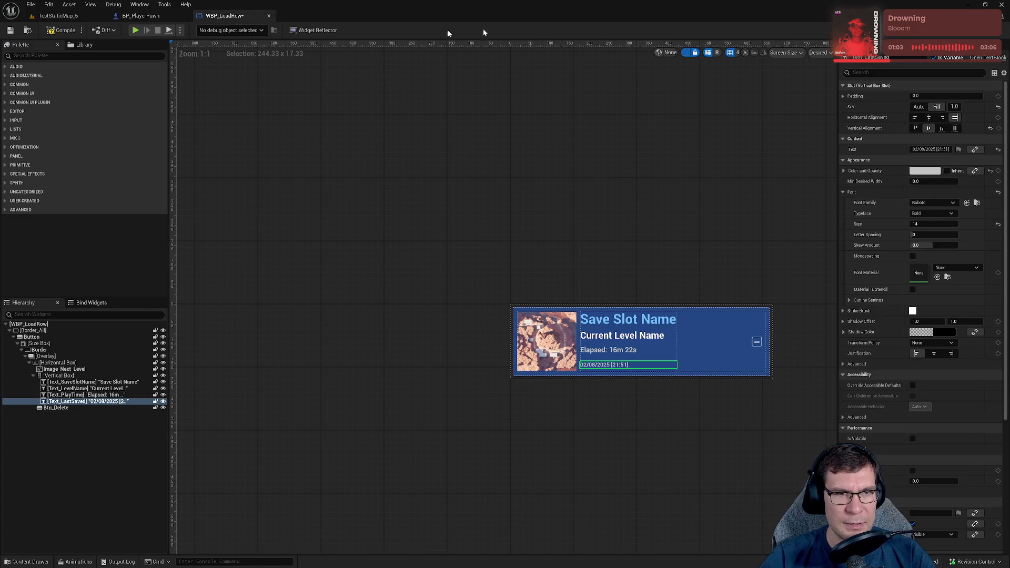
key(shift+F12)
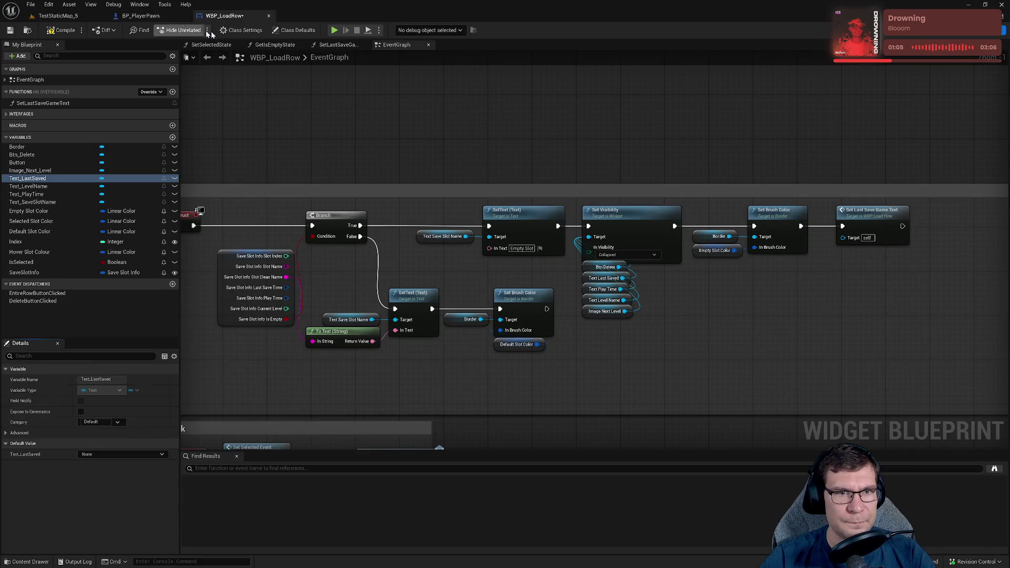
click(334, 46)
- Give the SetLastSaveGameText entry node a Date Time input named LastSaveTime, then go back to EventGraph
click(405, 243)
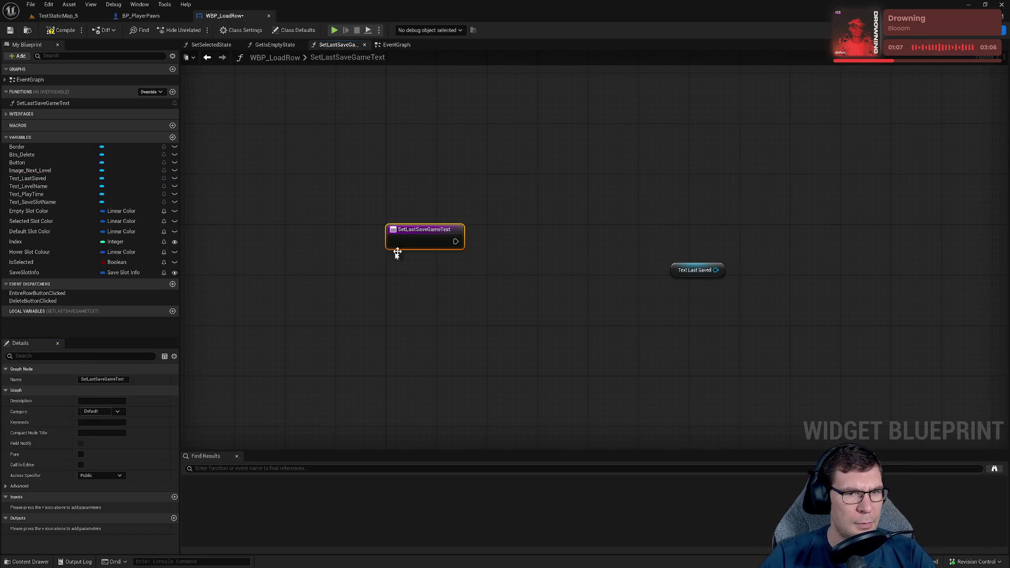
click(173, 497)
click(90, 507)
text(F)
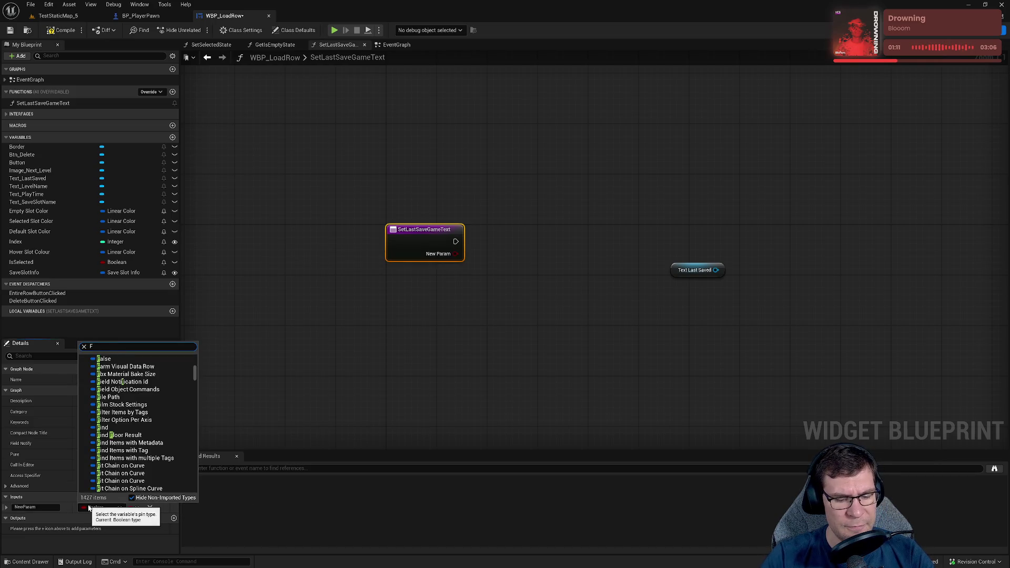
text(DateTime)
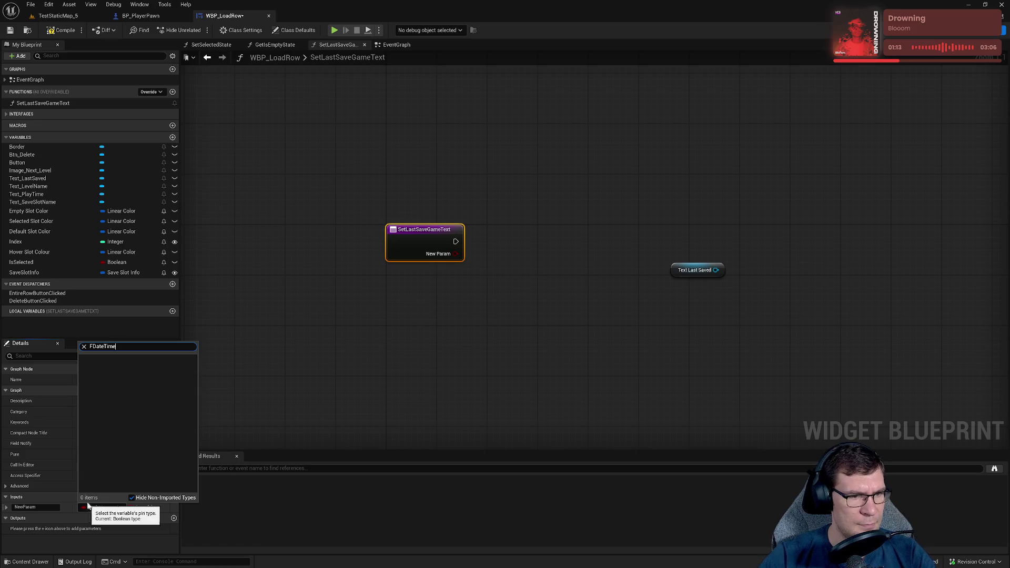
key(Delete)
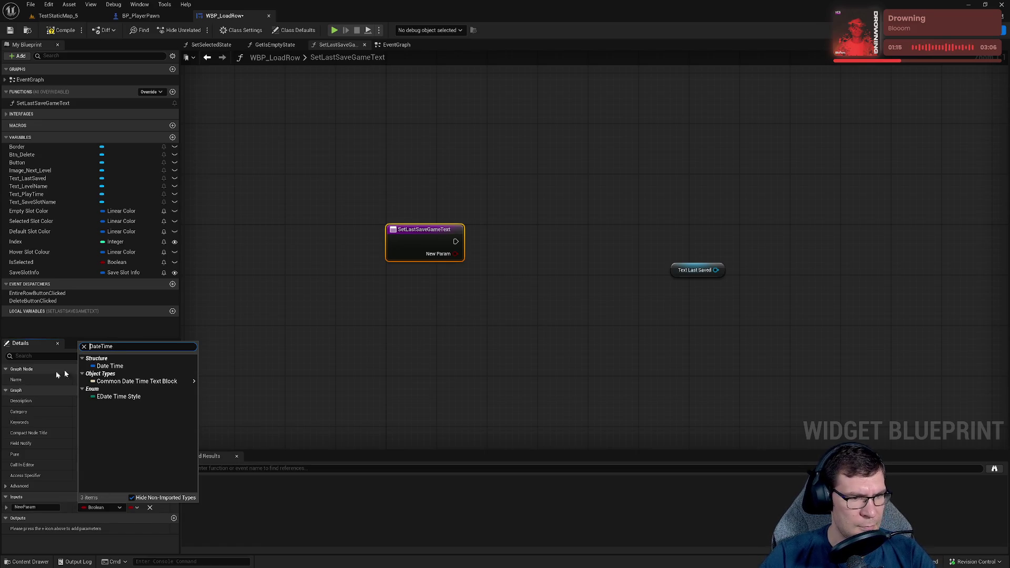
click(112, 365)
double_click(55, 508)
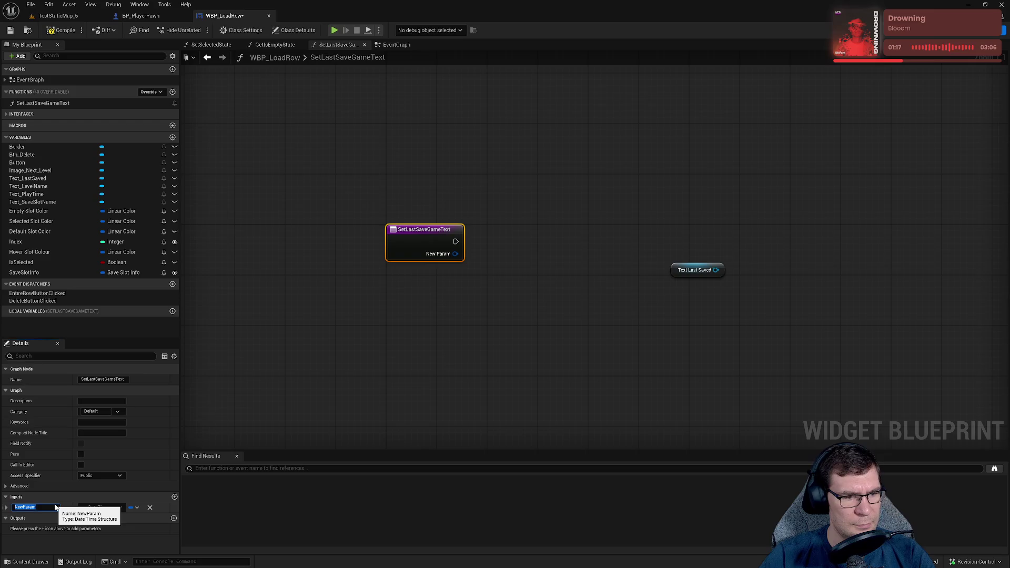
text(LastS)
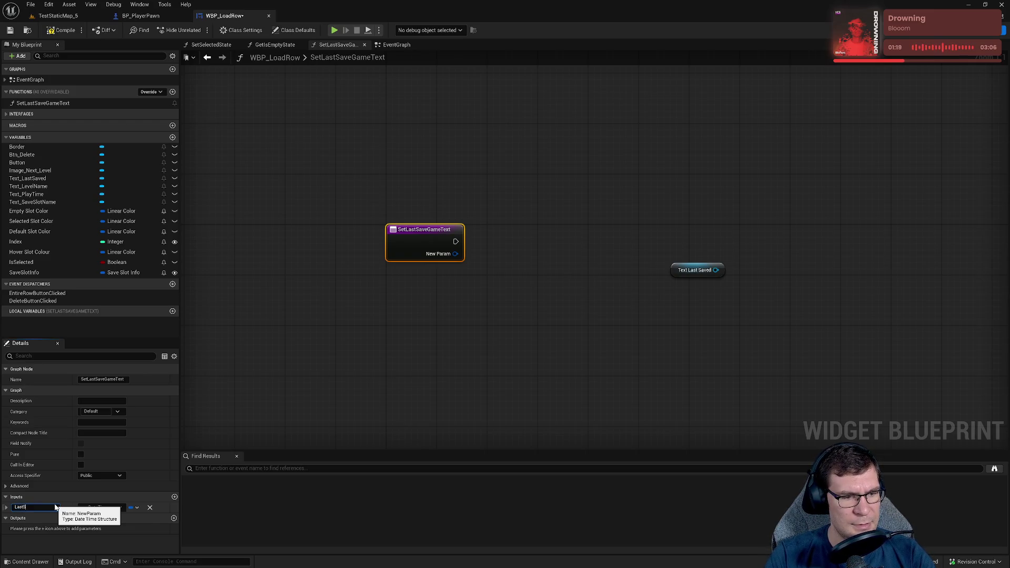
text(aveTime)
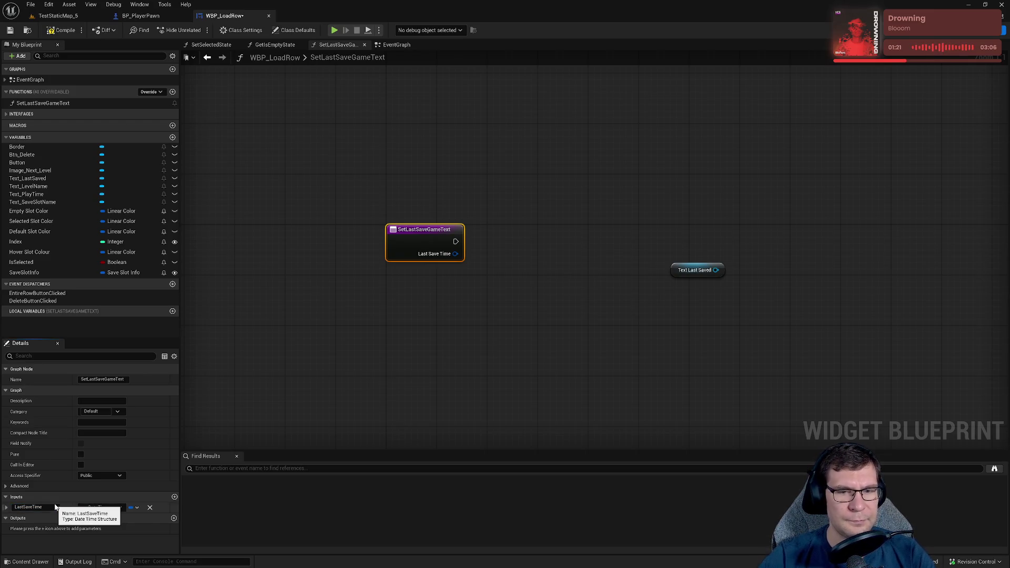
key(Return)
click(396, 45)
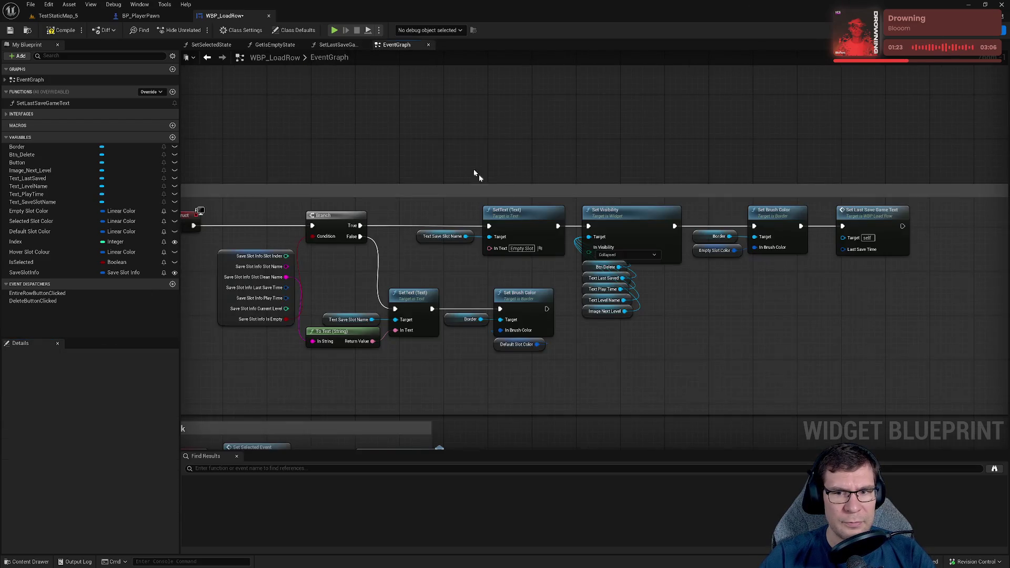
- Wire Save Slot Info's Last Save Time into Set Last Save Game Text via a reroute below
mouse_move(286, 287)
mouse_down()
mouse_move(850, 233)
mouse_move(845, 250)
mouse_up()
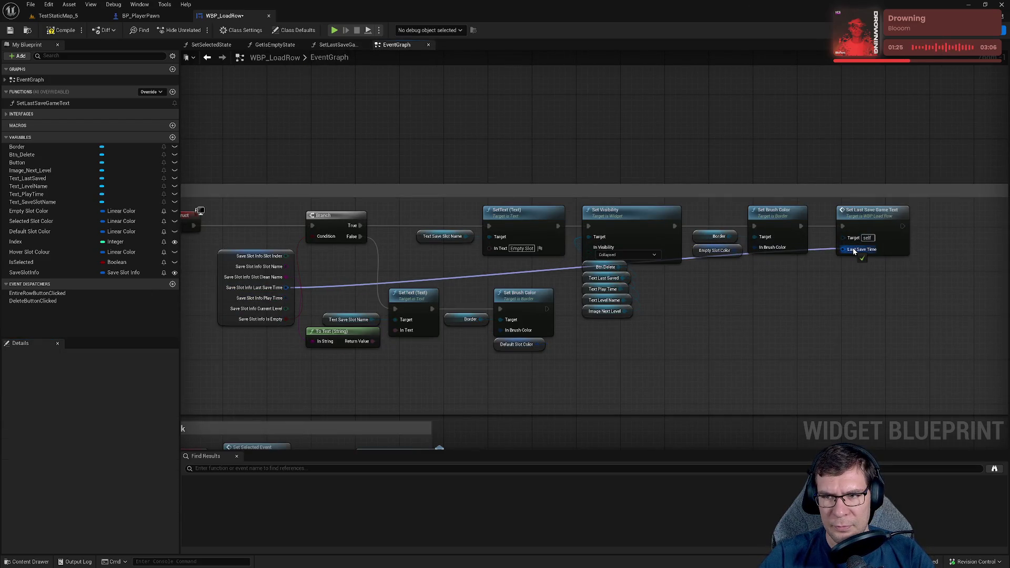
double_click(311, 286)
drag(311, 286, 319, 359)
drag(220, 267, 209, 267)
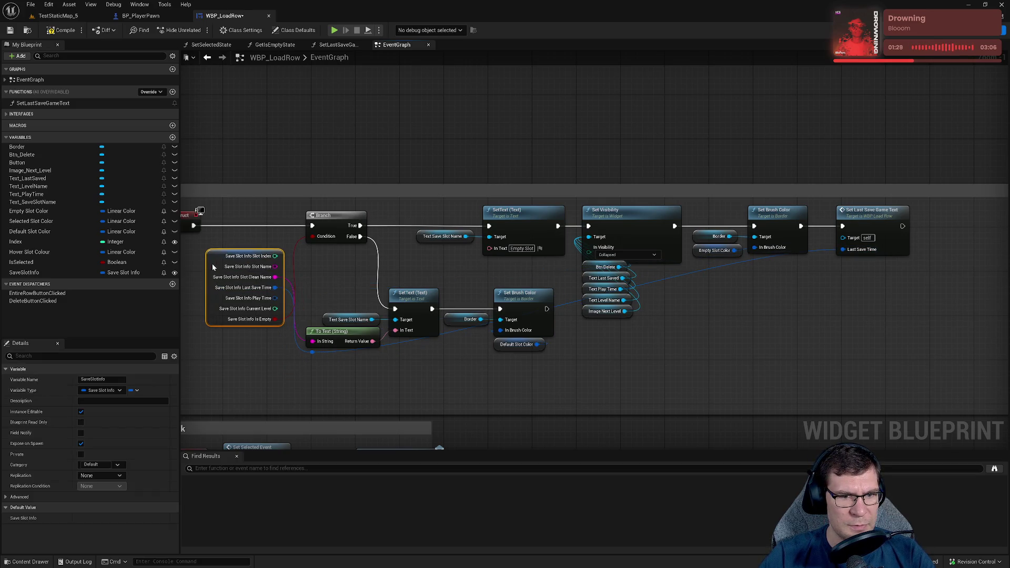
click(313, 353)
drag(319, 354, 319, 362)
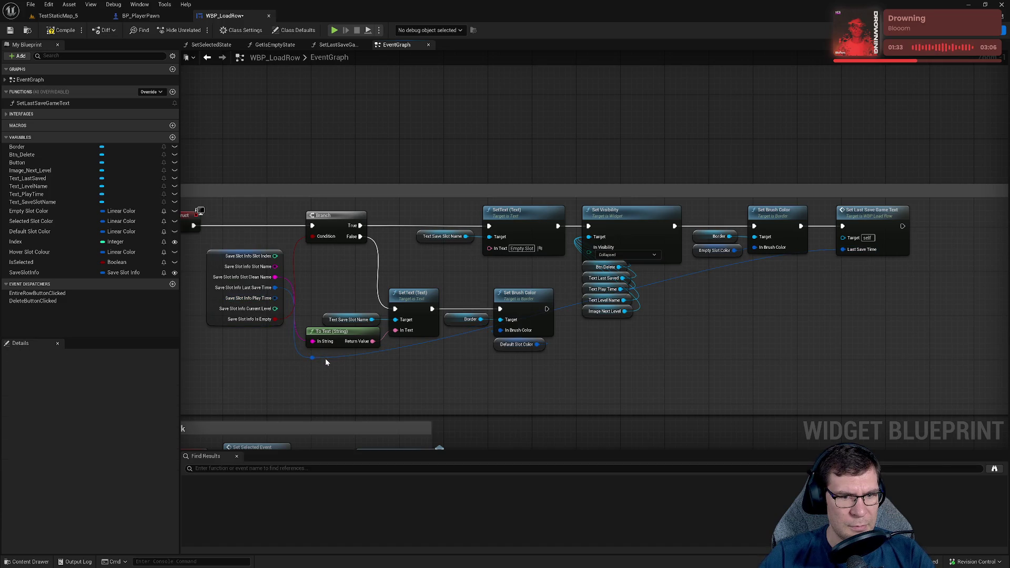
- Add a second reroute point under the function call and save WBP_LoadRow
click(328, 358)
double_click(328, 360)
mouse_move(328, 358)
mouse_down()
mouse_move(850, 354)
mouse_move(831, 362)
mouse_up()
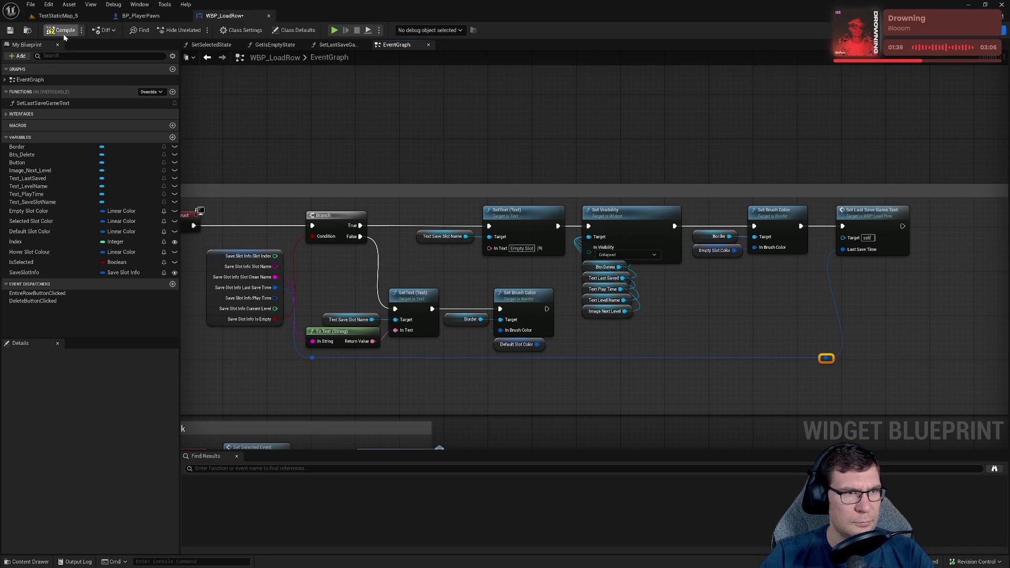
click(10, 30)
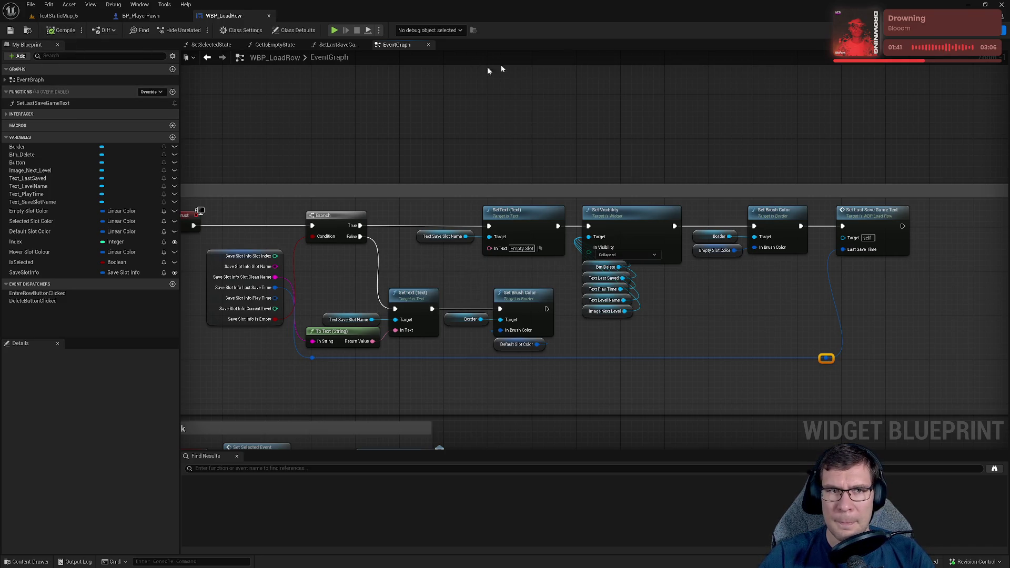
click(337, 45)
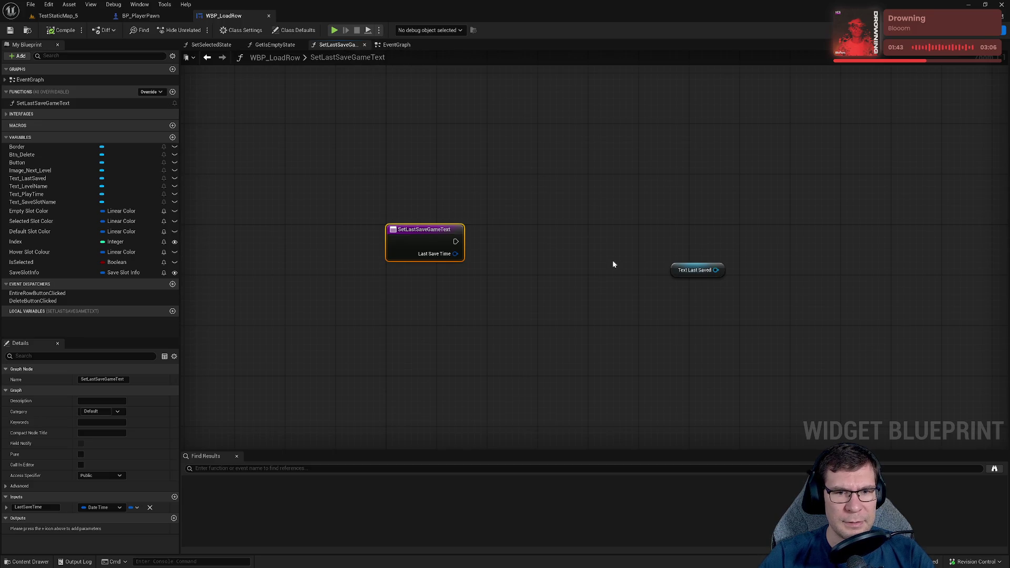
- Split the LastSaveTime input pin into its separate Year-to-Millisecond date parts
drag(680, 271, 490, 289)
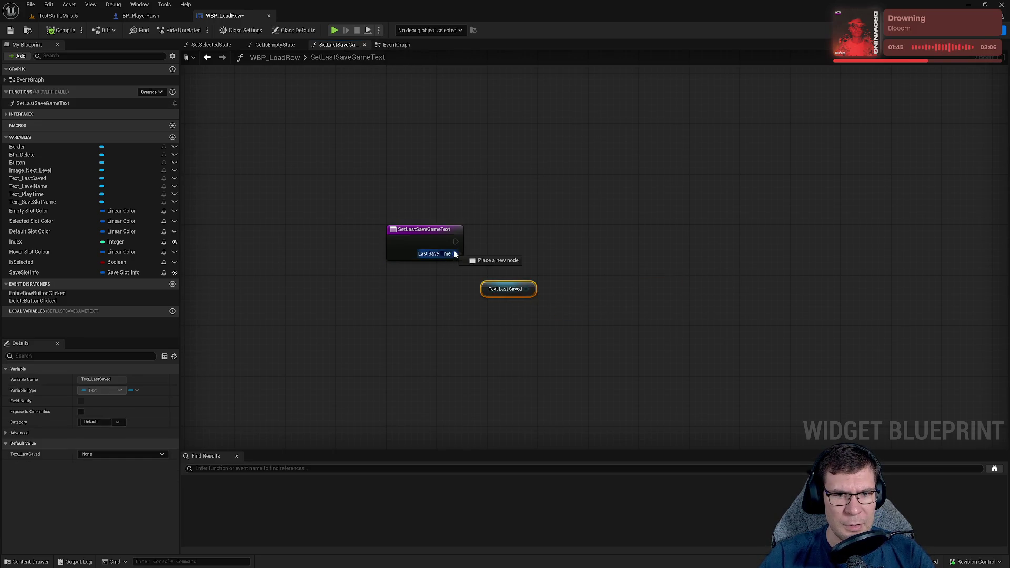
right_click(421, 254)
click(412, 271)
right_click(454, 253)
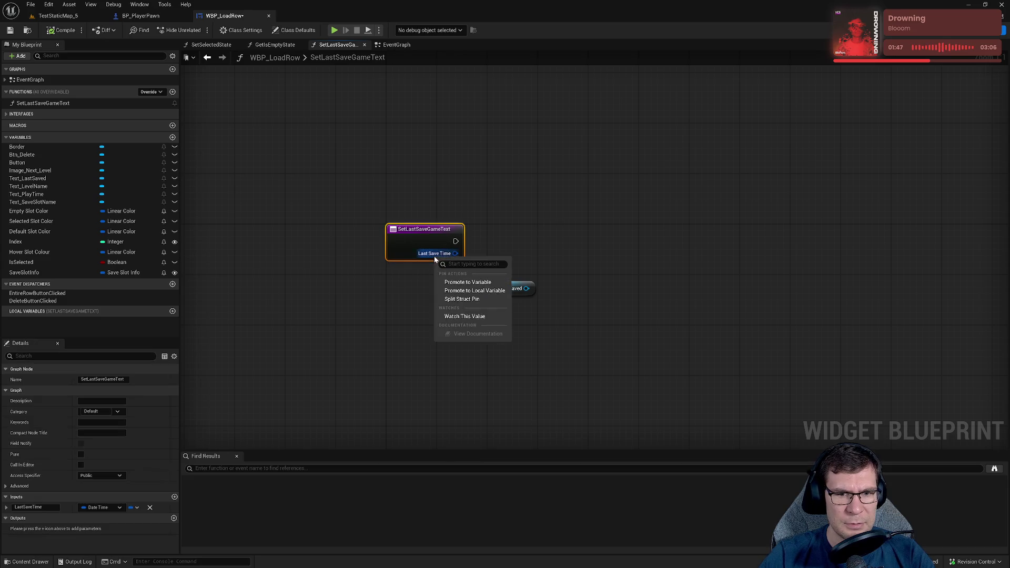
click(463, 299)
- Add a Set Text node targeting Text Last Saved and arrange both nodes beside the entry
mouse_move(486, 292)
mouse_down()
mouse_move(514, 345)
mouse_move(671, 288)
mouse_up()
text(settext)
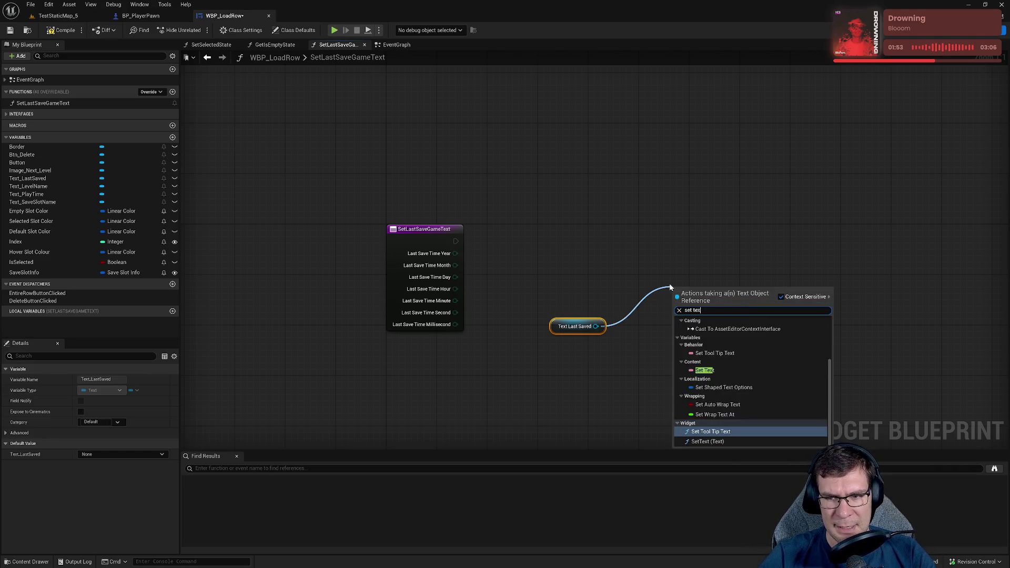
click(731, 370)
mouse_move(557, 330)
mouse_down()
mouse_move(677, 349)
mouse_move(692, 209)
mouse_up()
drag(705, 289, 737, 219)
click(707, 181)
- Compile WBP_LoadRow and view its designer layout previewing the 02/08/2025 [21:51] label
click(66, 30)
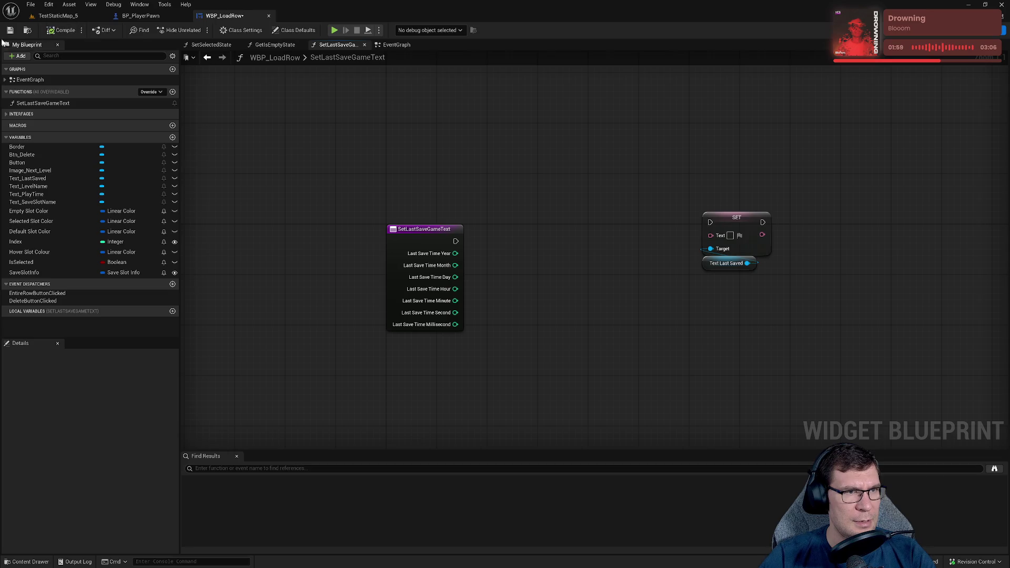
click(934, 36)
scroll(616, 393, up, 5)
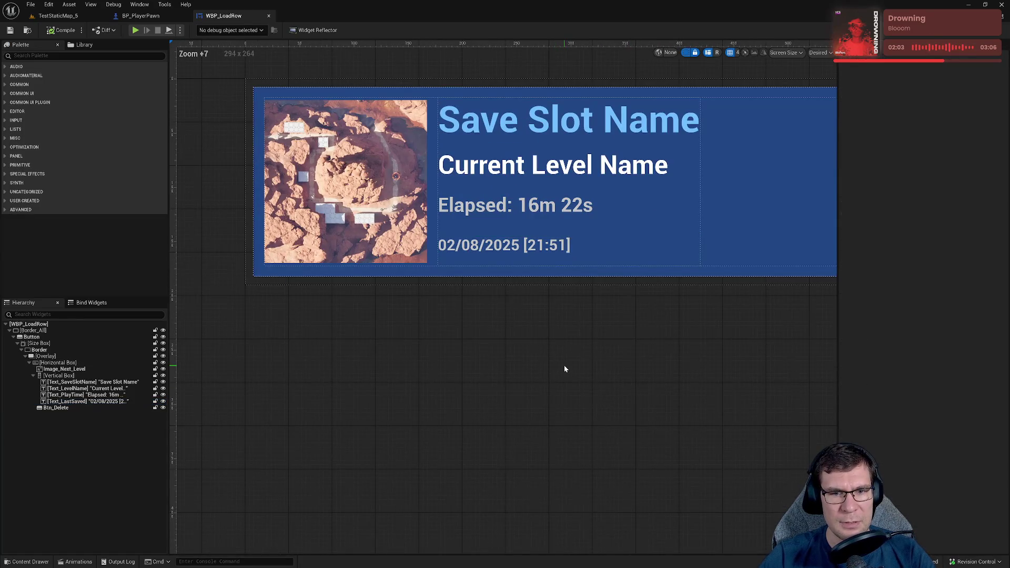
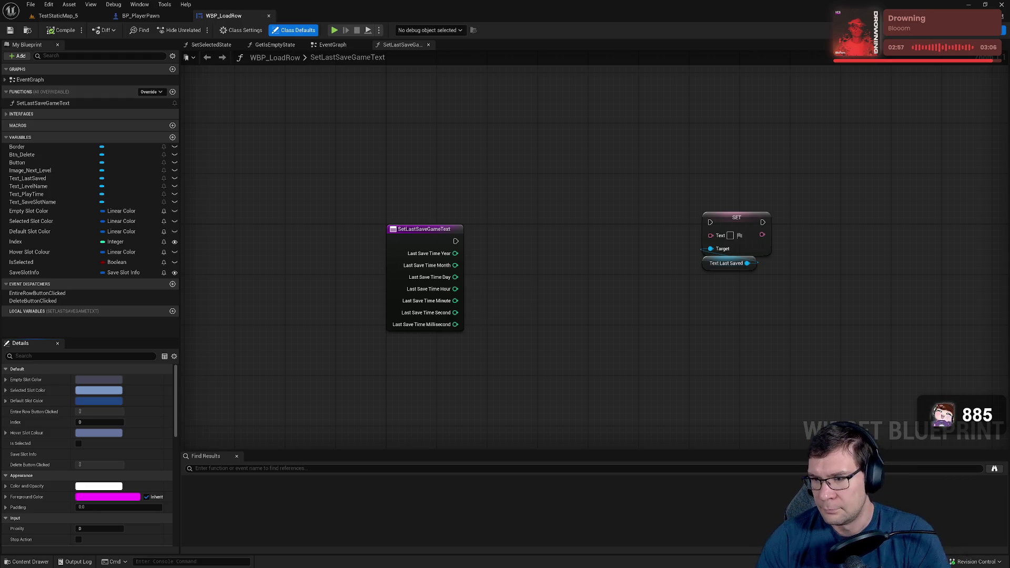
- Add a Format Text node to the SetLastSaveGameText graph
drag(504, 213, 468, 203)
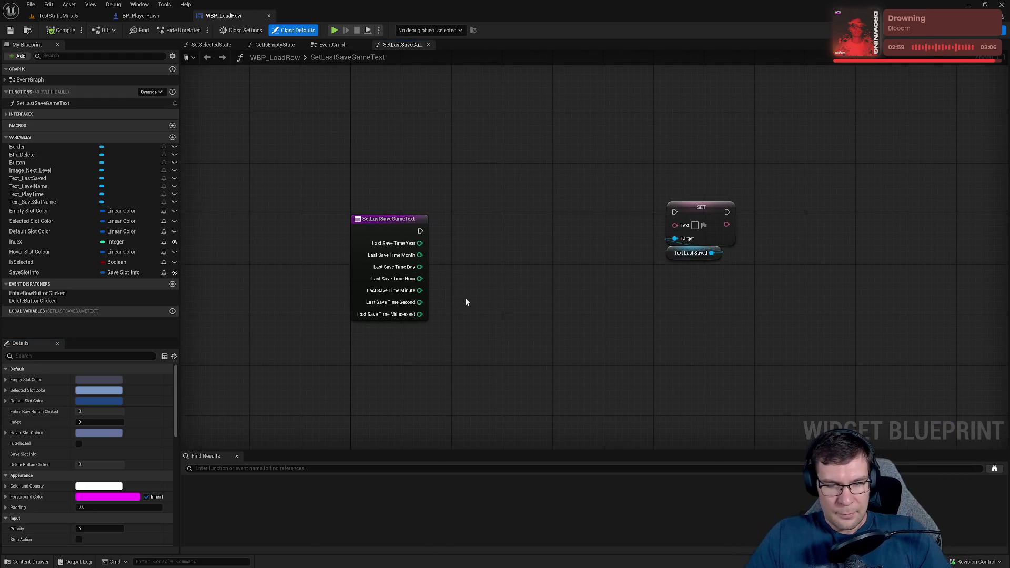
right_click(467, 302)
text(format)
text(e te)
key(BackSpace)
key(BackSpace)
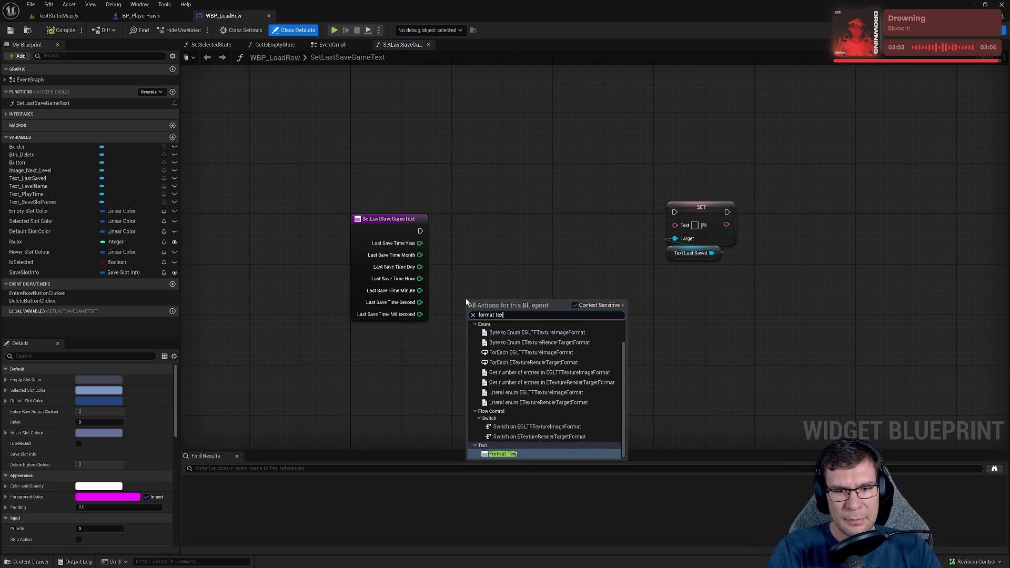
key(Return)
- Wire Format Text's Result into the Text Last Saved setter's Text and place it beside the setter
drag(542, 312, 675, 225)
drag(519, 301, 608, 212)
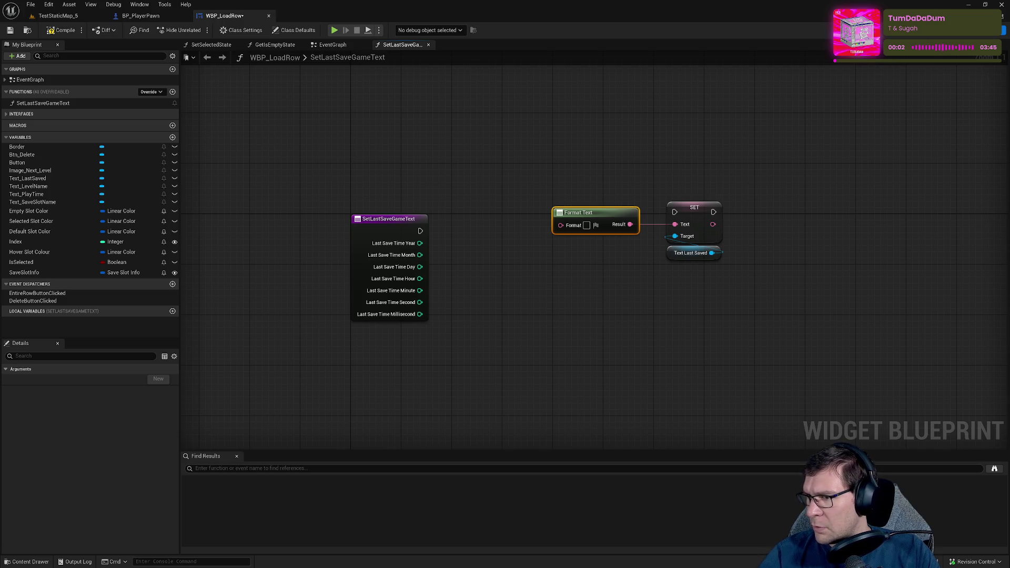
drag(676, 244, 575, 289)
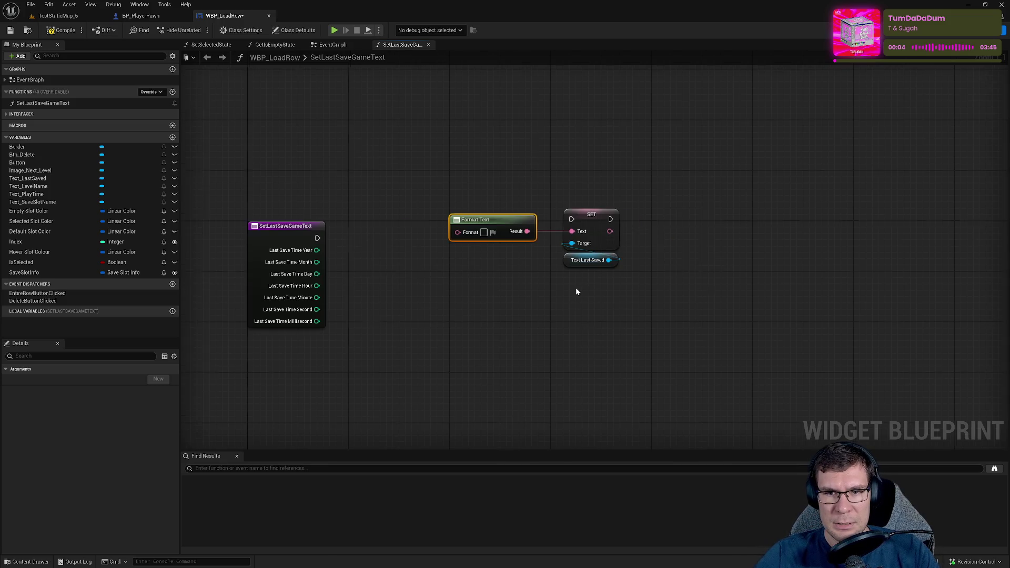
drag(479, 293, 569, 299)
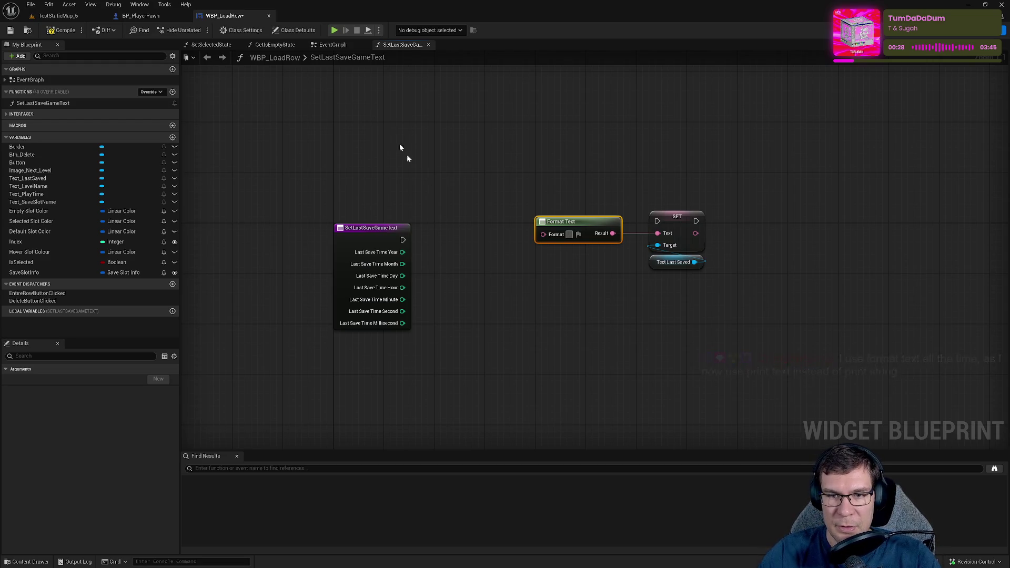
- Type the pattern {Day}/{Month}/{Year} {Hour}:{Minute} into Format Text's Format field
text({Day})
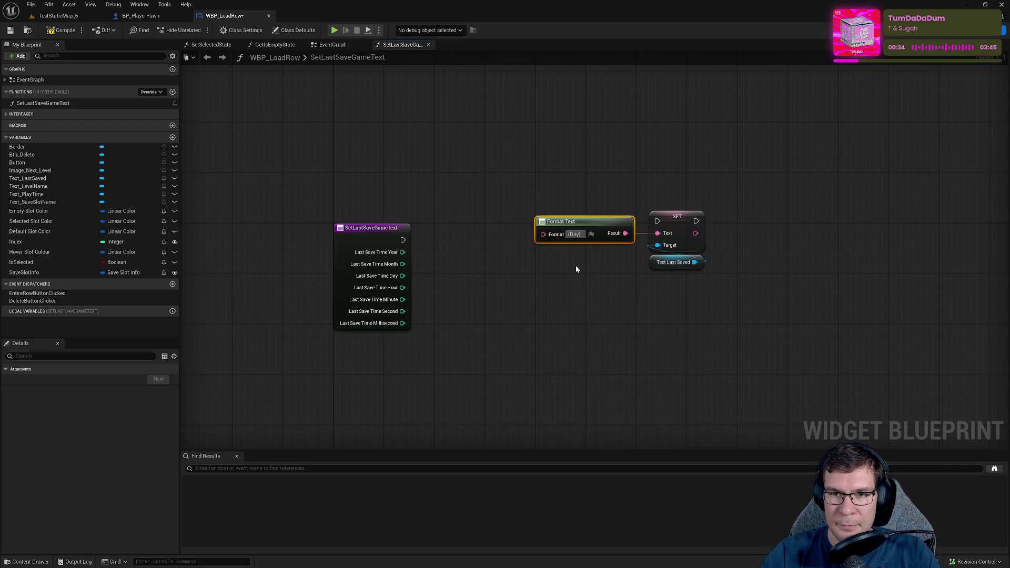
text(/)
key(Return)
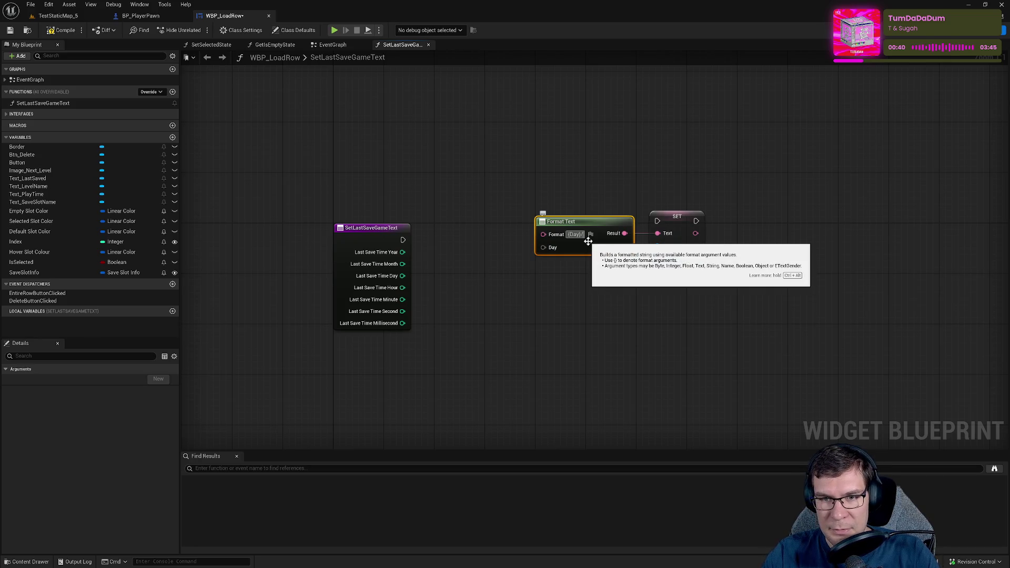
text({})
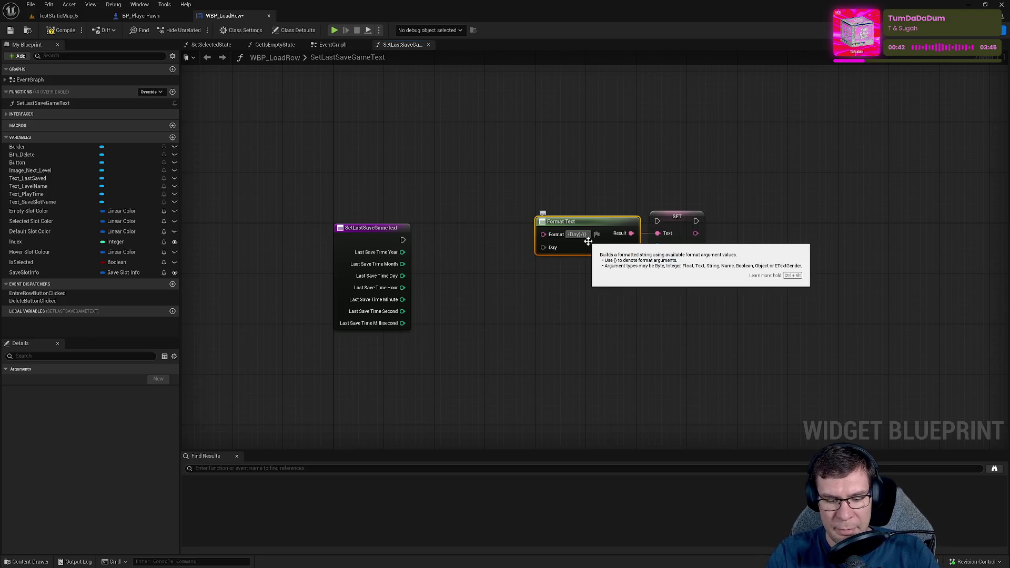
text(Month)
text(/{})
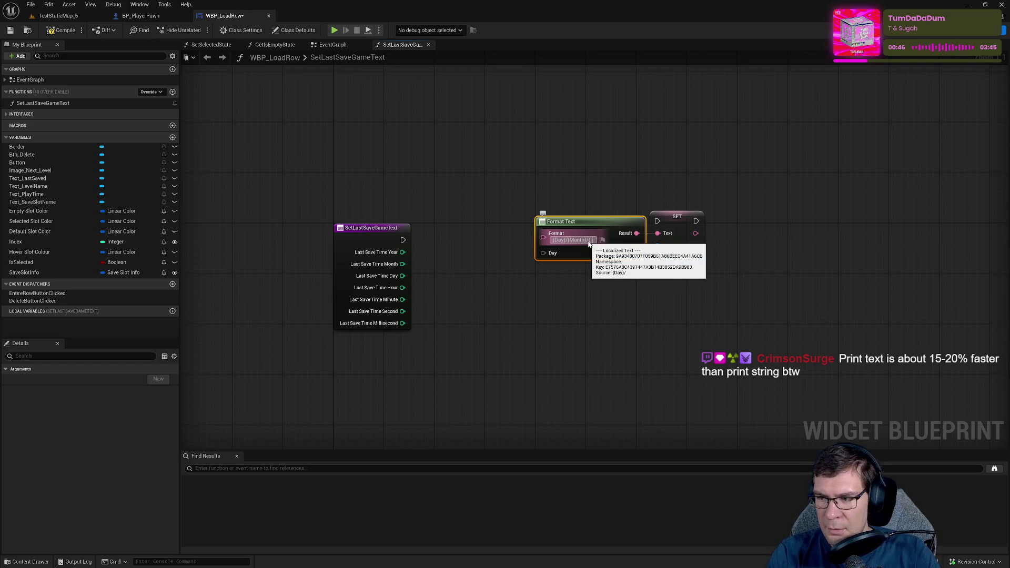
text(Year)
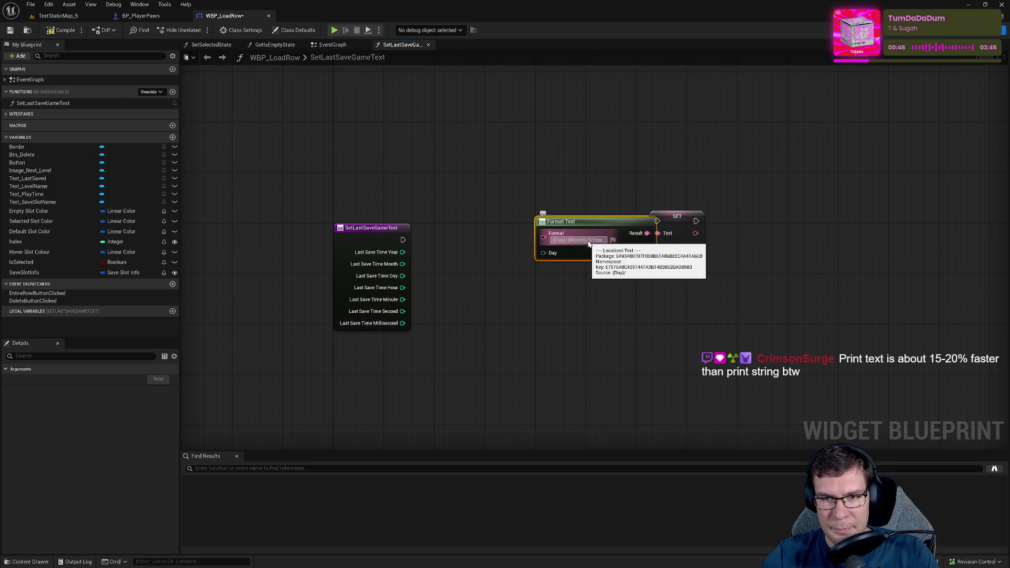
key(Return)
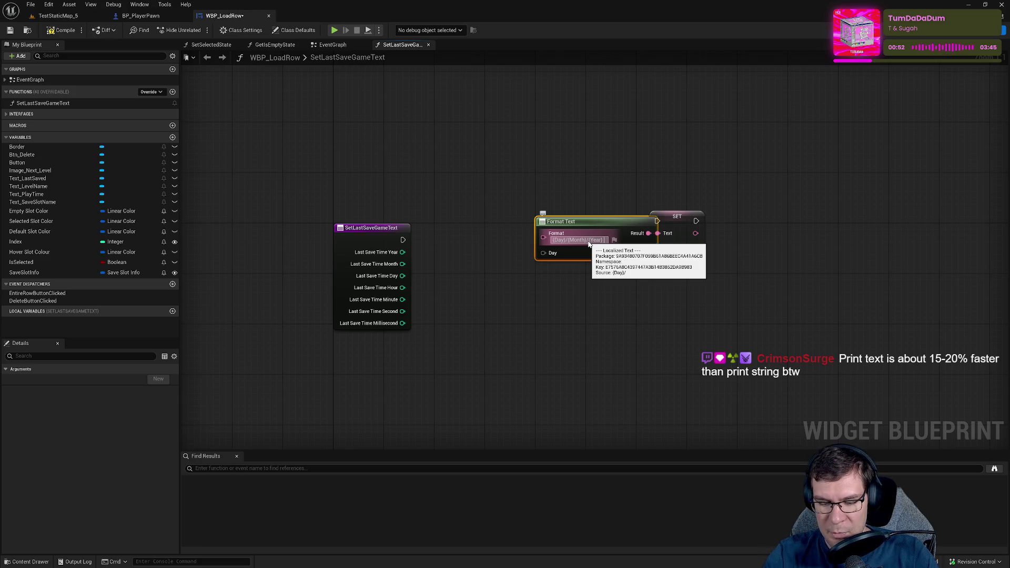
text(Hou)
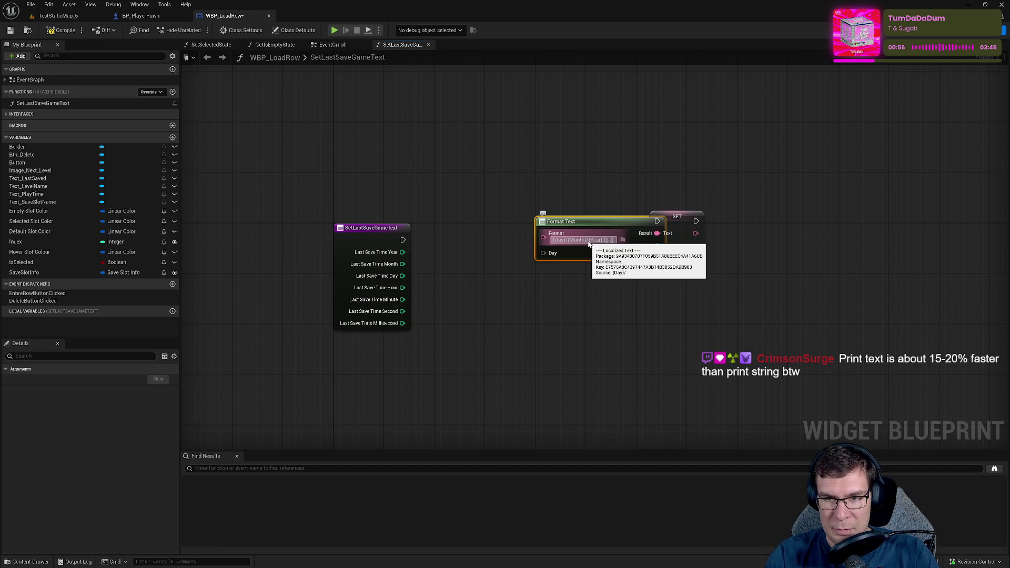
text(r)
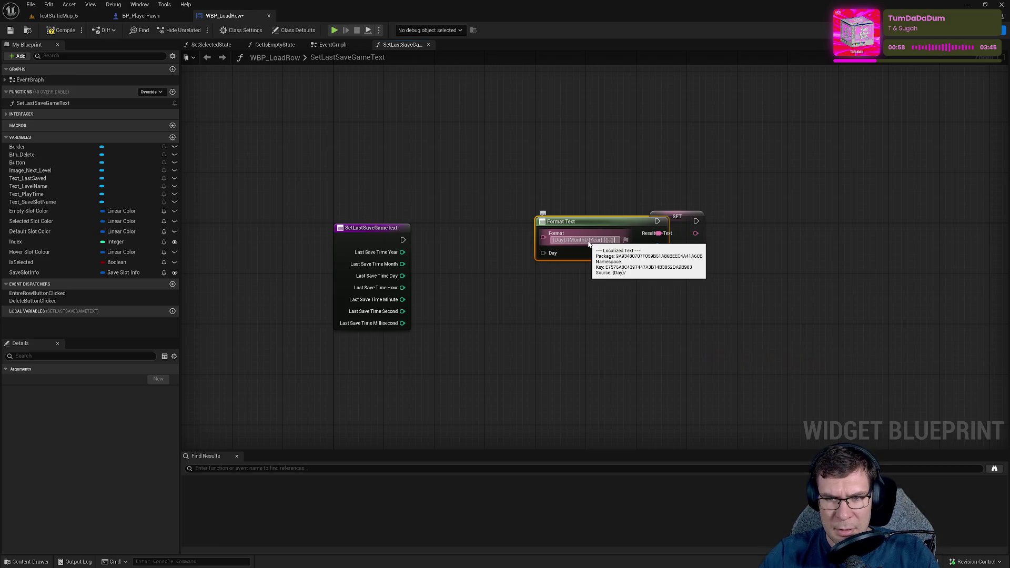
text(}:{)
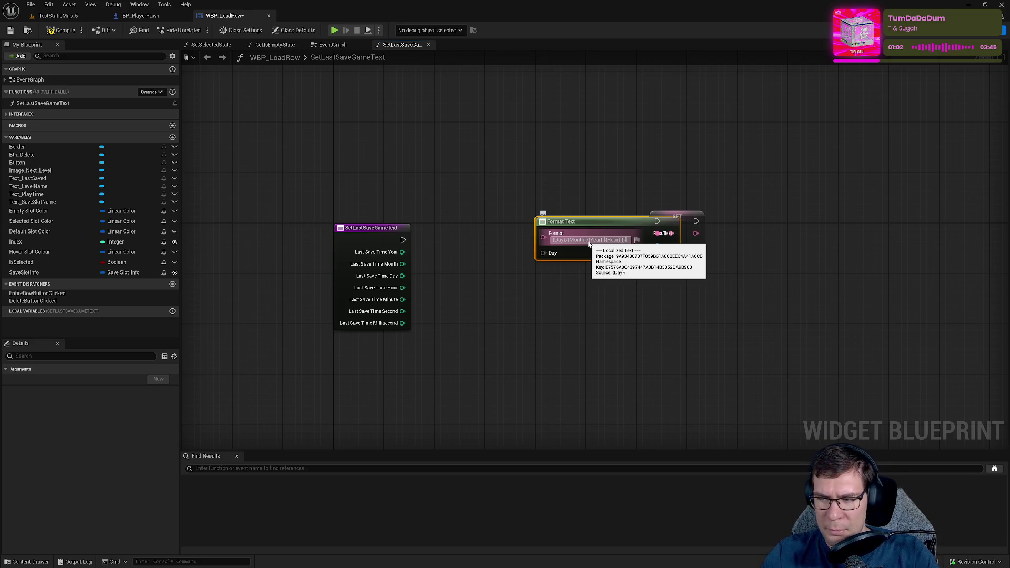
text(Minute)
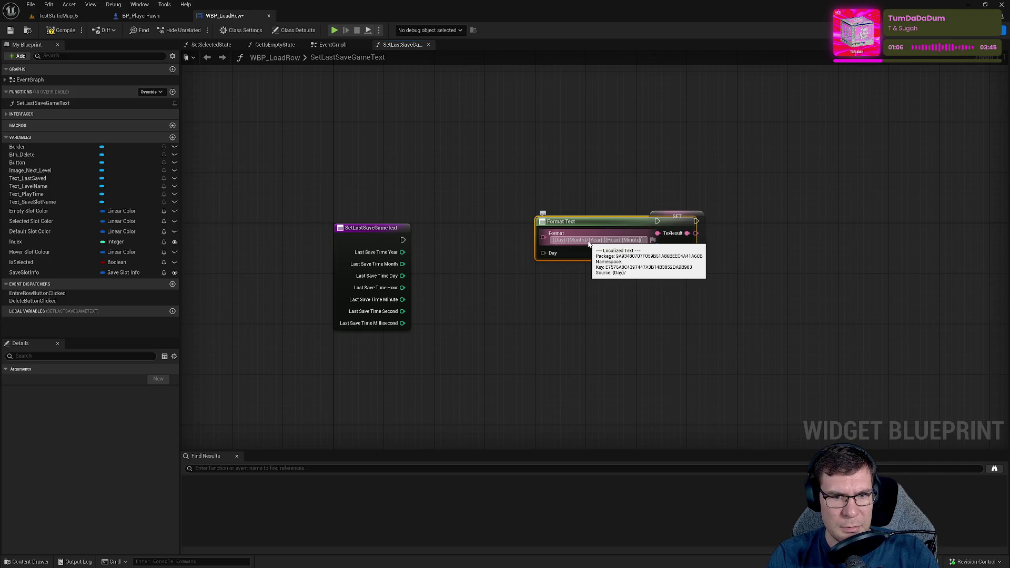
- Commit the full date-time format and wire Last Save Time Year, Day and Hour into Format Text
key(Return)
mouse_move(585, 221)
mouse_down()
mouse_move(493, 223)
mouse_move(506, 222)
mouse_up()
mouse_move(402, 252)
mouse_down()
mouse_move(448, 266)
mouse_move(458, 329)
mouse_move(462, 264)
mouse_up()
drag(402, 275, 462, 253)
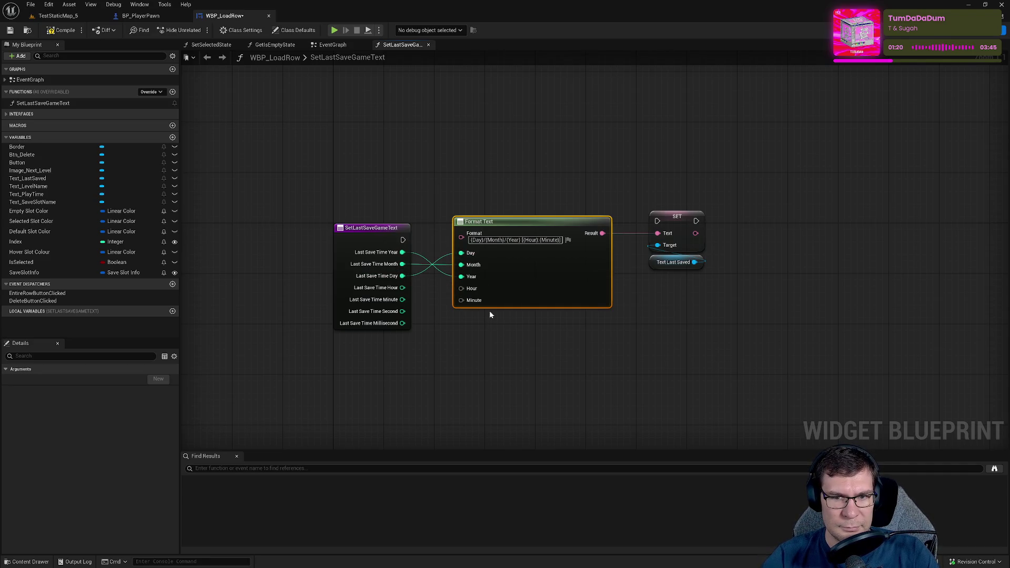
mouse_move(402, 288)
mouse_down()
mouse_move(469, 304)
mouse_move(472, 289)
mouse_move(429, 309)
mouse_move(463, 300)
mouse_up()
- Connect the function's execution to the setter and align the entry, Format Text and setter nodes
mouse_move(403, 240)
mouse_down()
mouse_move(715, 232)
mouse_move(658, 221)
mouse_up()
mouse_move(539, 225)
mouse_down()
mouse_move(539, 263)
mouse_move(530, 254)
mouse_up()
drag(365, 228, 365, 217)
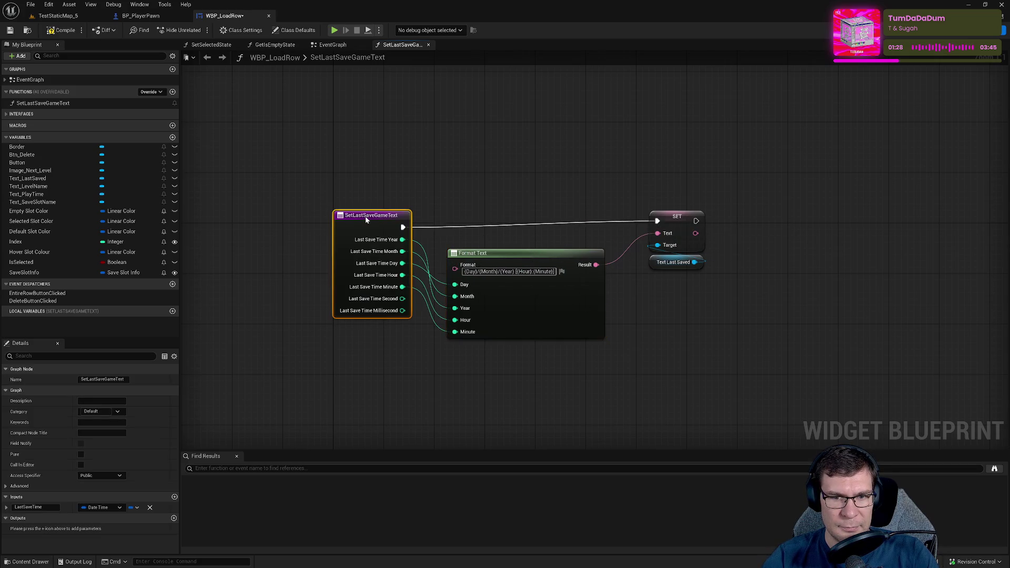
drag(531, 263, 531, 248)
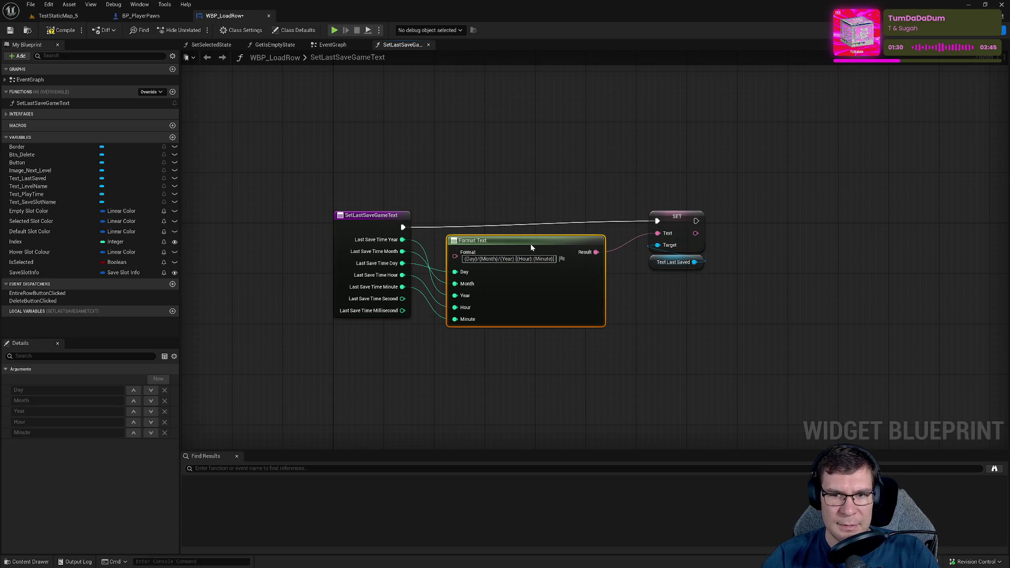
drag(683, 224, 683, 229)
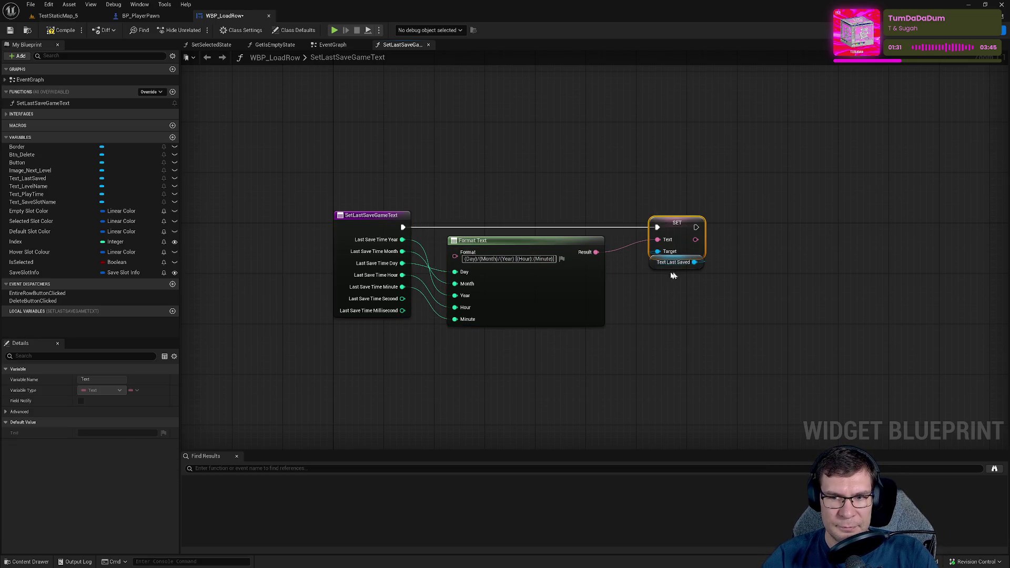
- Strip the Format Text pattern down to only the {Year} placeholder
drag(656, 266, 656, 273)
click(521, 290)
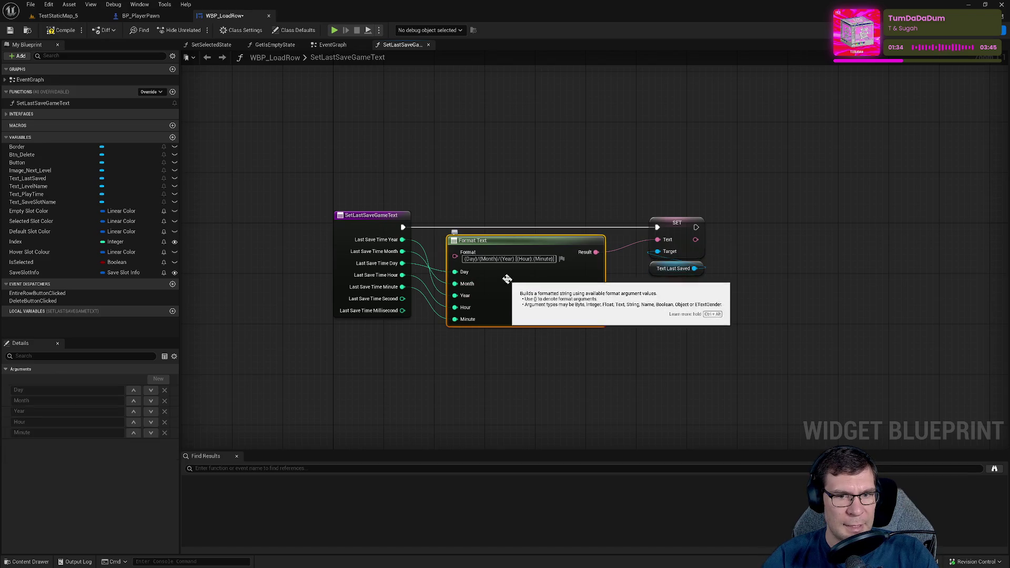
key(BackSpace)
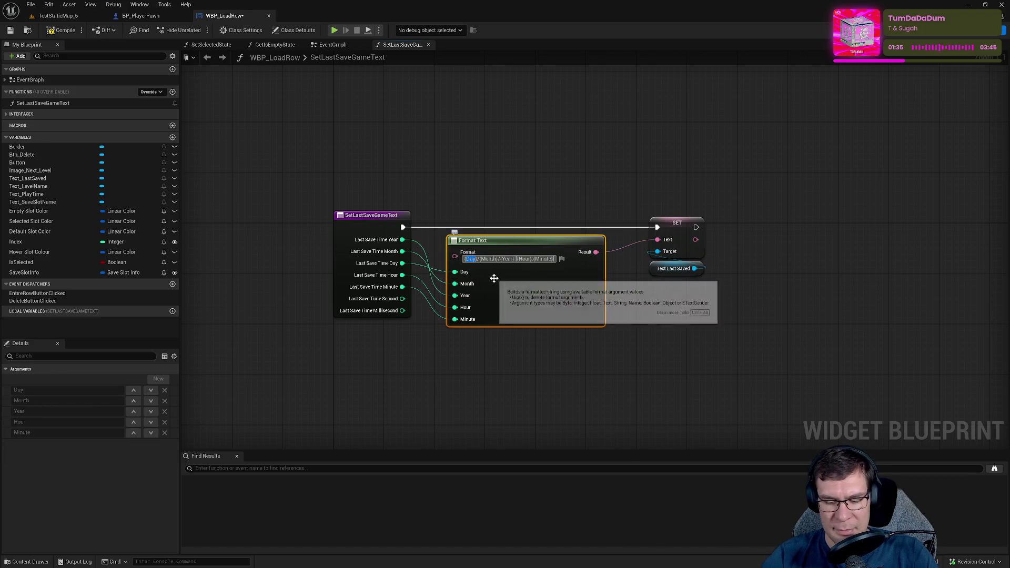
click(493, 278)
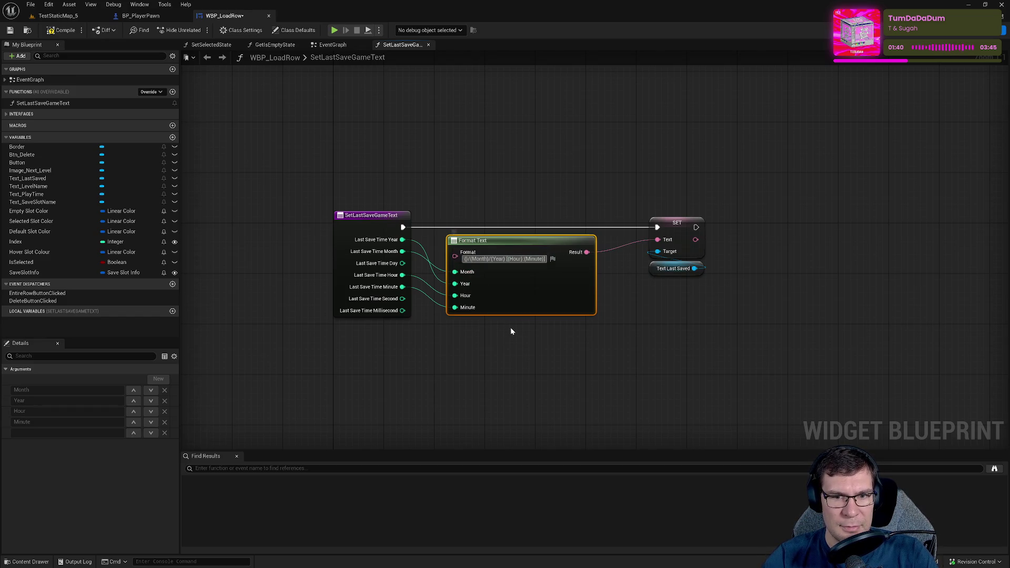
text(Day)
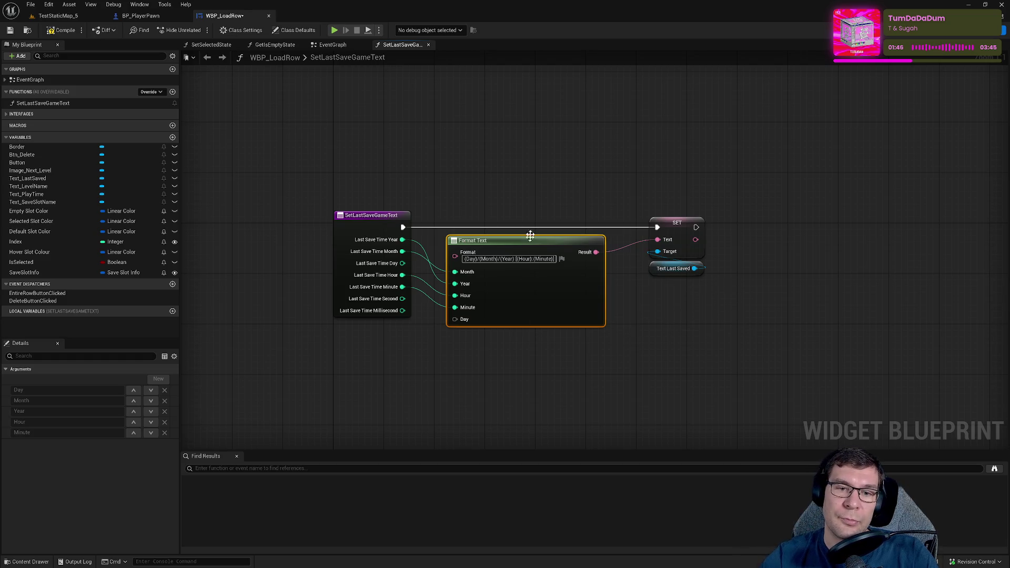
double_click(470, 259)
key(BackSpace)
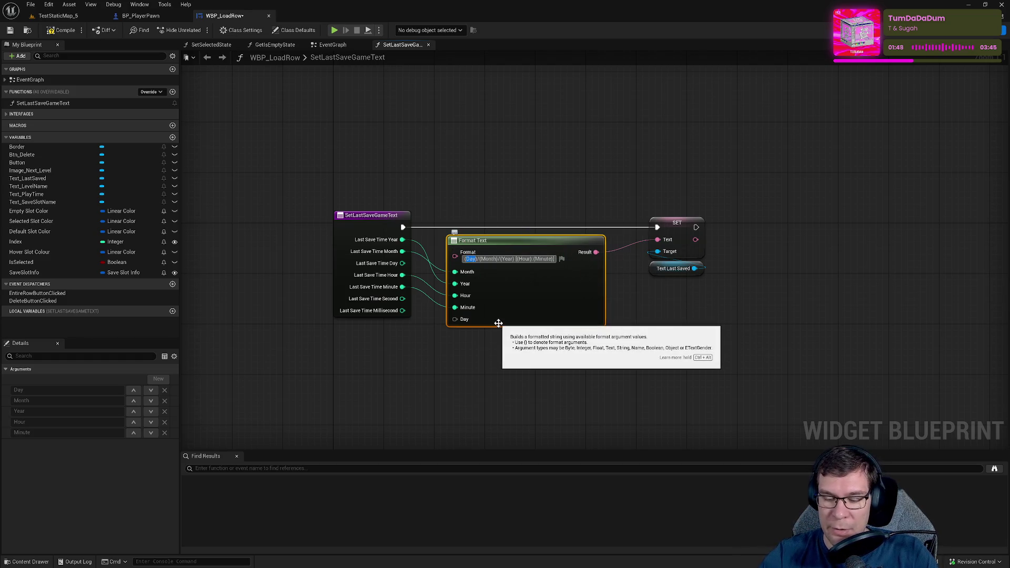
key(ctrl+shift+Right)
key(BackSpace)
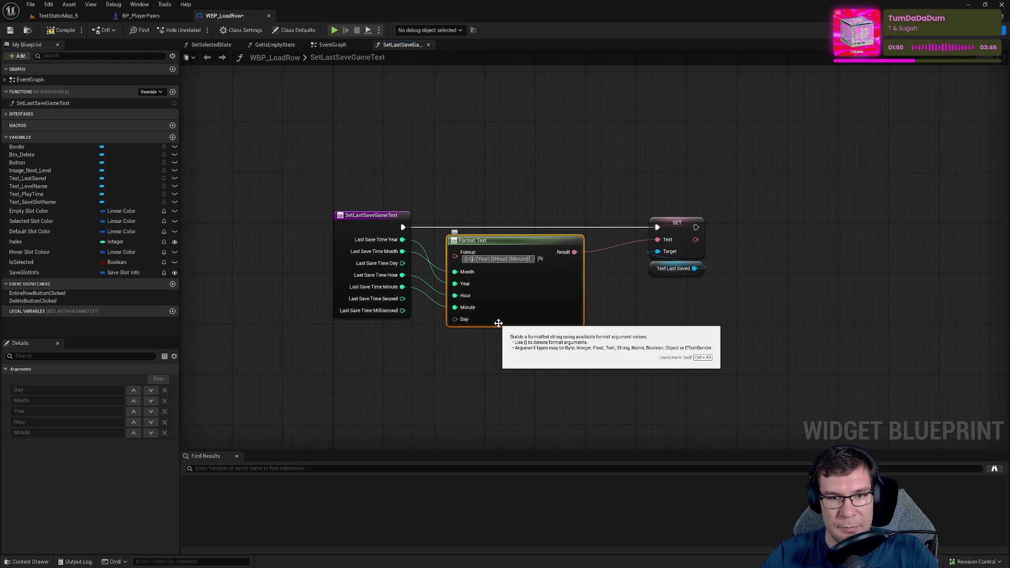
key(ctrl+shift+Right)
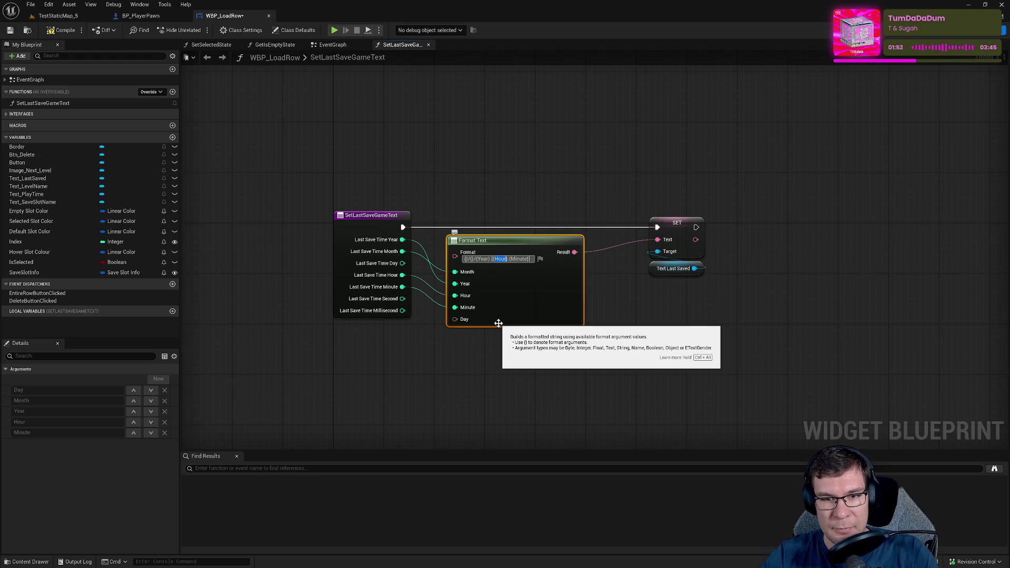
key(BackSpace)
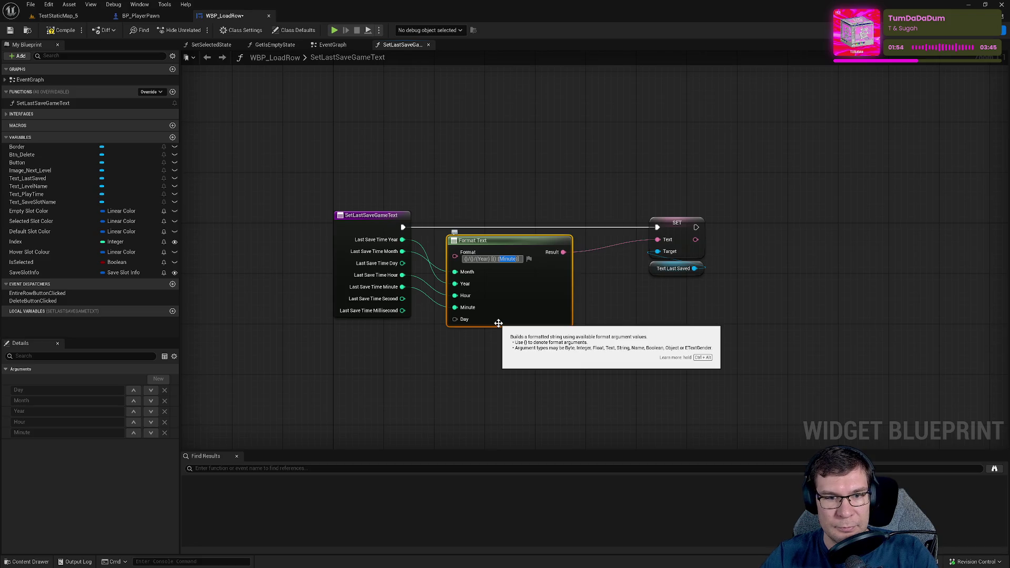
key(BackSpace)
key(Return)
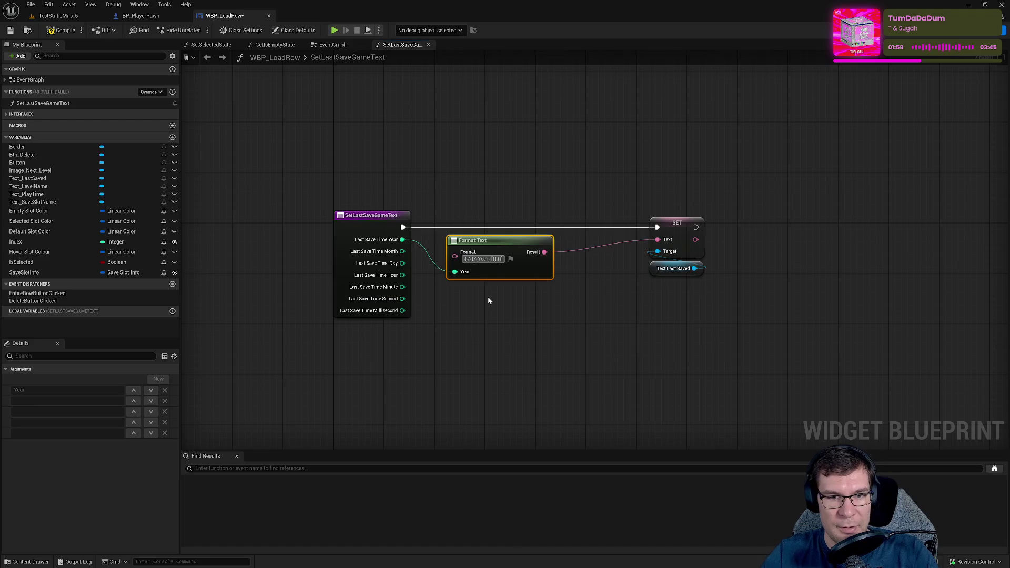
- Restore the {Month} and {Day} placeholders, wiring Last Save Time Month to the Month input
text(Month)
key(Return)
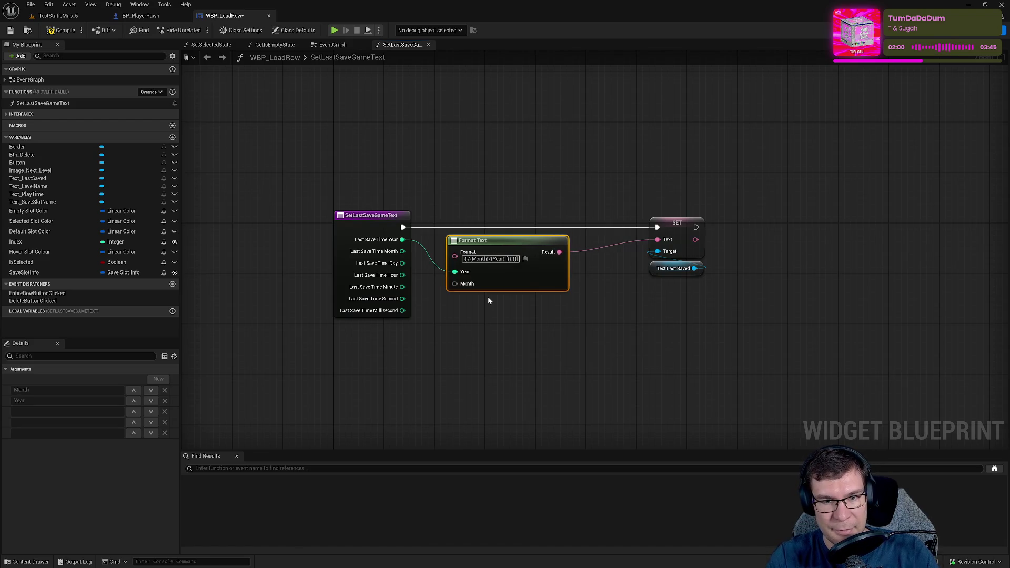
drag(463, 291, 402, 251)
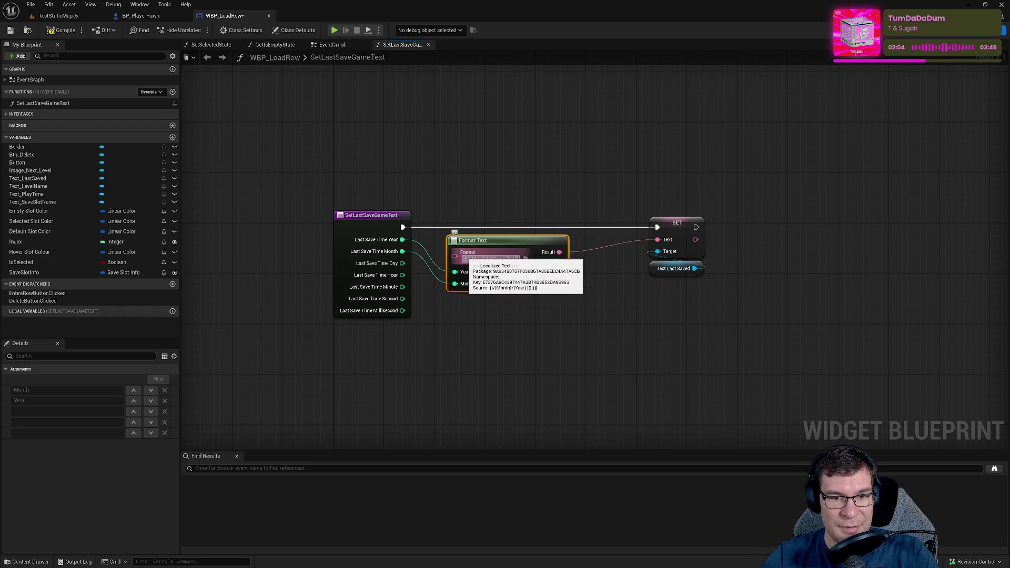
click(465, 258)
text(Day)
key(Return)
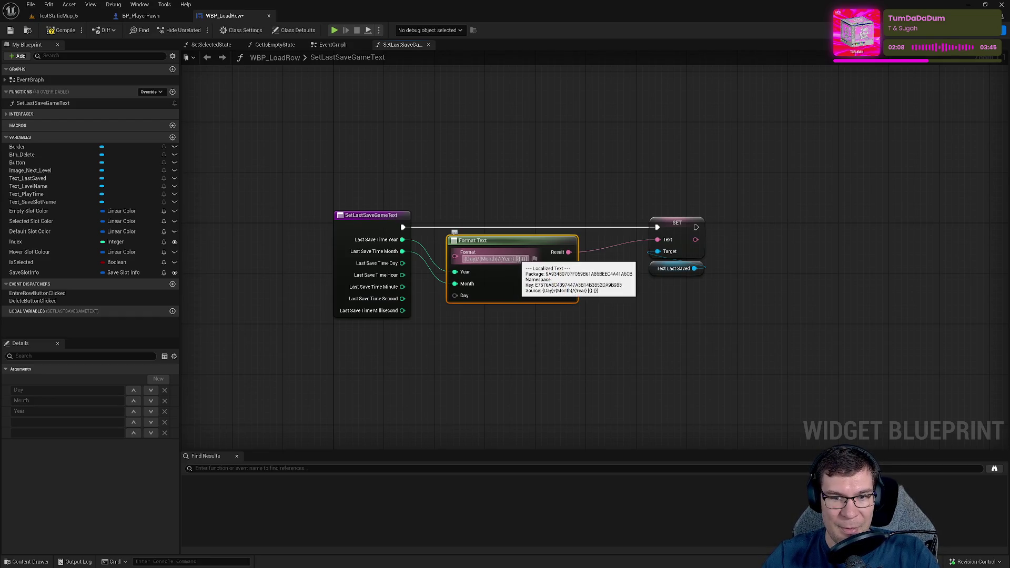
- Add {Hour} and {Minute} placeholders and wire Day, Hour and Minute from Last Save Time
text(Hour)
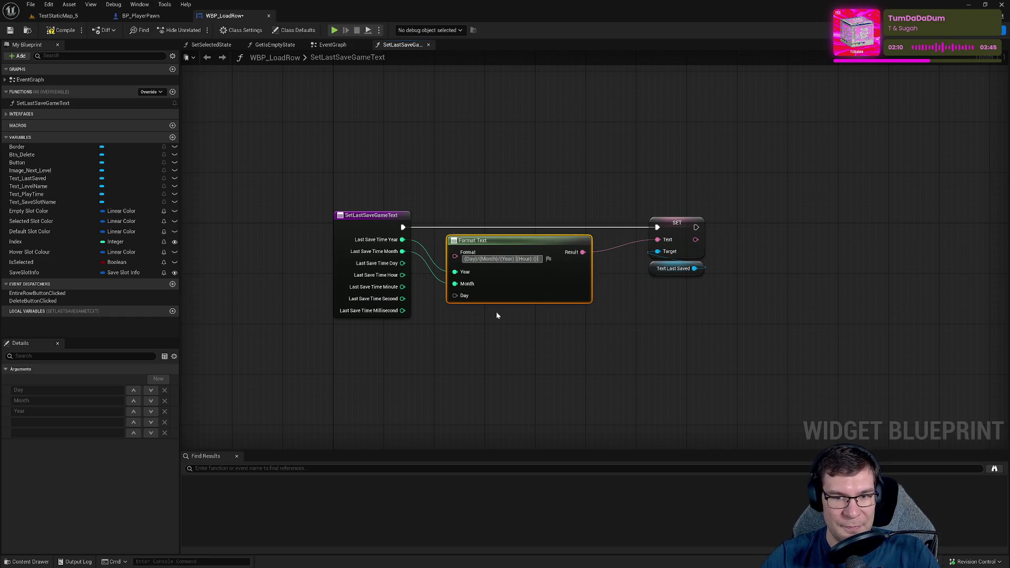
key(Return)
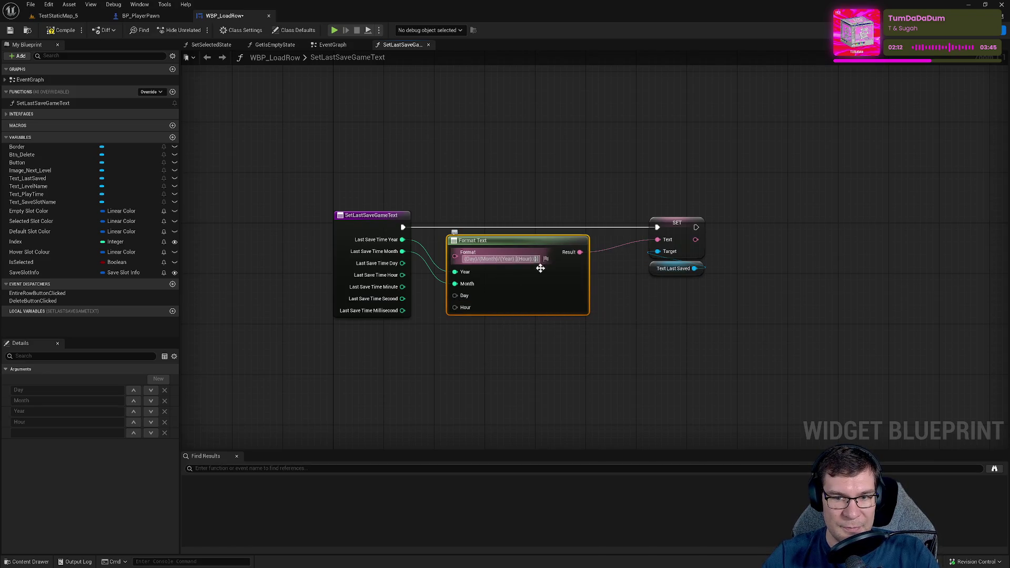
click(536, 259)
text(Minute)
key(Return)
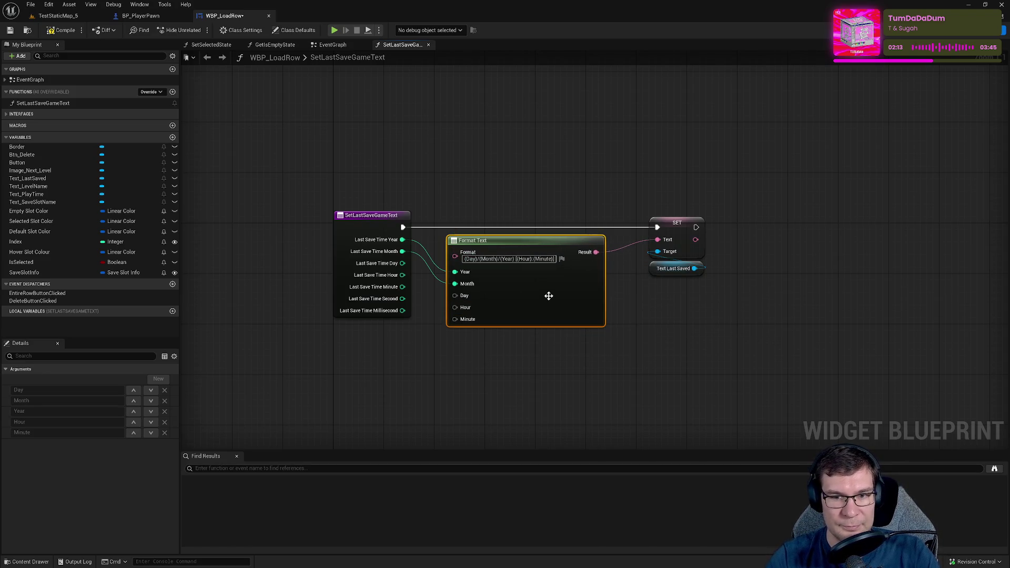
mouse_move(455, 295)
mouse_down()
mouse_move(403, 276)
mouse_move(402, 264)
mouse_move(403, 274)
mouse_up()
drag(455, 319, 402, 287)
click(541, 362)
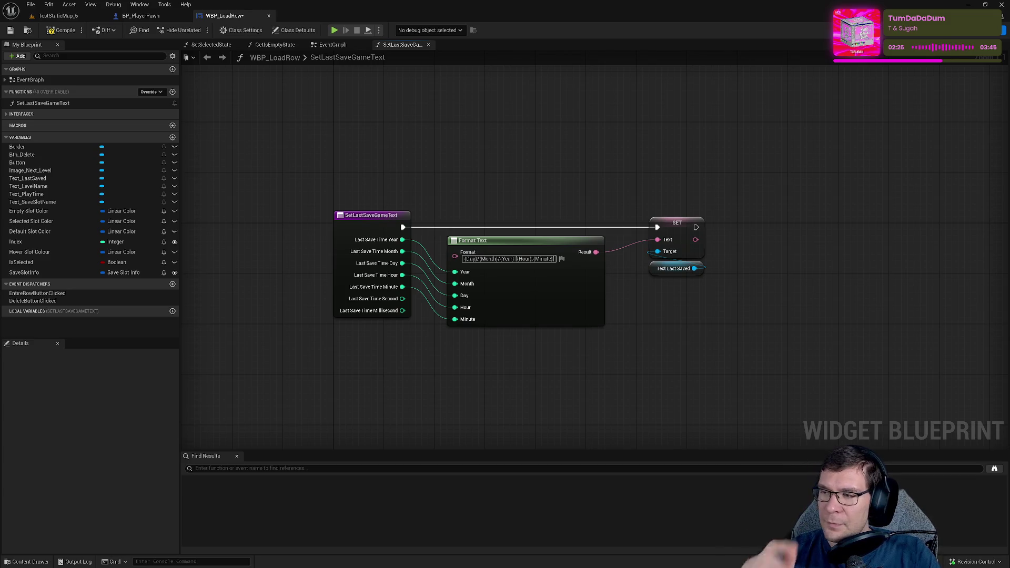
- Align the SET, Text Last Saved, entry and Format Text nodes
drag(644, 211, 702, 277)
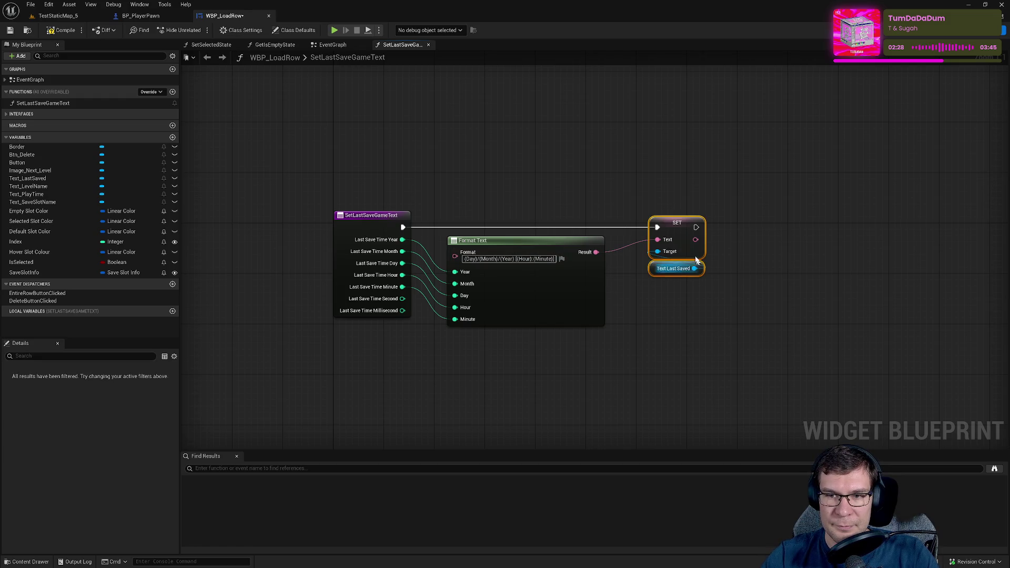
drag(680, 237, 669, 237)
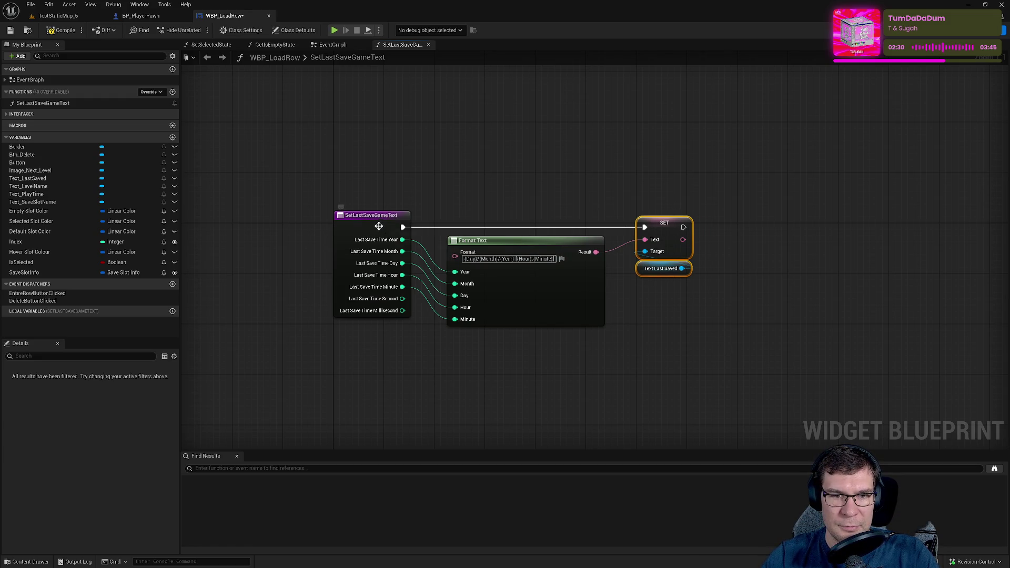
drag(379, 227, 399, 228)
drag(565, 247, 572, 246)
click(316, 164)
- Compile and save the WBP_LoadRow blueprint
click(59, 31)
click(10, 30)
drag(280, 161, 776, 367)
click(768, 296)
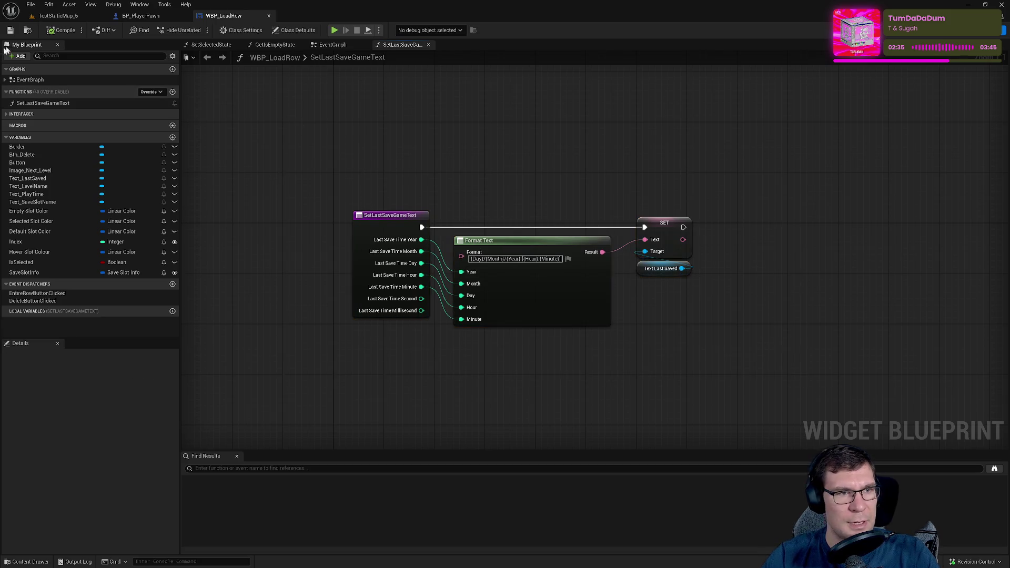
click(58, 16)
- Play the level, open the Load Game screen to check the save row's date, then stop
click(197, 30)
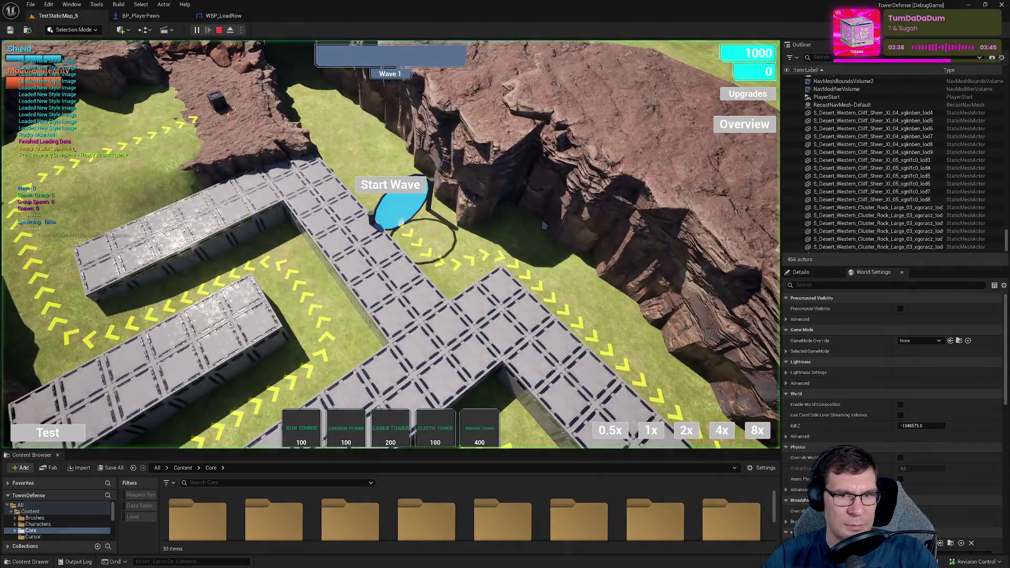
key(Escape)
click(395, 270)
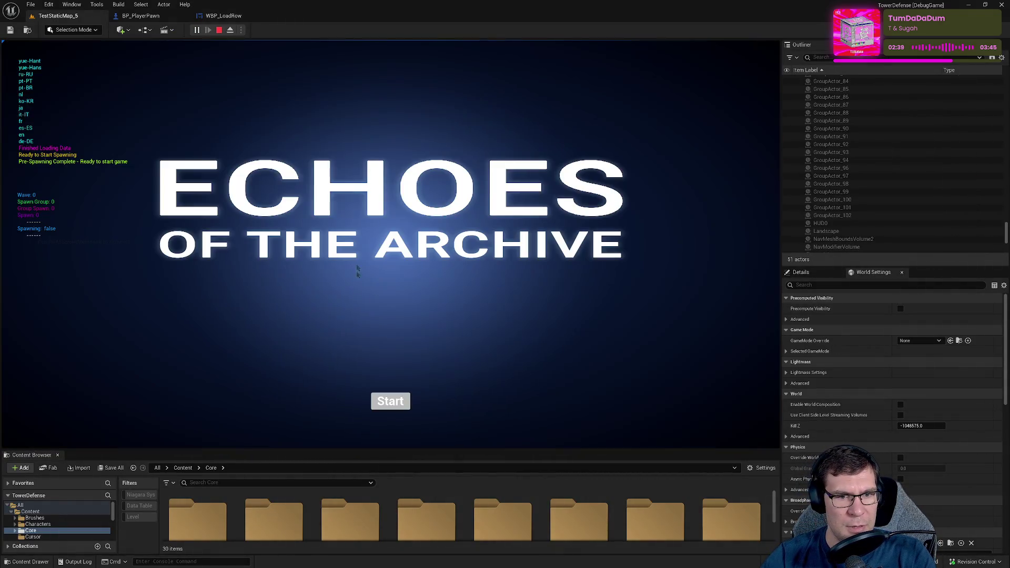
click(377, 411)
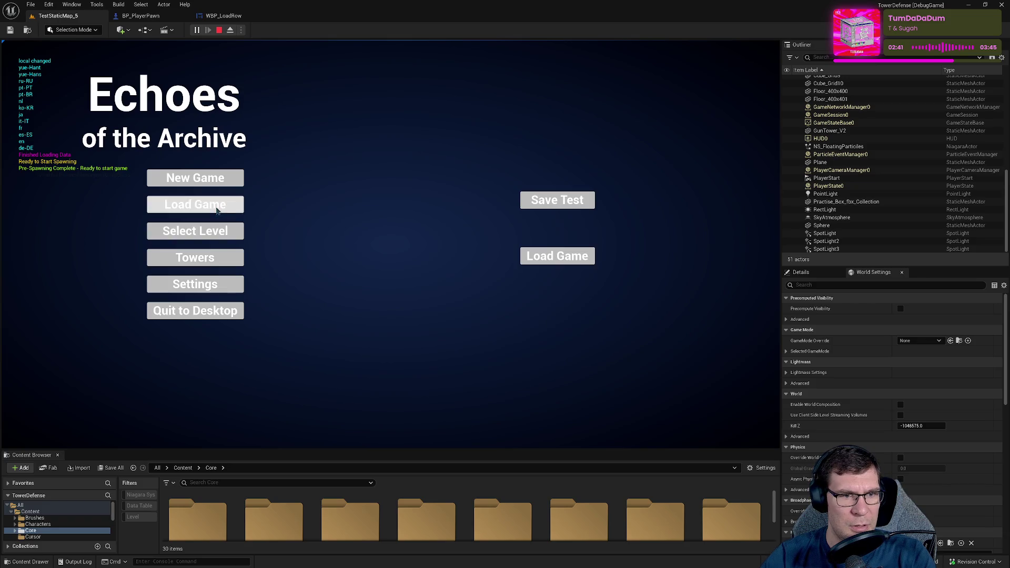
click(218, 211)
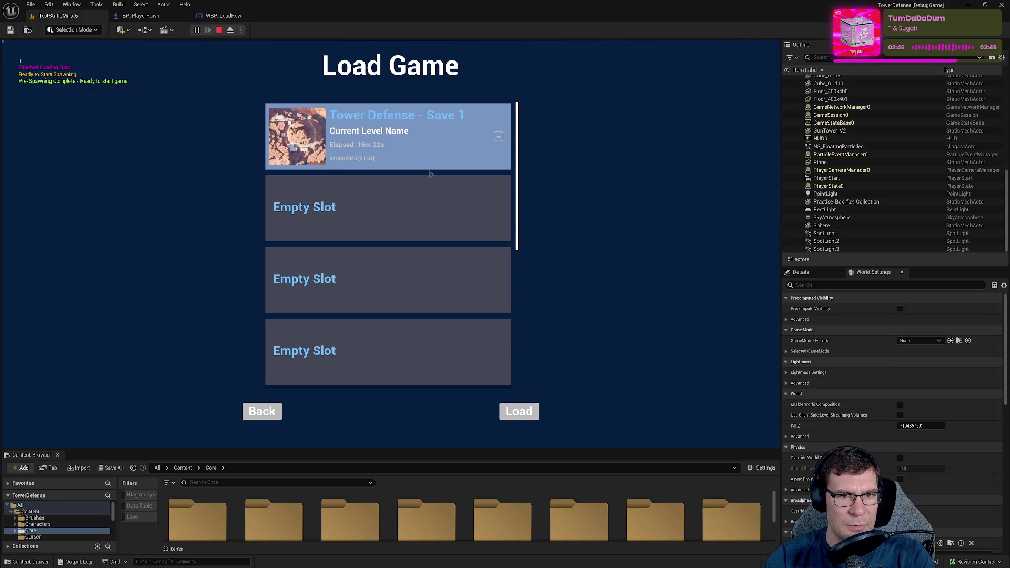
click(219, 30)
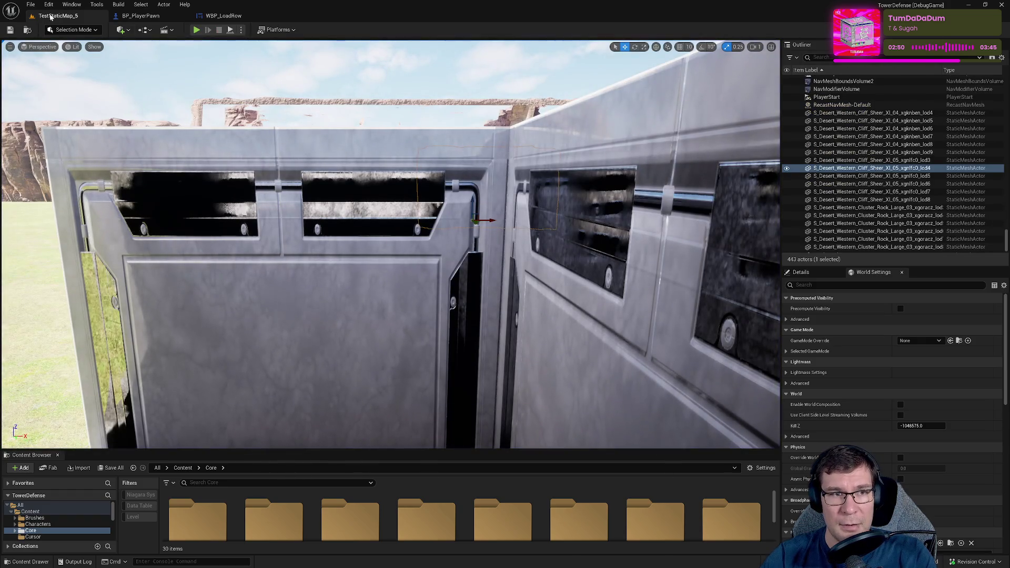
click(224, 16)
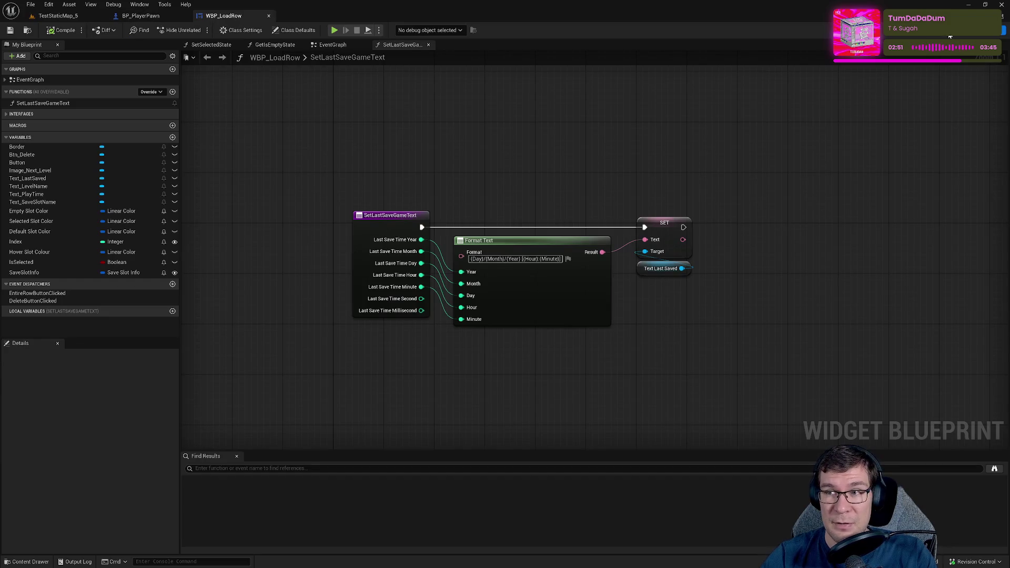
- Add a Return Node after SET and set a breakpoint on the SetLastSaveGameText entry
click(688, 238)
click(796, 248)
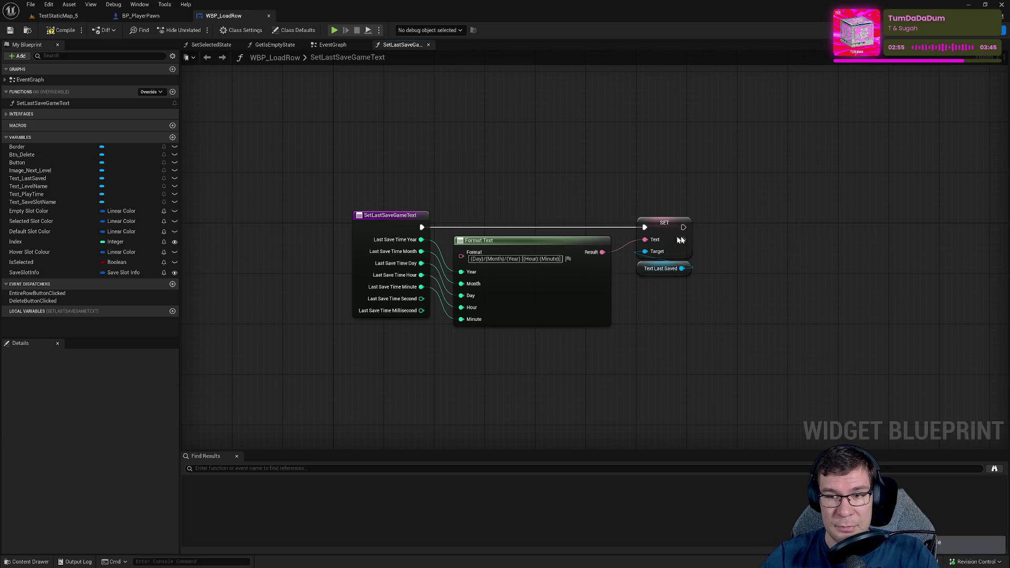
mouse_move(683, 227)
mouse_down()
mouse_move(758, 227)
mouse_move(745, 226)
mouse_up()
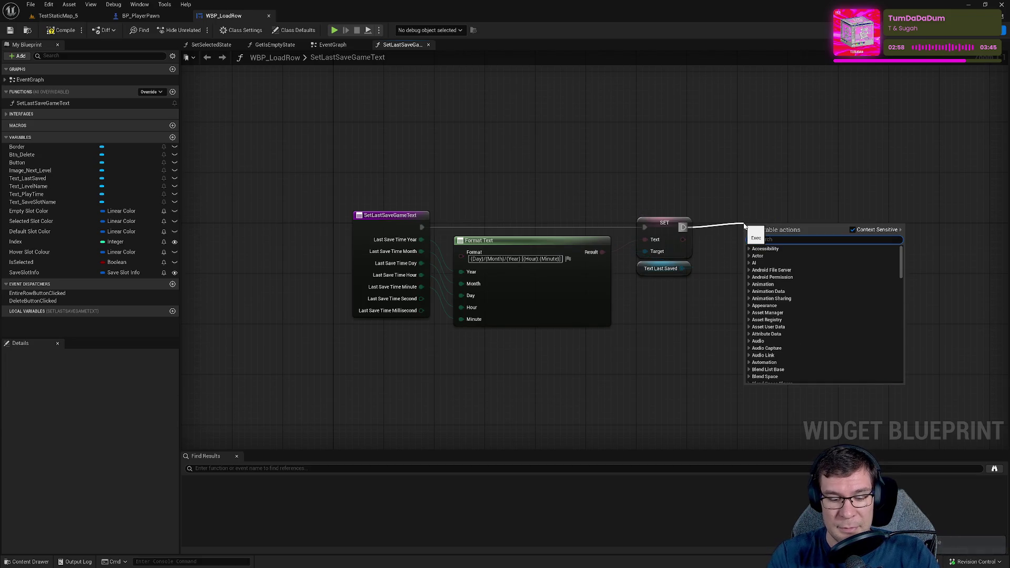
text(return)
key(Return)
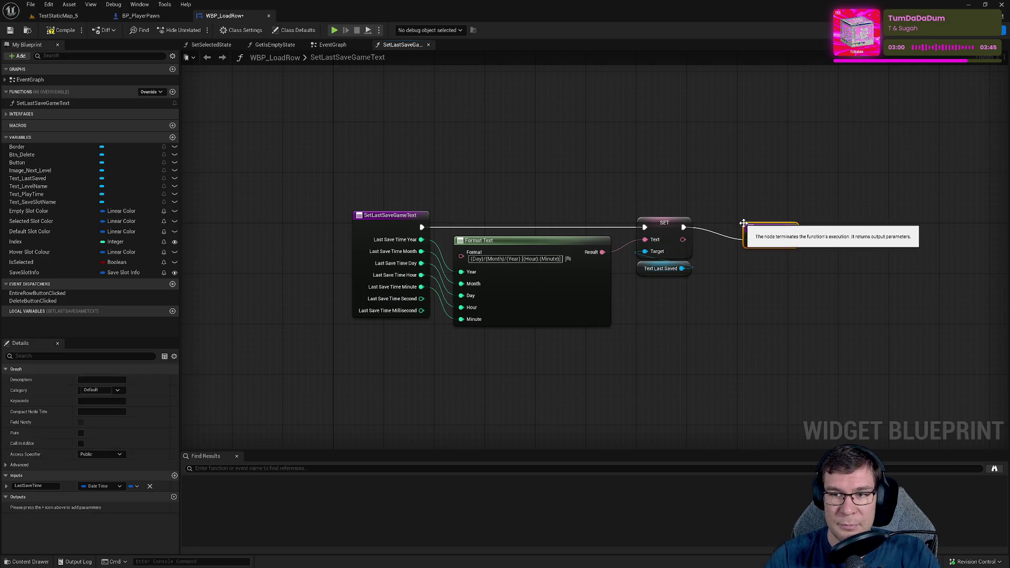
click(395, 218)
key(F9)
drag(774, 238, 761, 225)
- Widen the Button Click comment box in WBP_LoadRow's EventGraph
click(947, 30)
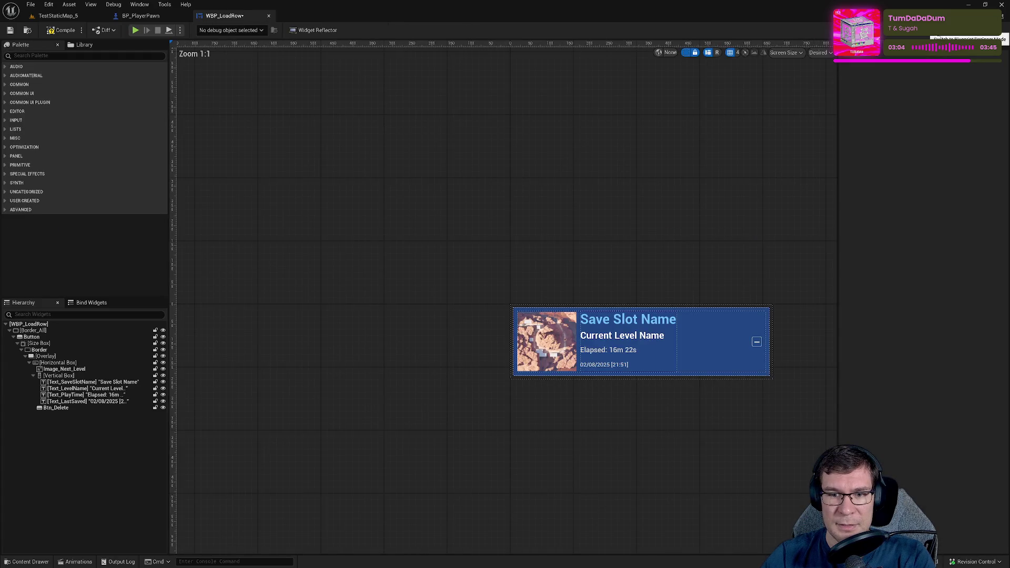
click(984, 30)
click(345, 45)
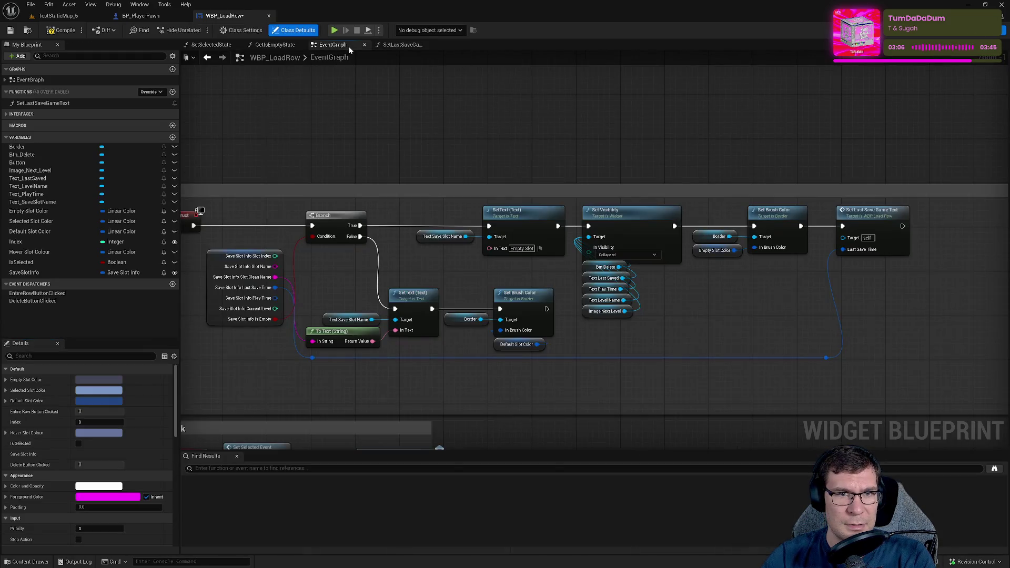
click(898, 249)
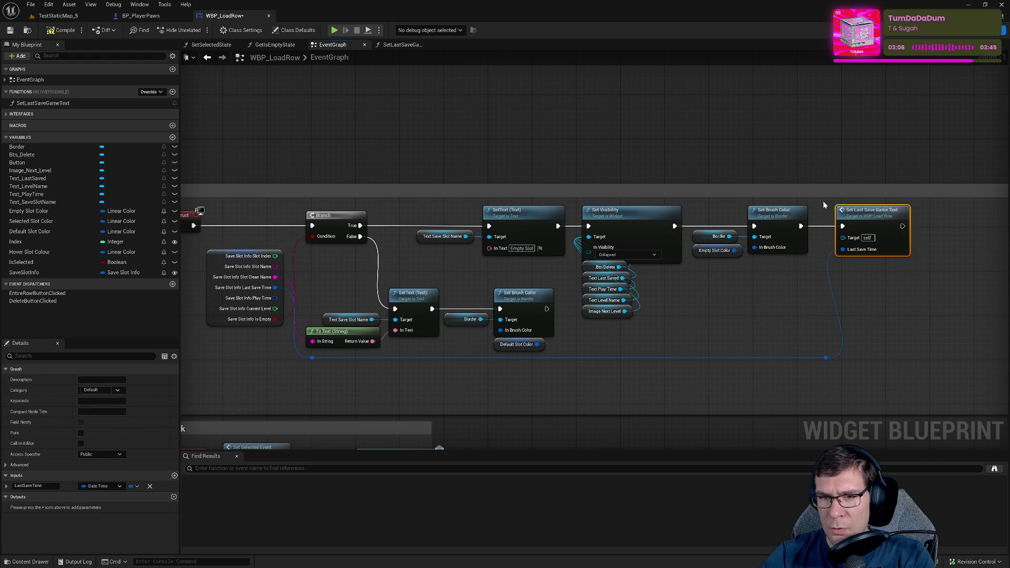
mouse_move(523, 137)
mouse_down()
mouse_move(728, 96)
mouse_move(729, 11)
mouse_up()
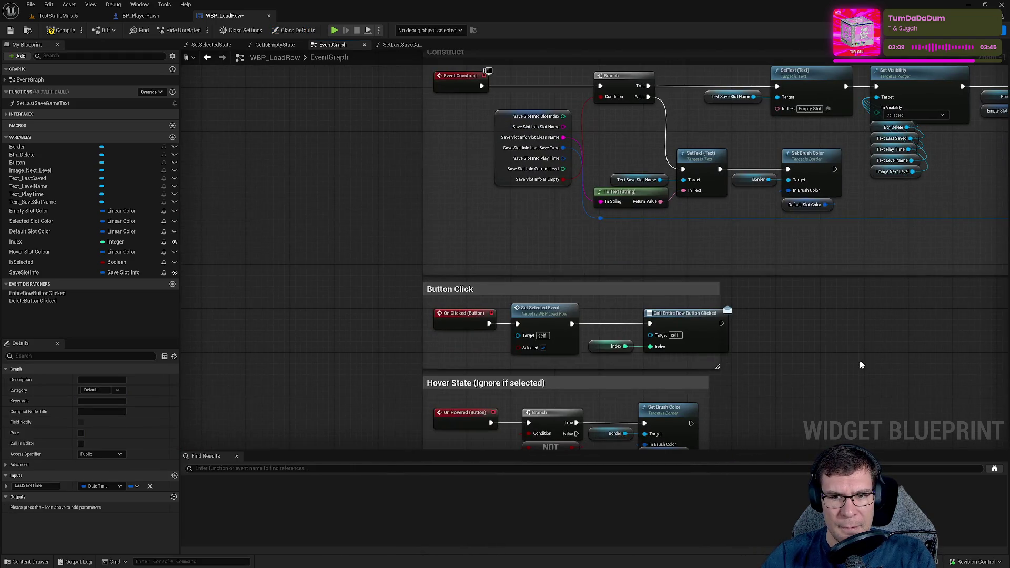
drag(718, 303, 746, 297)
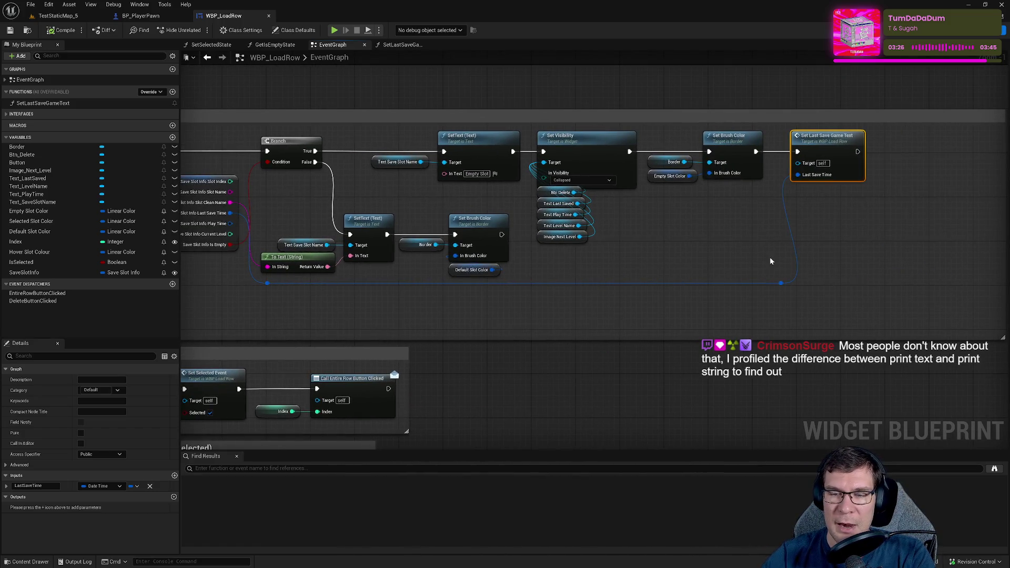
click(341, 33)
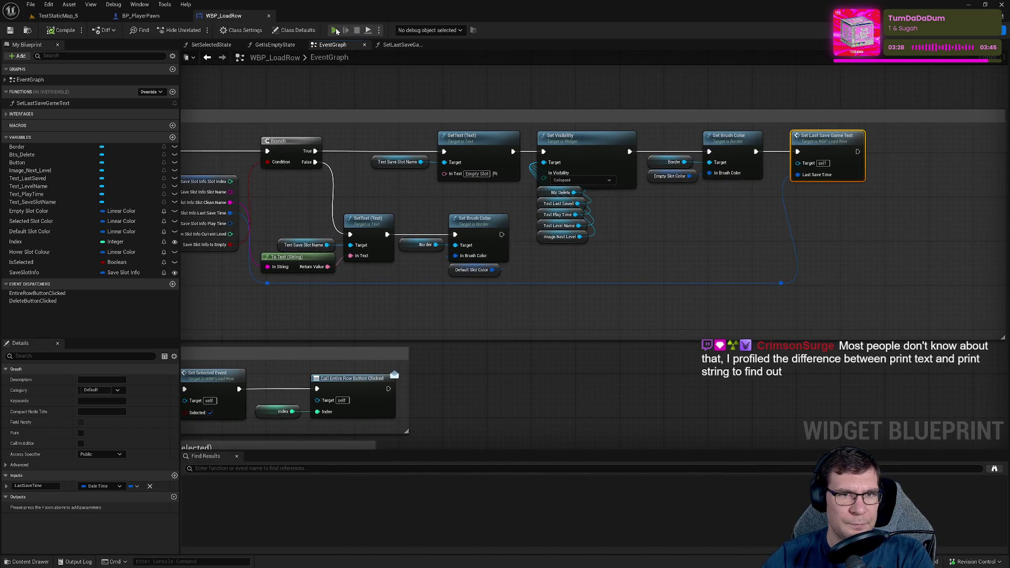
- Pause the game, go back to the main menu and start it to hit the breakpoint
key(Escape)
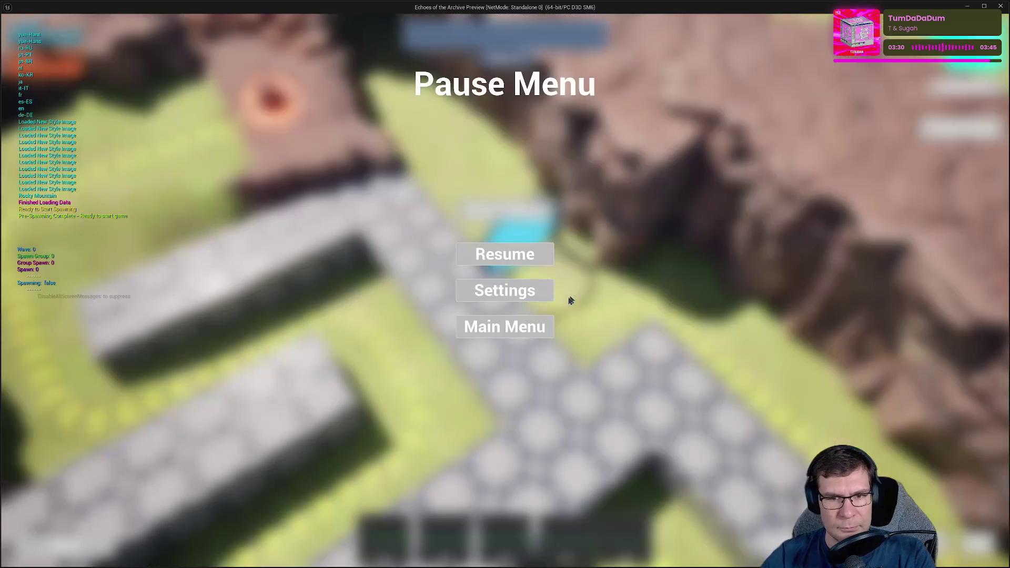
click(514, 327)
click(506, 506)
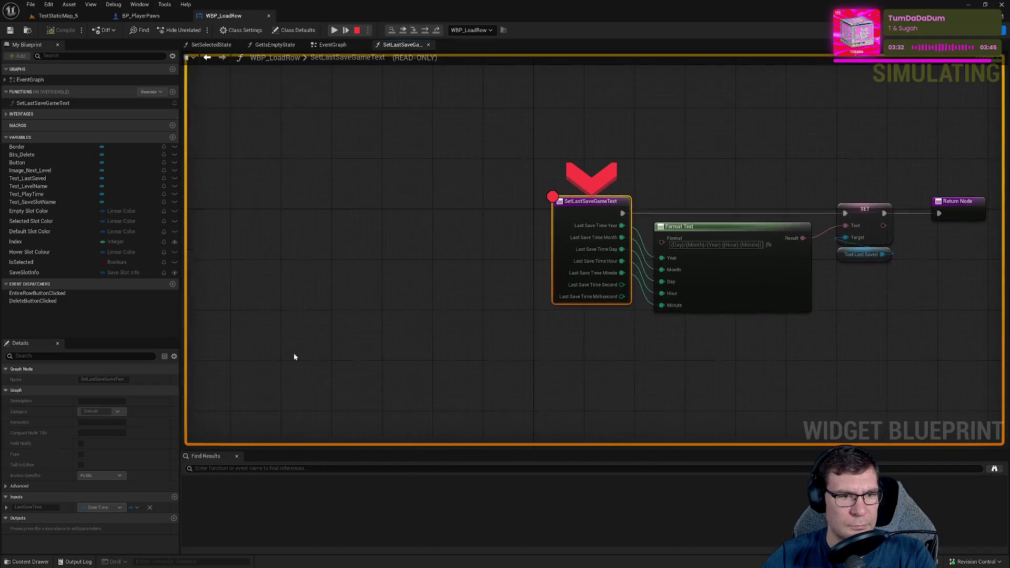
mouse_move(521, 310)
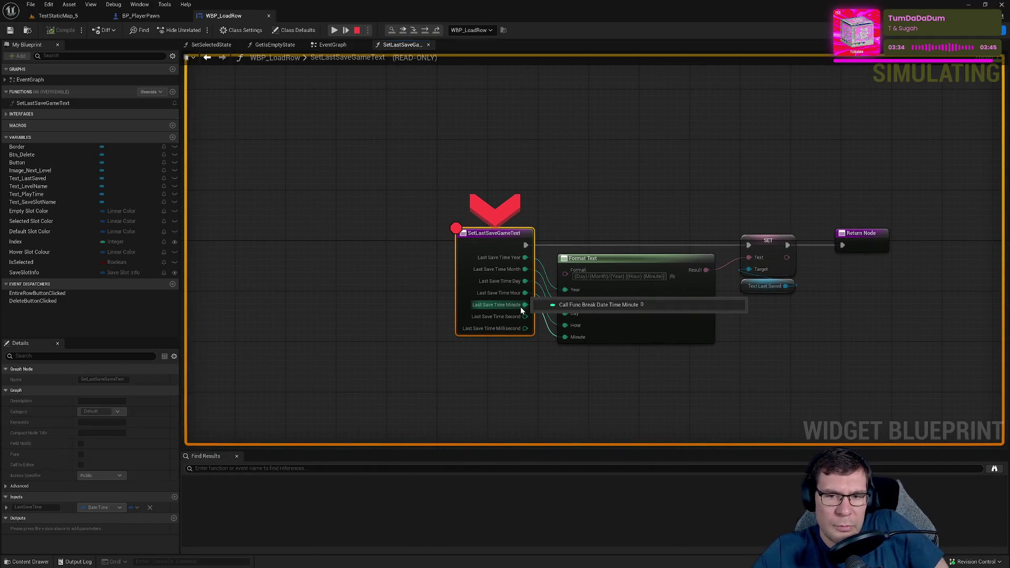
mouse_move(514, 260)
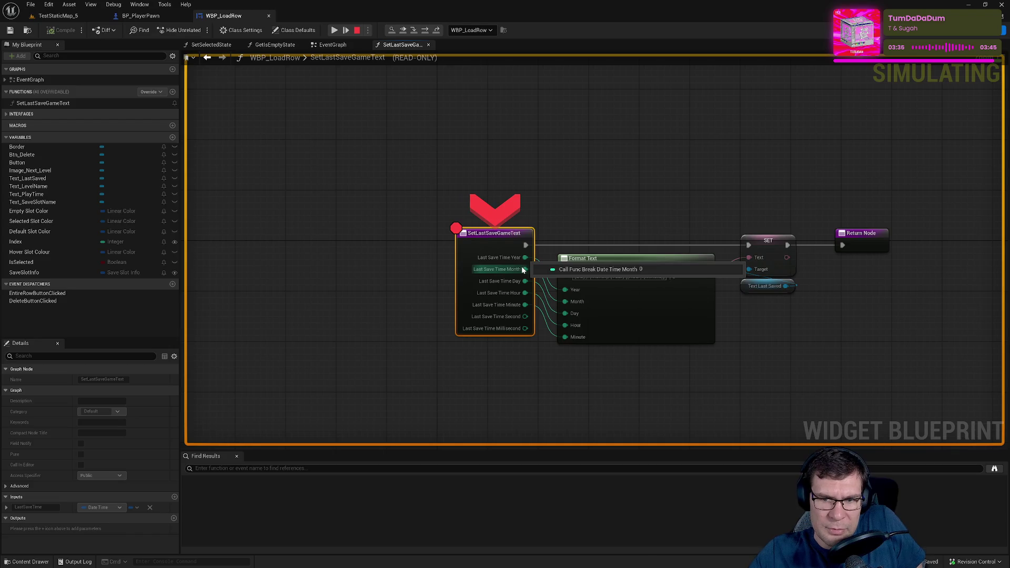
mouse_move(525, 283)
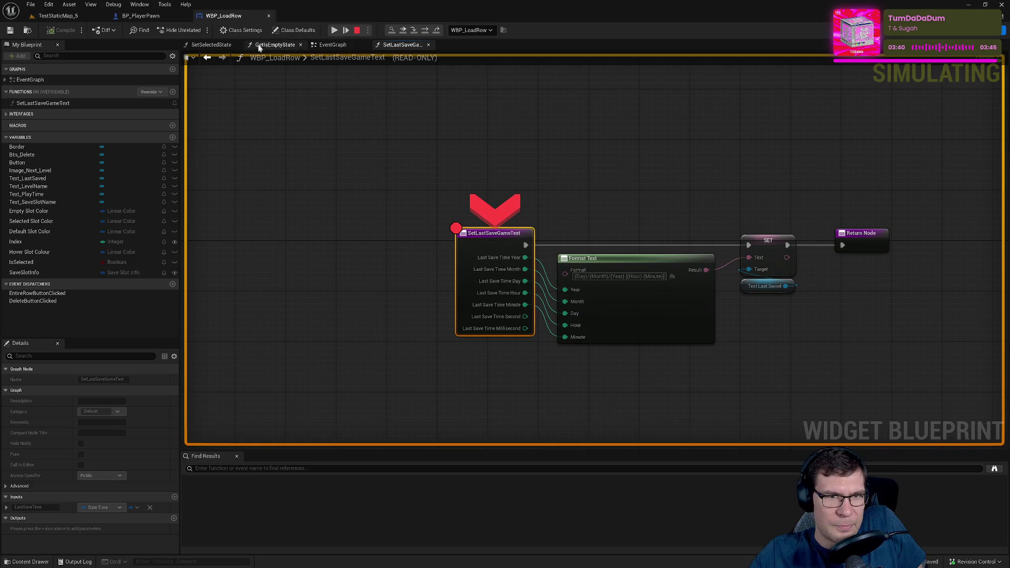
- Resume past the breakpoints, view the Load Game save row's date, then leave the screen
click(334, 30)
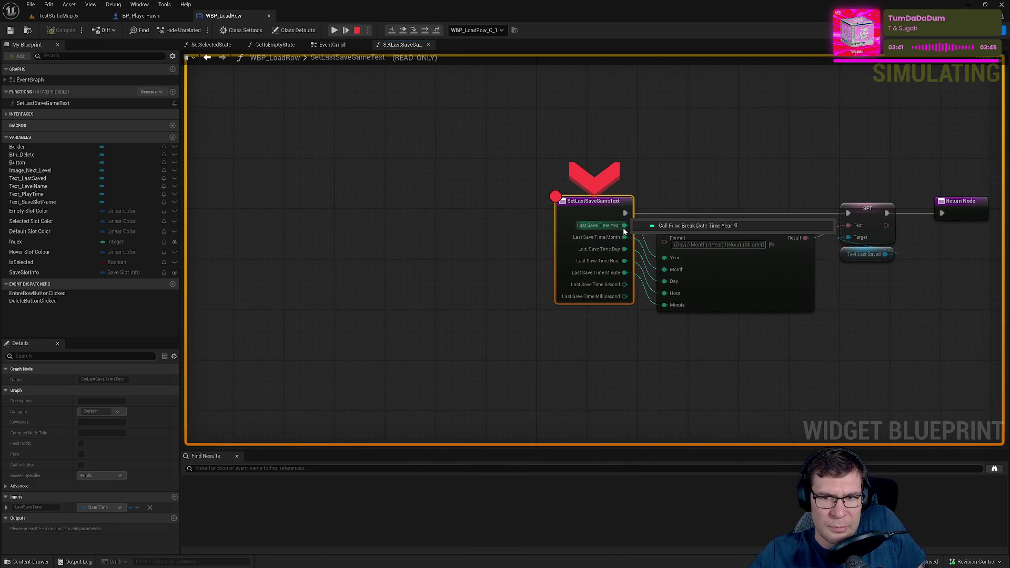
click(334, 30)
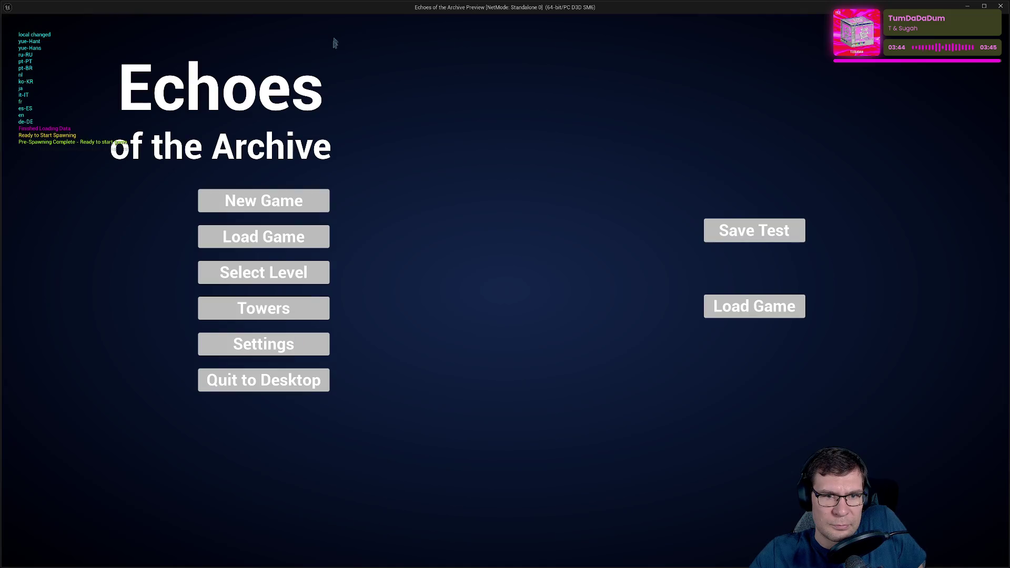
click(290, 241)
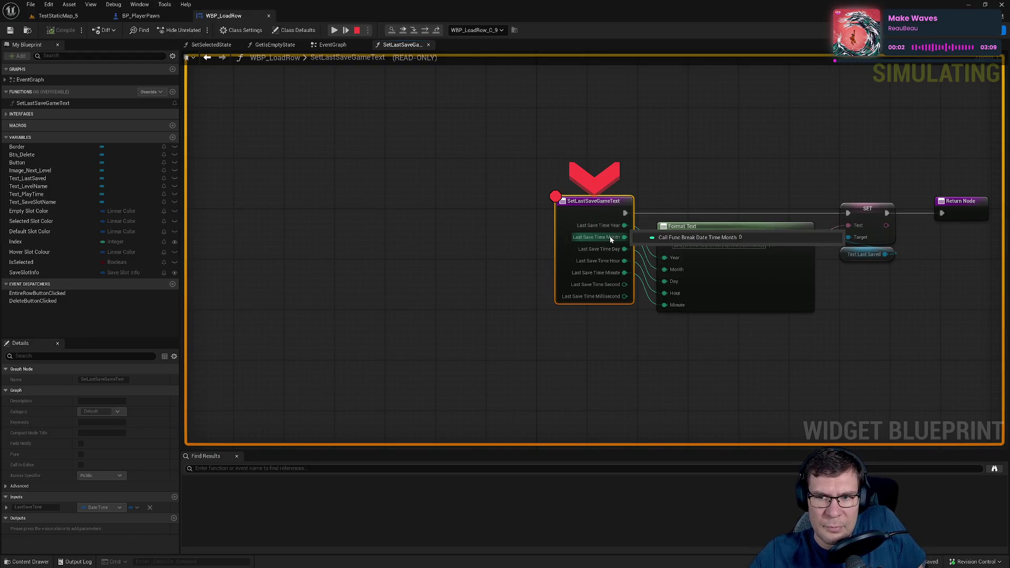
mouse_move(608, 263)
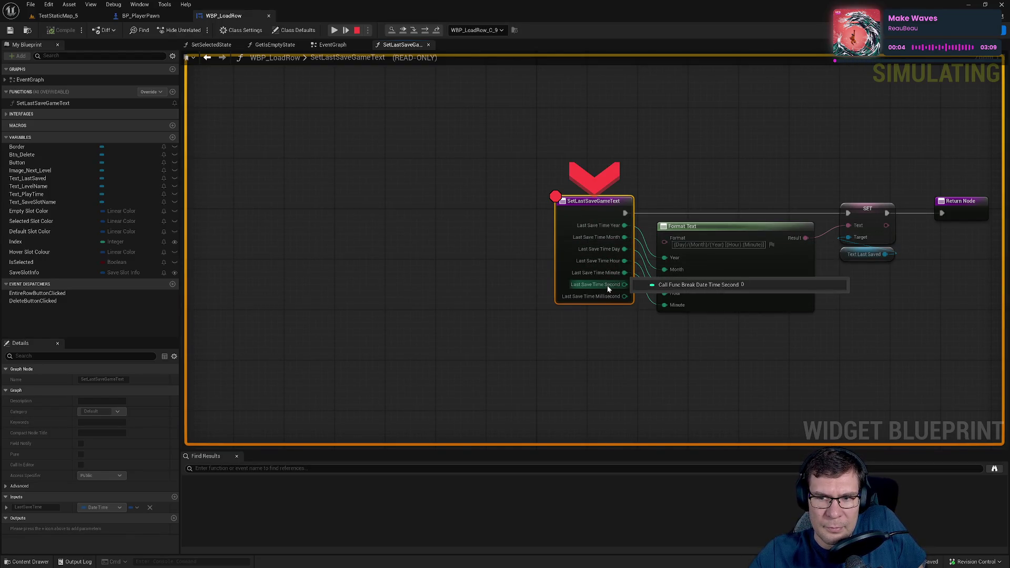
click(335, 32)
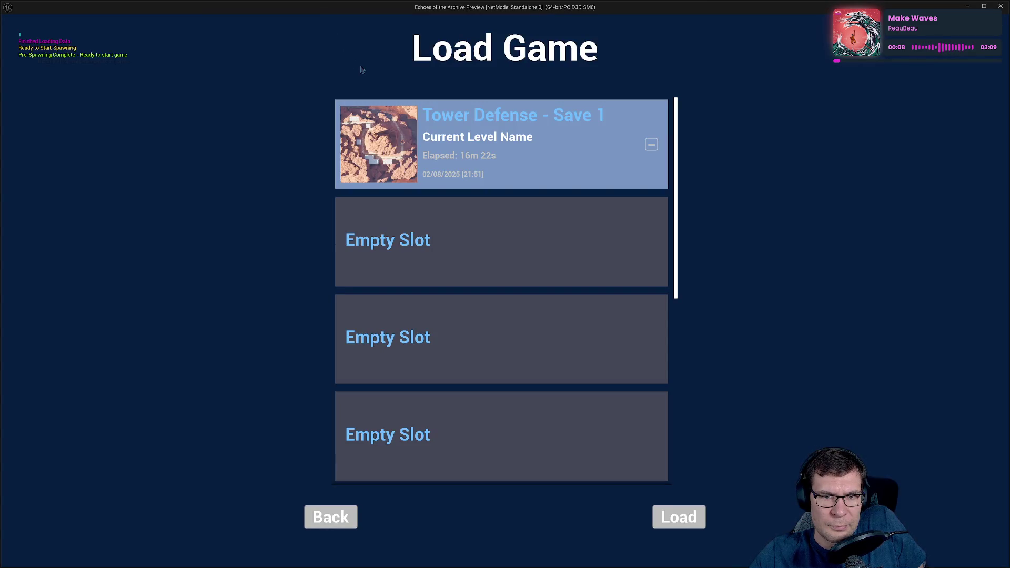
click(347, 516)
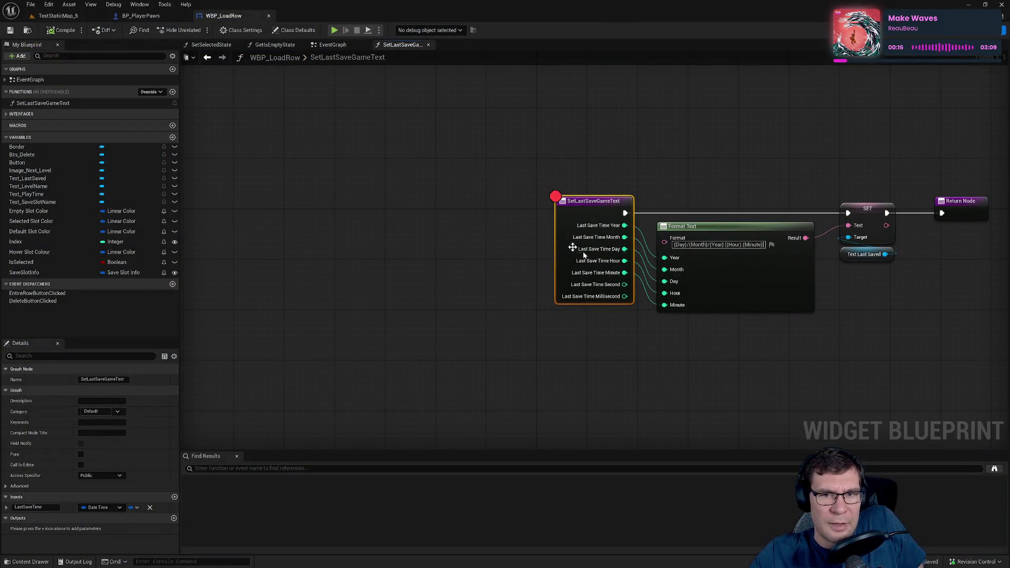
- Remove the SetLastSaveGameText breakpoint and inspect the SaveSlotInfo break node in the EventGraph
click(556, 196)
click(331, 45)
scroll(393, 367, up, 2)
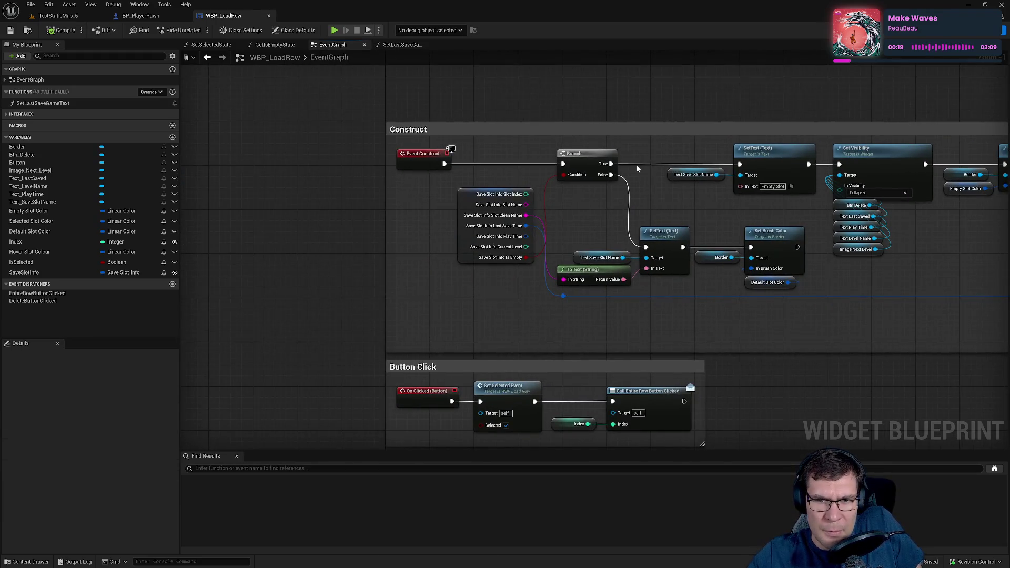
click(471, 257)
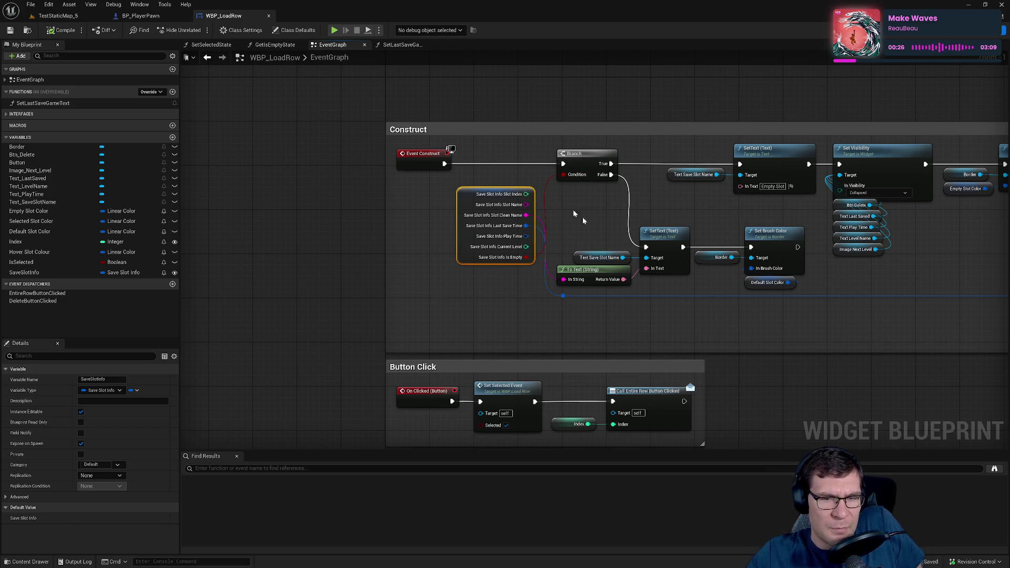
scroll(413, 241, down, 2)
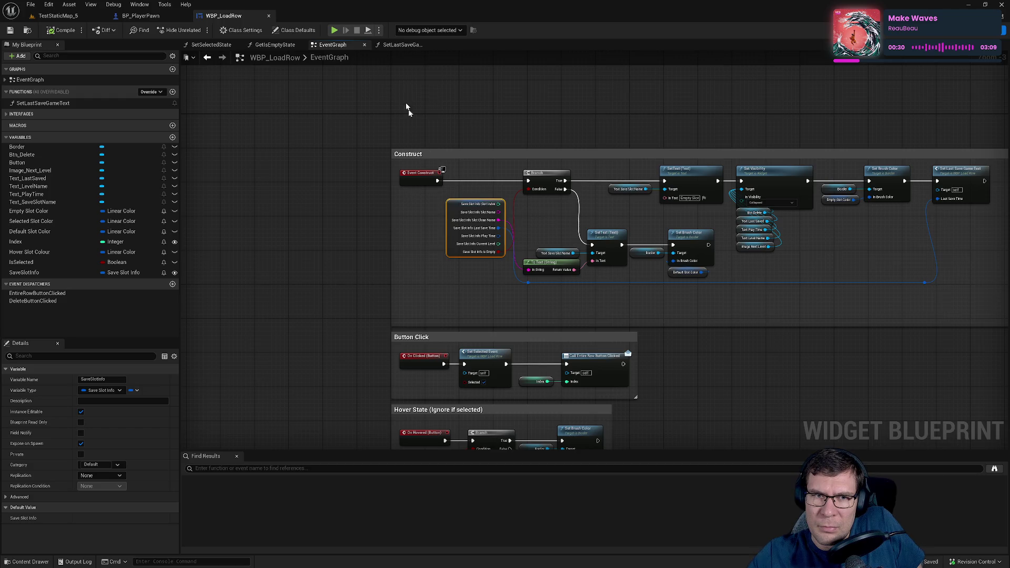
- Put a breakpoint on the Construct Branch node and play the level
click(542, 173)
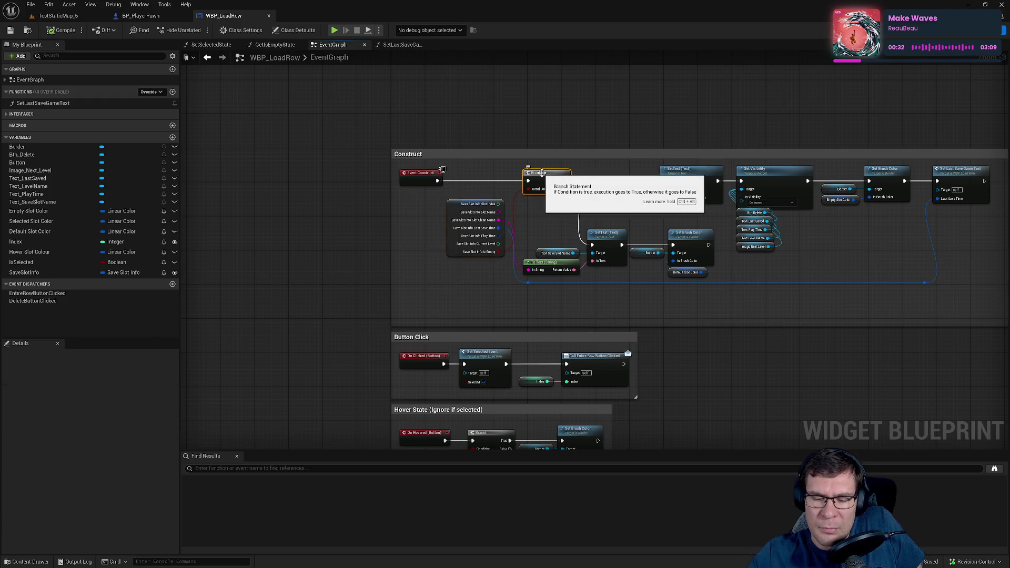
key(F9)
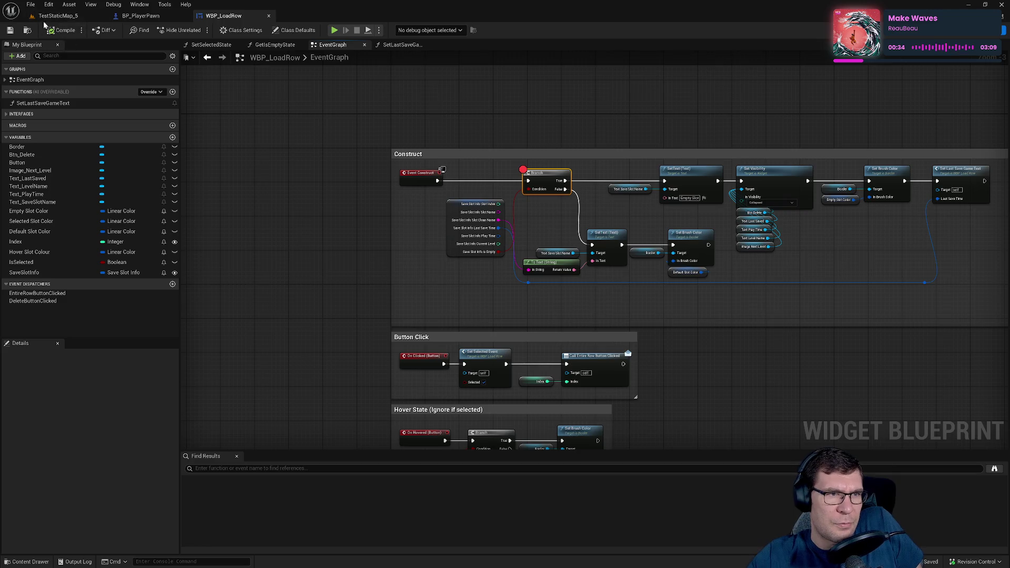
click(56, 15)
click(196, 30)
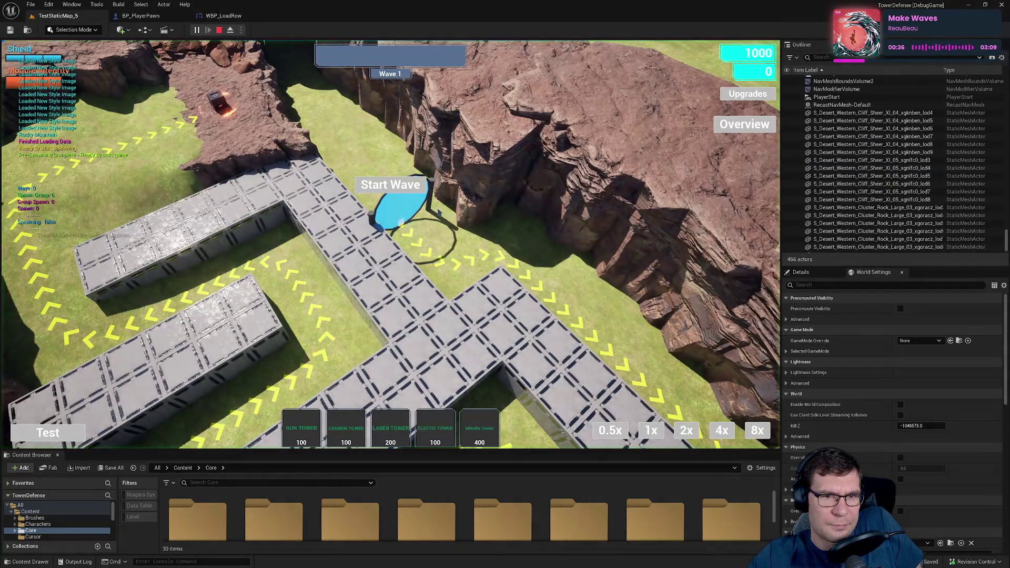
- Return to the main menu to hit the Branch breakpoint and step over three nodes
key(Escape)
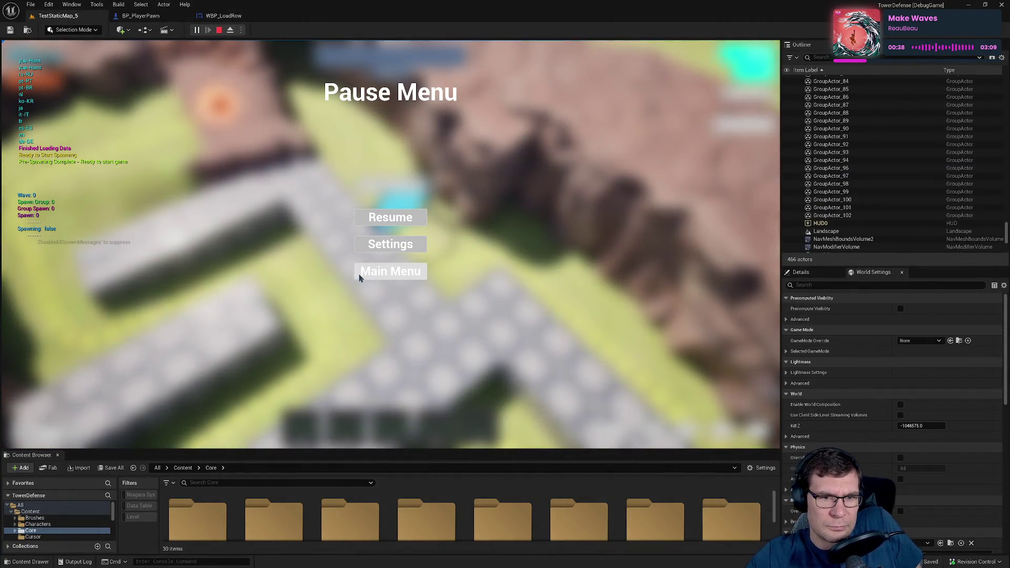
click(359, 277)
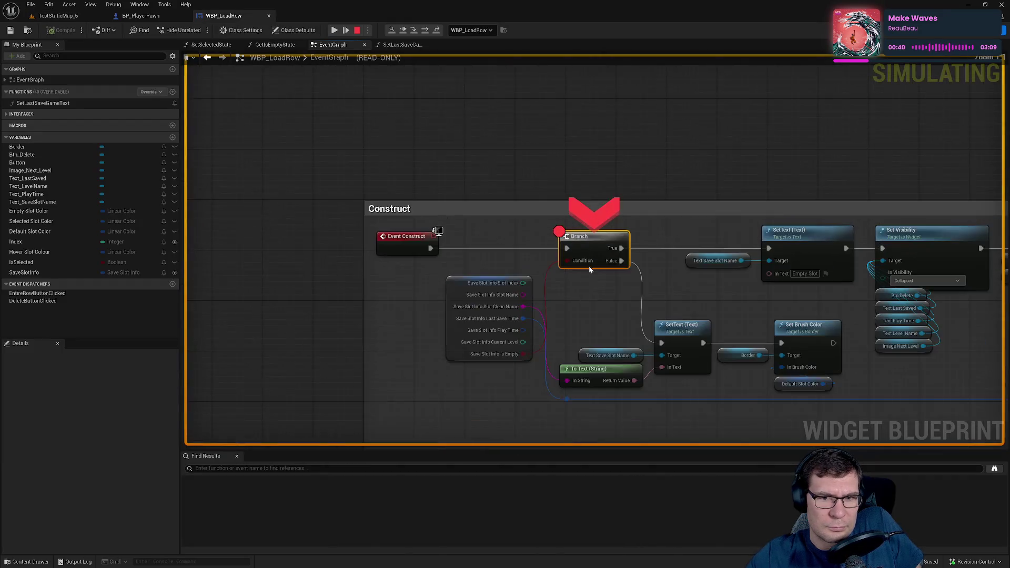
mouse_move(522, 357)
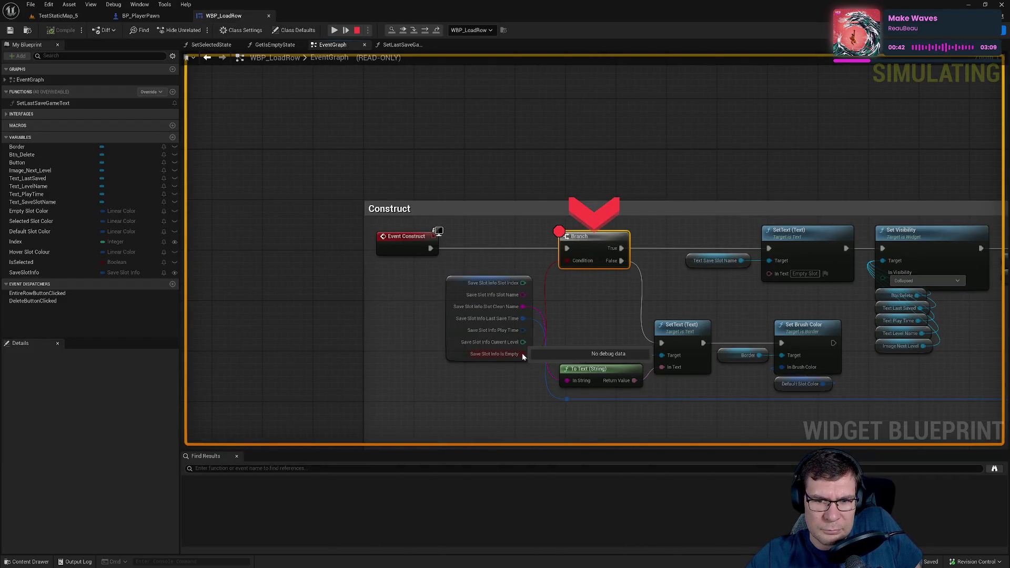
click(426, 32)
click(426, 32)
click(427, 32)
- Search assets for 'load' in the Open Asset dialog
mouse_move(617, 285)
mouse_move(675, 270)
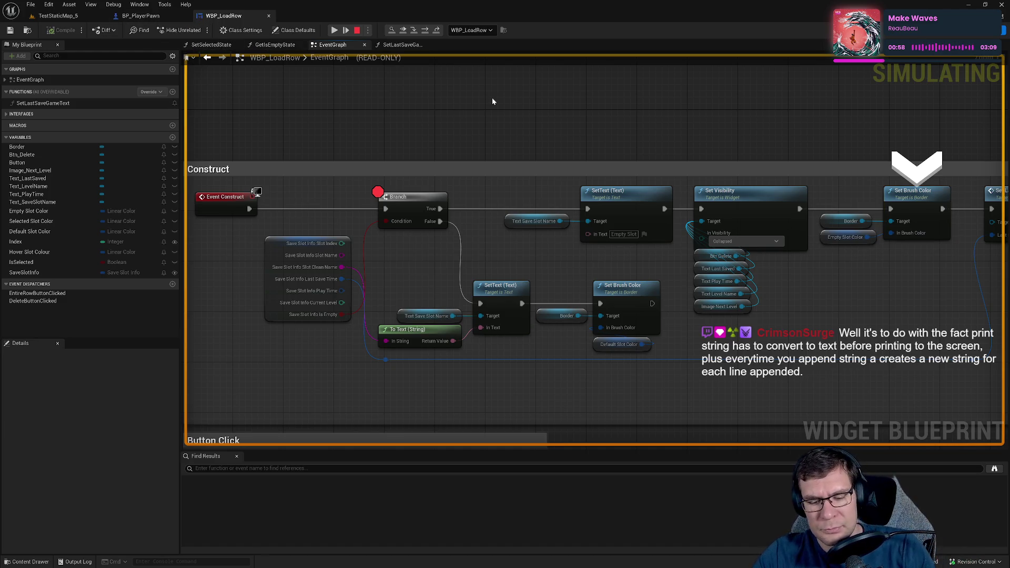
key(ctrl+p)
text(load)
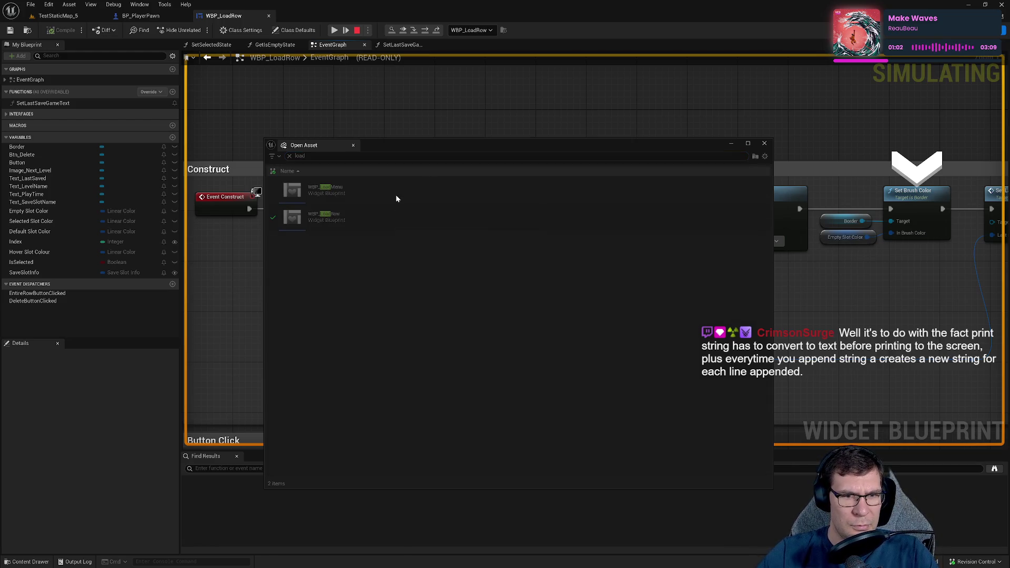
- Open WBP_LoadMenu's event graph and put a breakpoint on its For Each Loop node
double_click(326, 189)
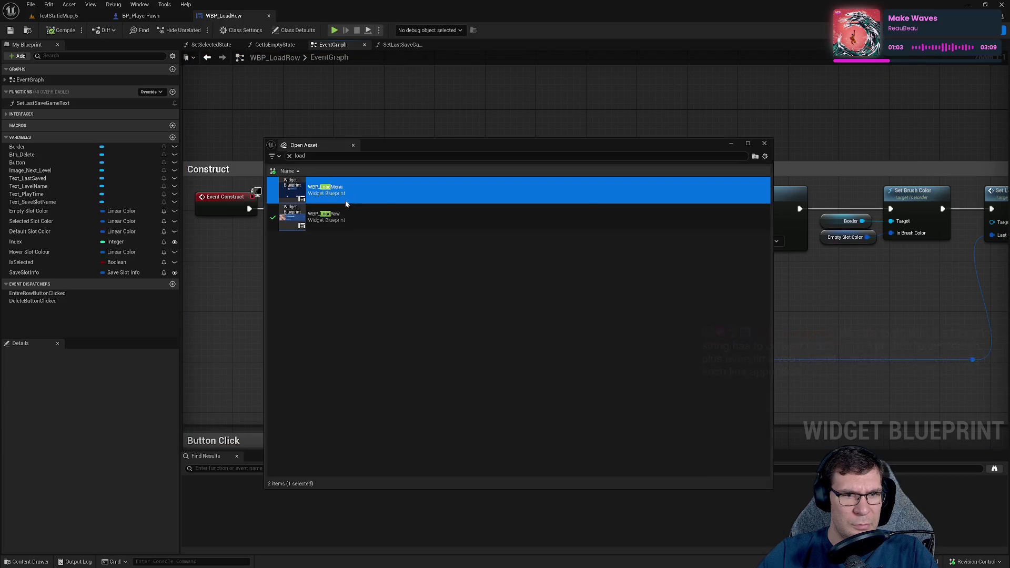
click(991, 37)
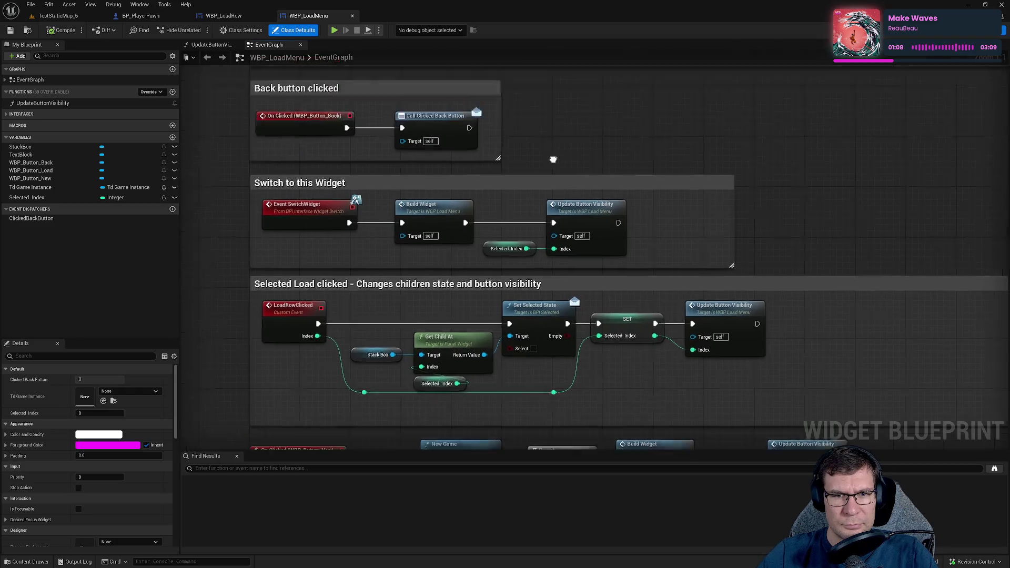
drag(553, 159, 624, 232)
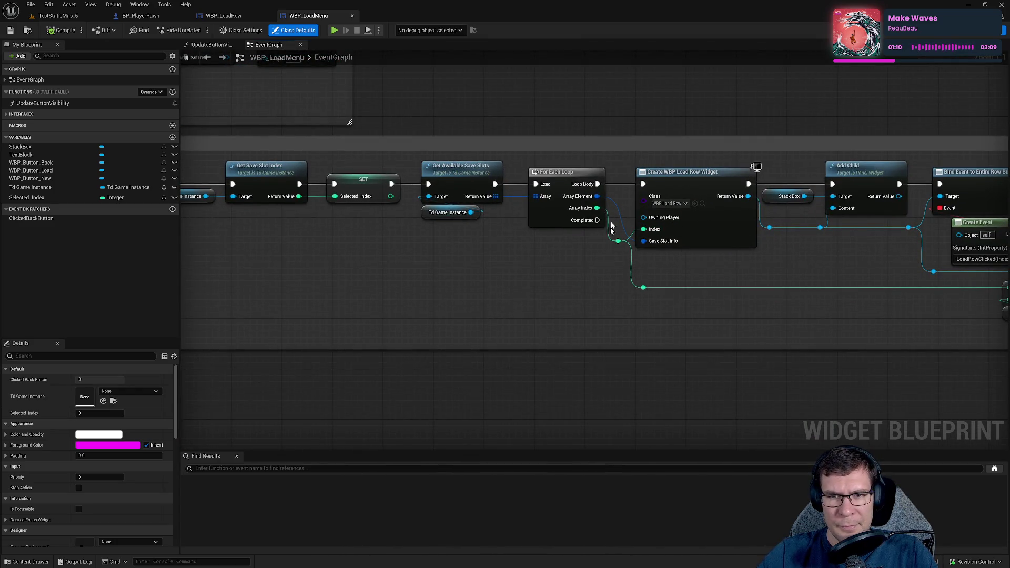
click(577, 170)
key(F9)
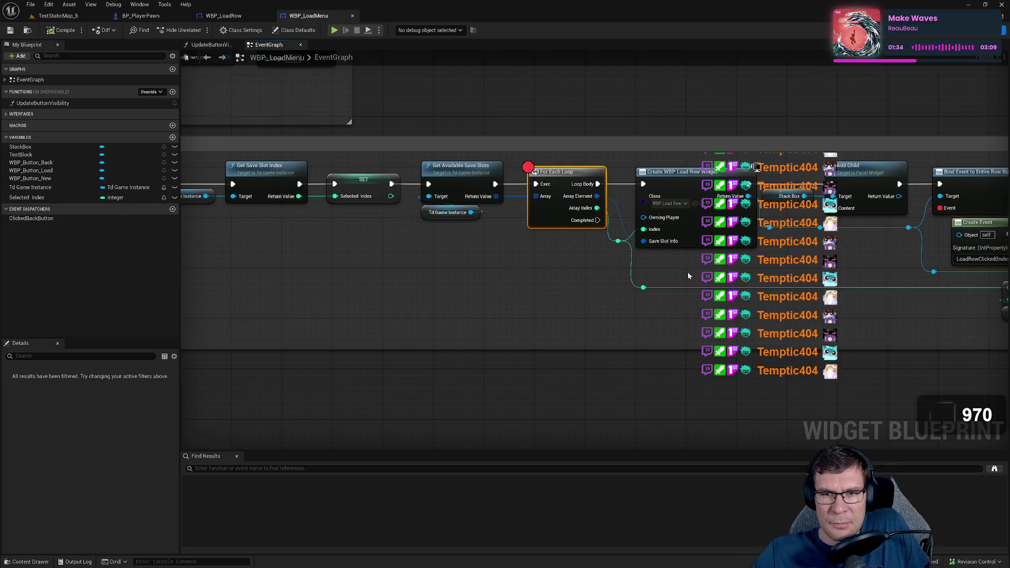
drag(690, 270, 669, 282)
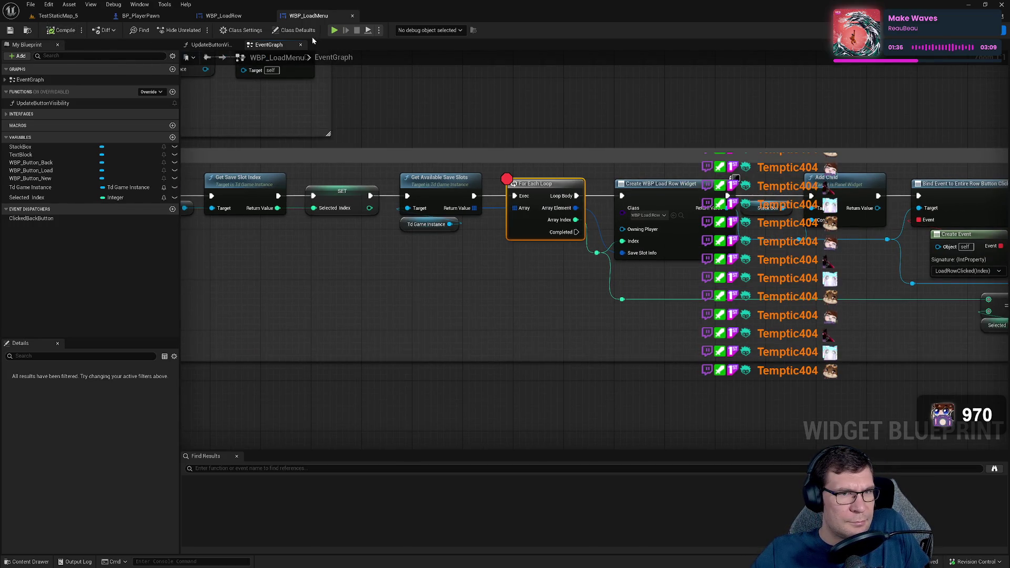
- Play the game, return to the Main Menu, and step/resume until execution pauses at the breakpoint
click(335, 30)
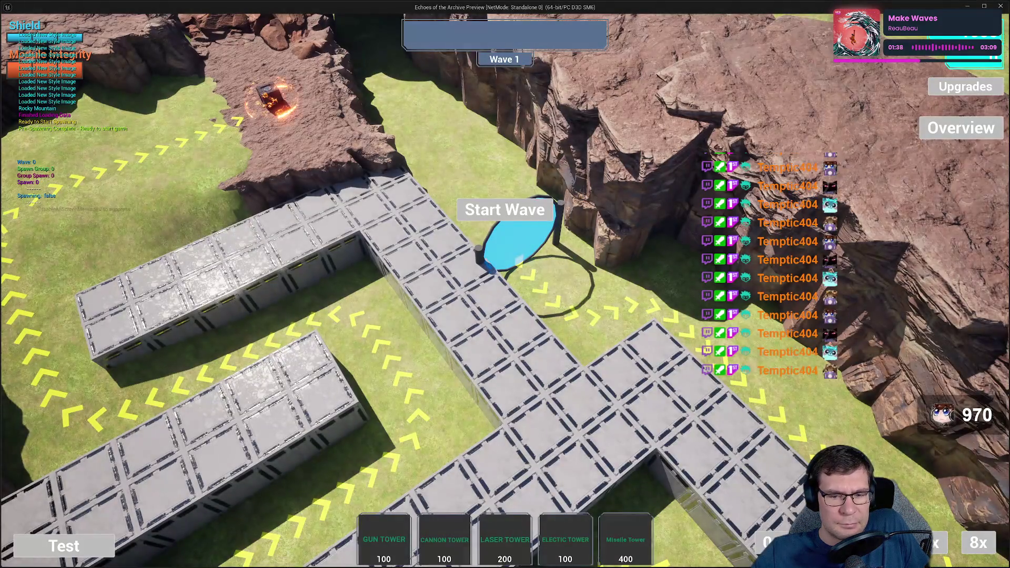
key(Escape)
click(474, 327)
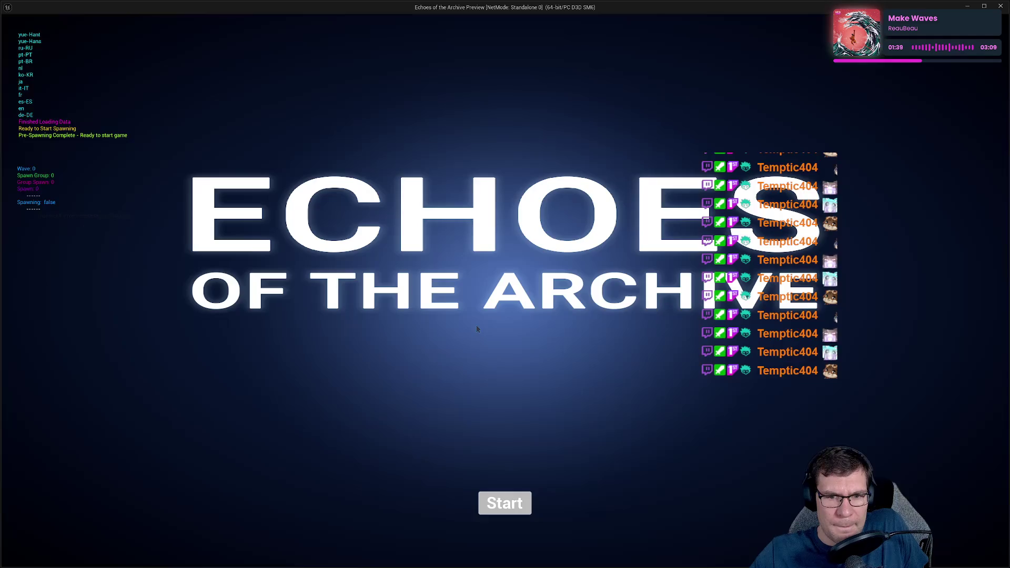
click(509, 503)
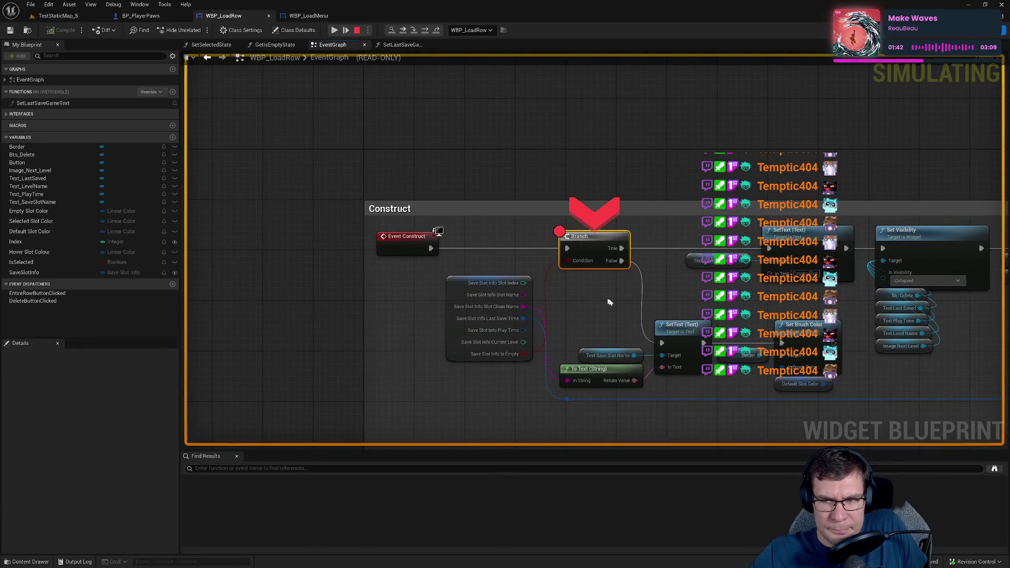
click(426, 31)
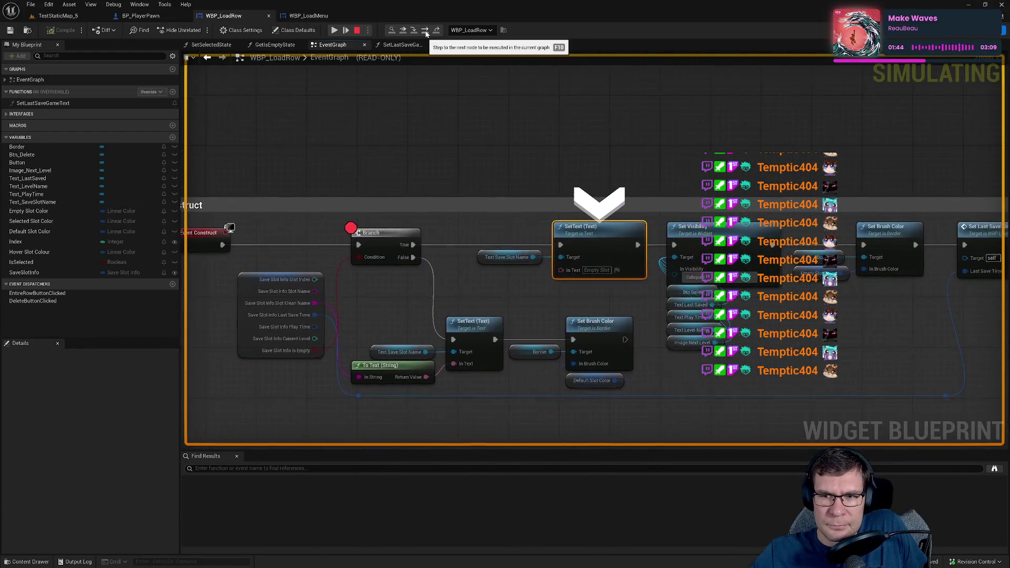
click(336, 31)
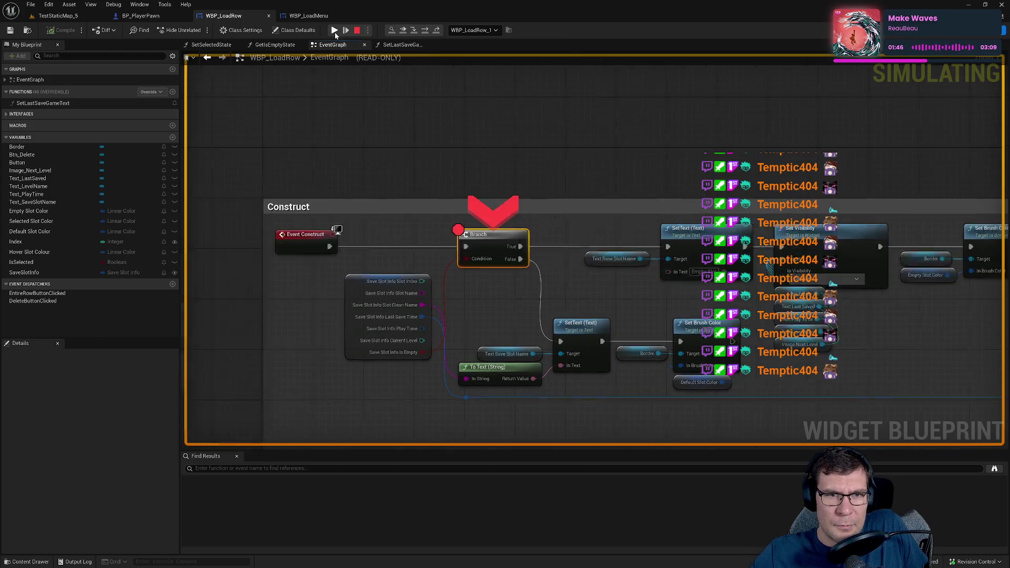
click(335, 31)
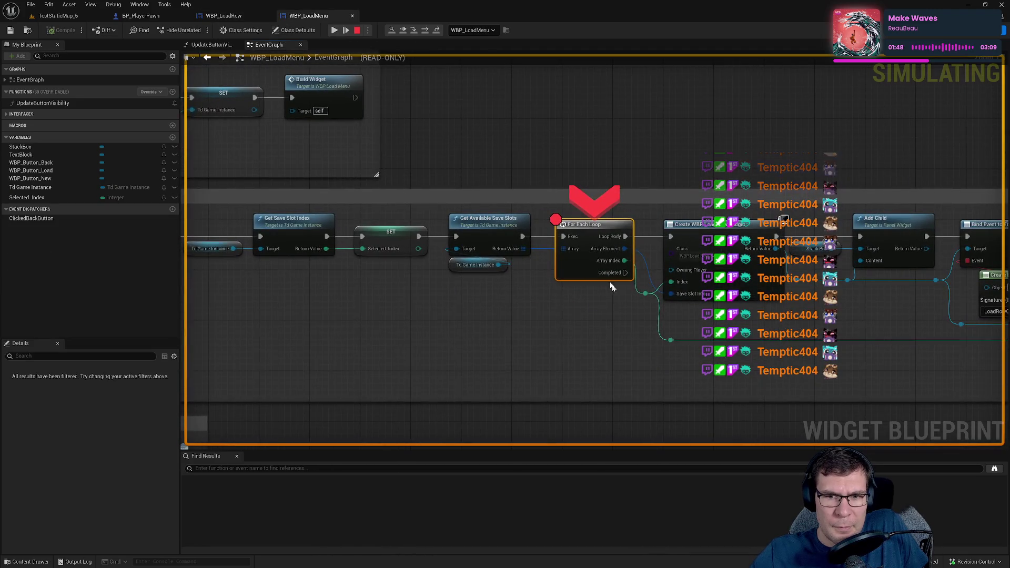
- Inspect save slot [0]'s Last Save Time on the loop's Array pin, then switch to Rider
click(589, 259)
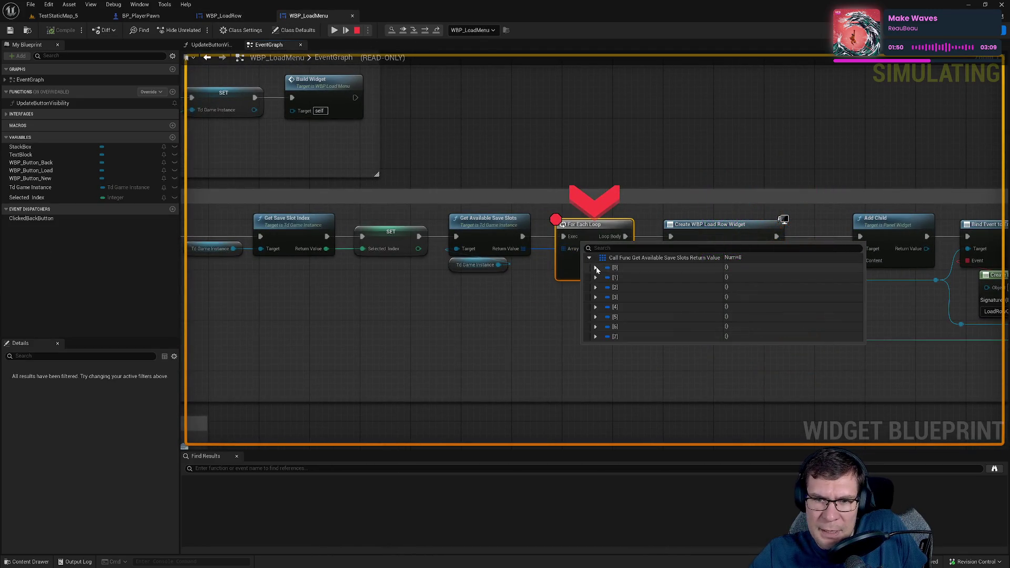
click(596, 268)
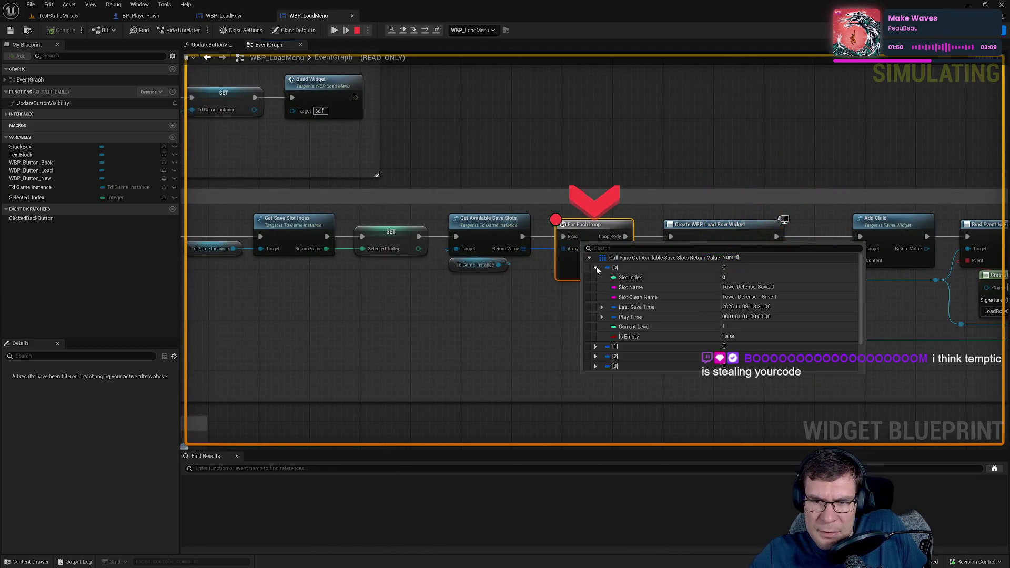
click(602, 307)
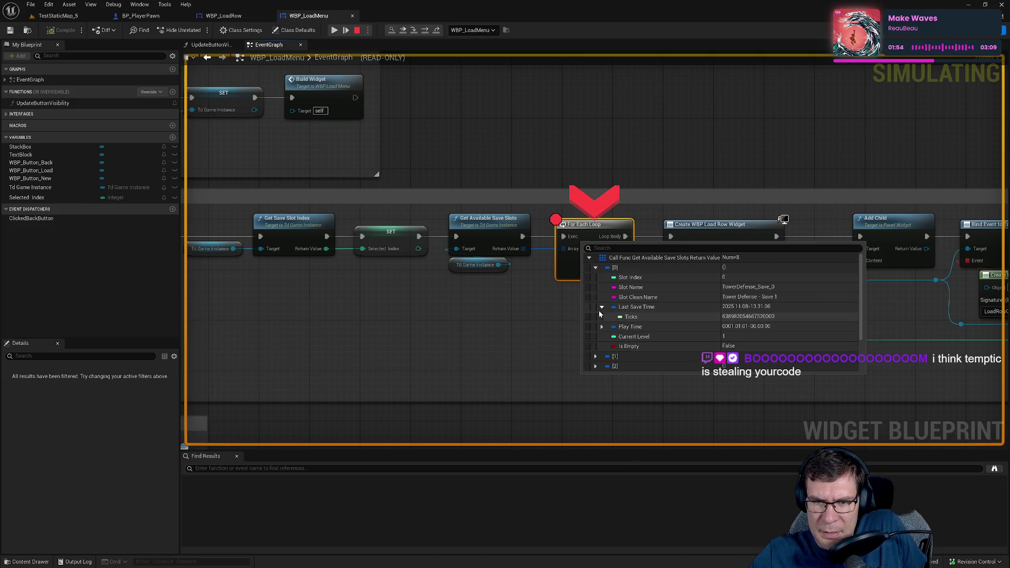
click(601, 307)
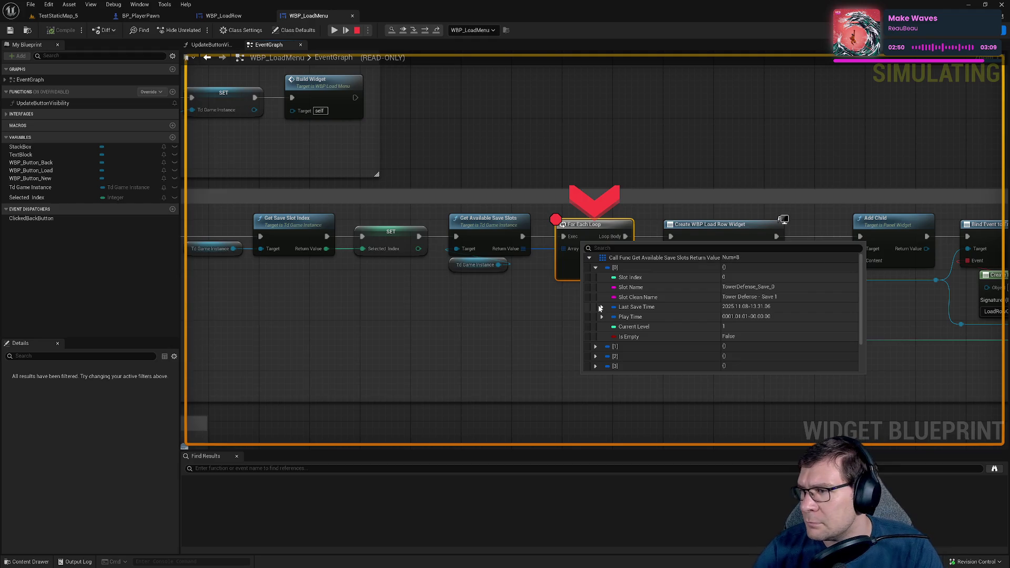
key(alt+Tab)
click(502, 243)
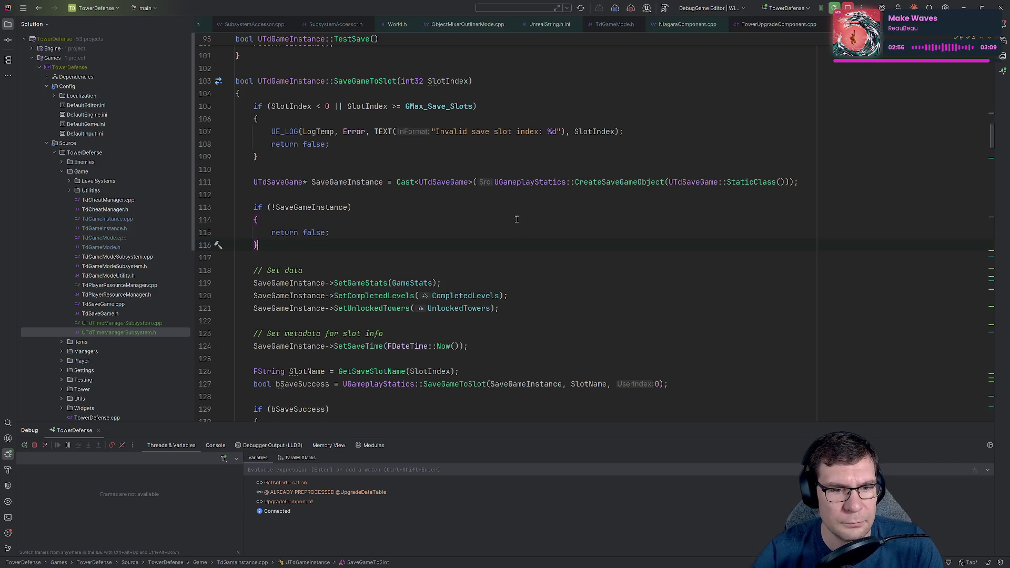
- Breakpoint the SetSaveTime(FDateTime::Now()) line in SaveGameToSlot, then stop the Unreal simulation
scroll(518, 223, down, 2)
click(527, 270)
key(shift+Home)
key(End)
key(F9)
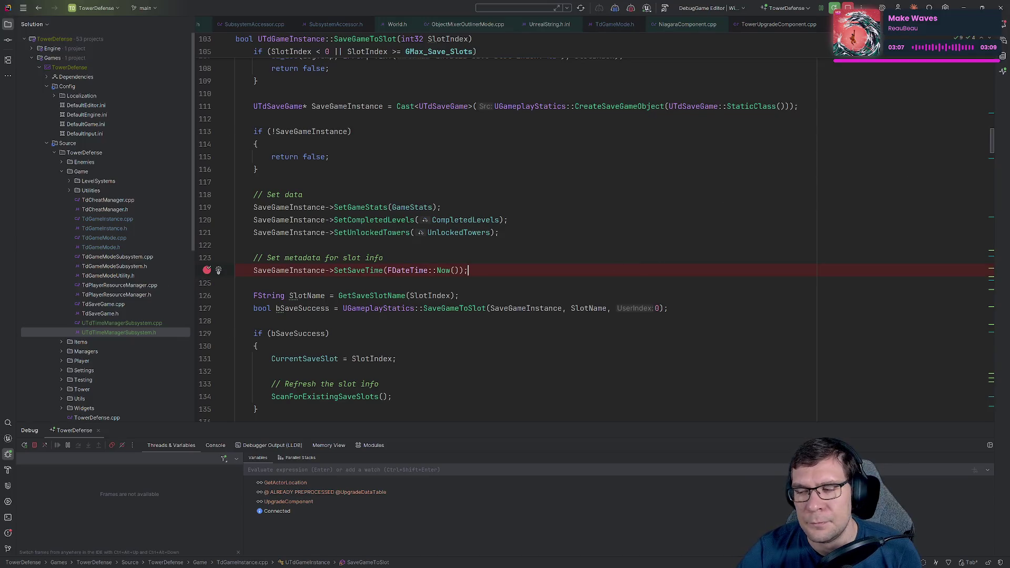
key(alt+Tab)
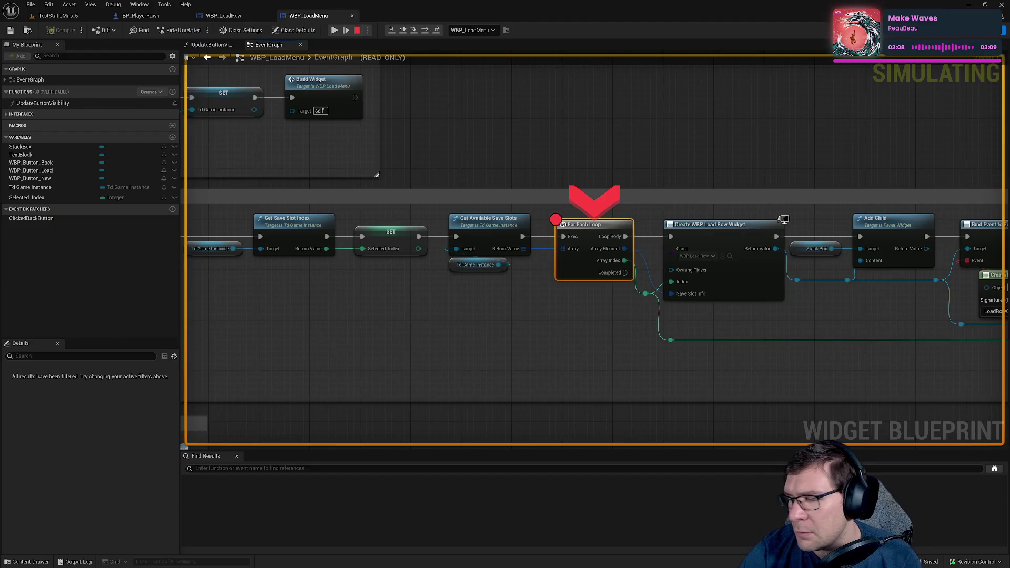
click(357, 31)
- Stop the play session, relaunch the game standalone from WBP_LoadMenu, and start wave 1
click(58, 16)
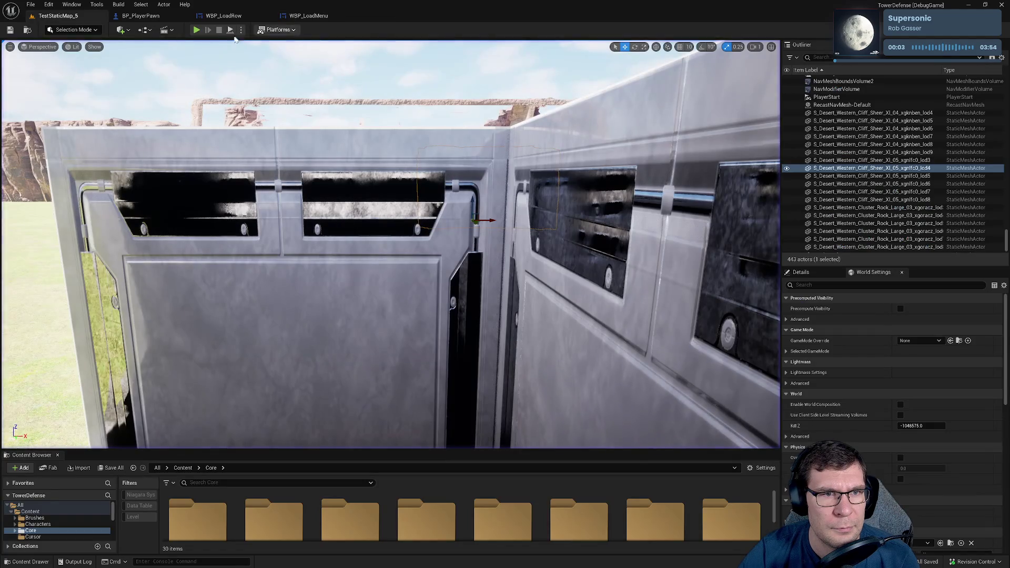
click(304, 17)
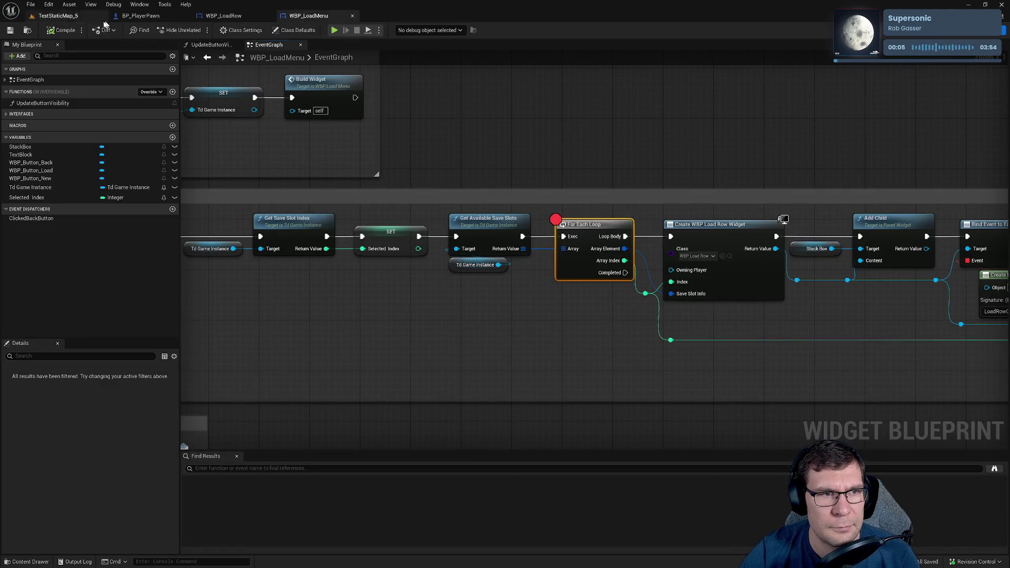
click(335, 30)
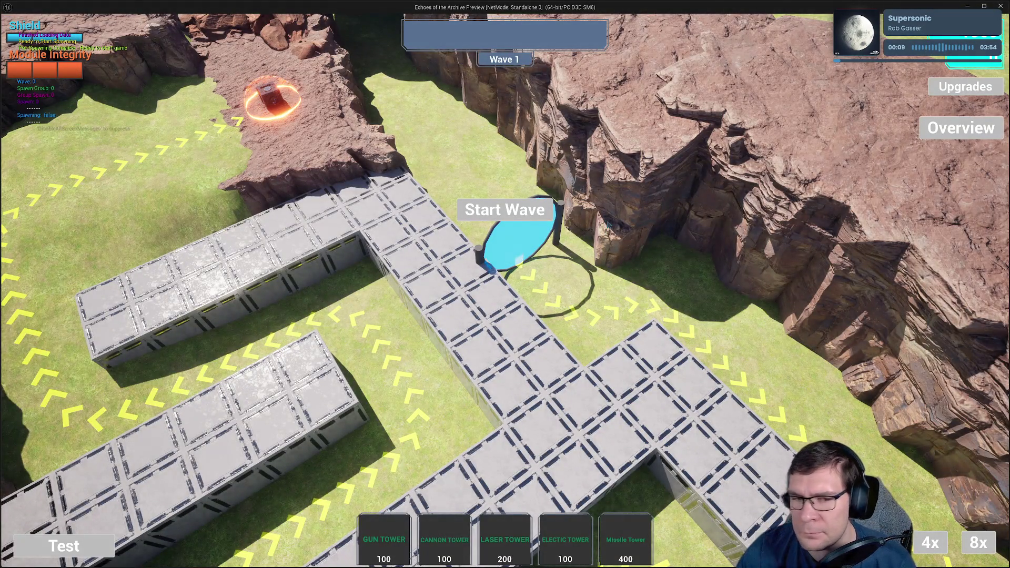
click(534, 216)
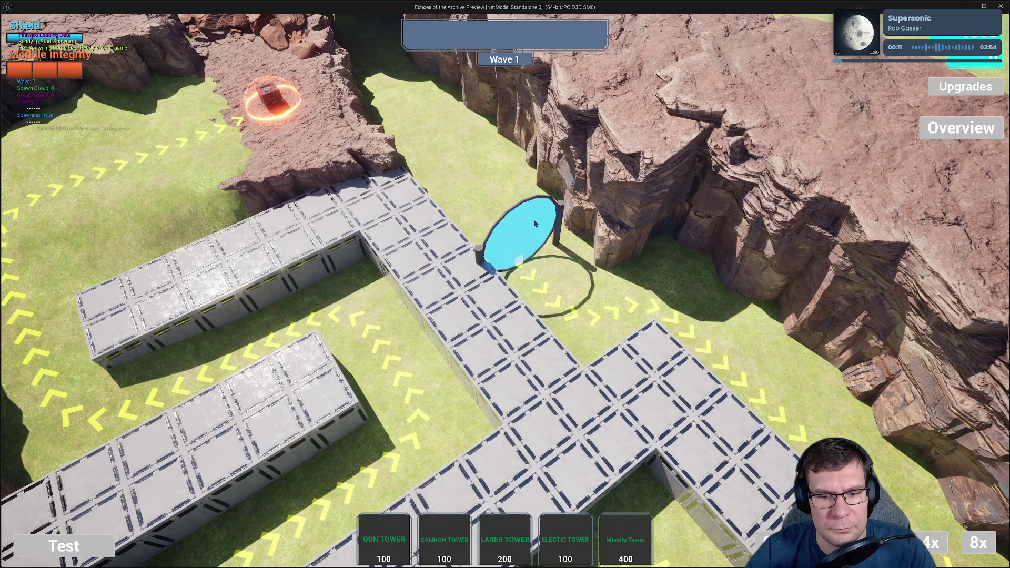
- Pan and zoom the game camera to follow the enemies advancing through the maze
key(d)
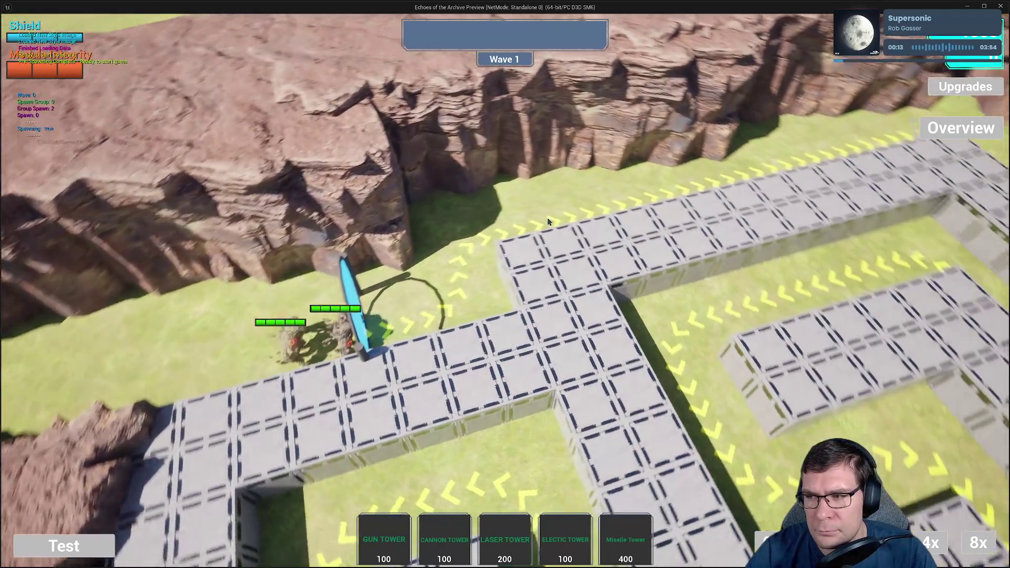
scroll(568, 234, down, 5)
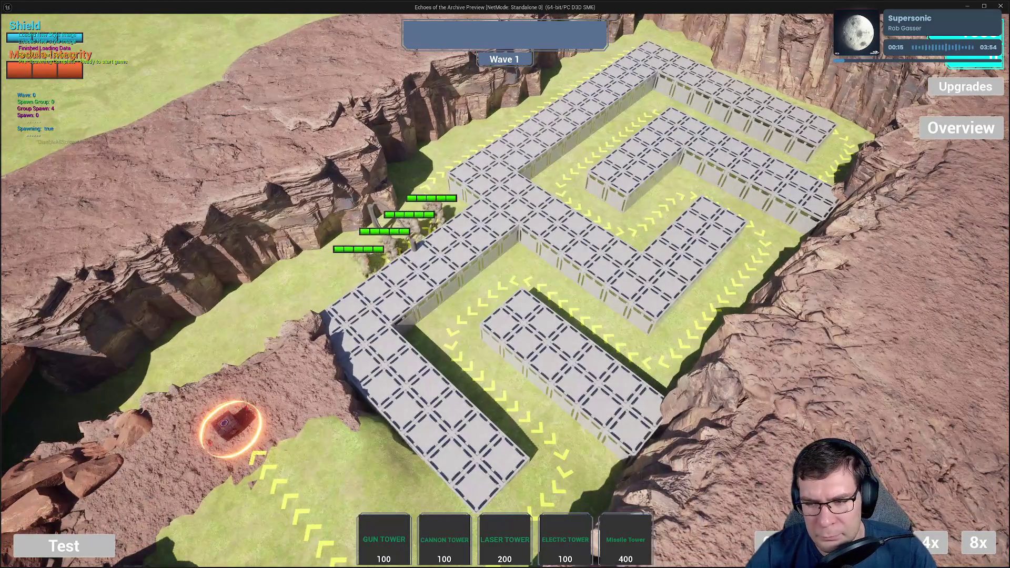
scroll(625, 261, up, 3)
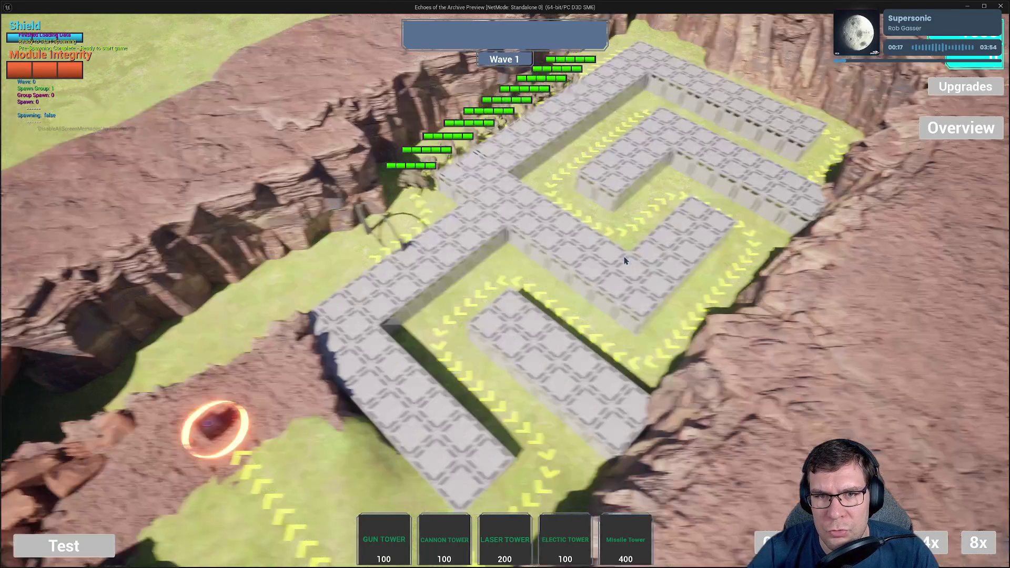
key(a)
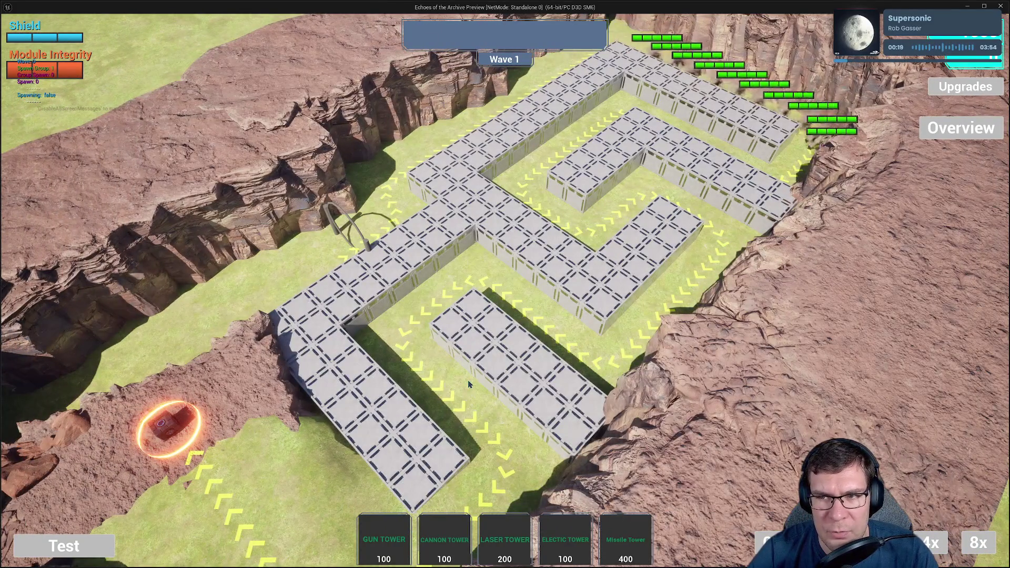
scroll(469, 379, up, 2)
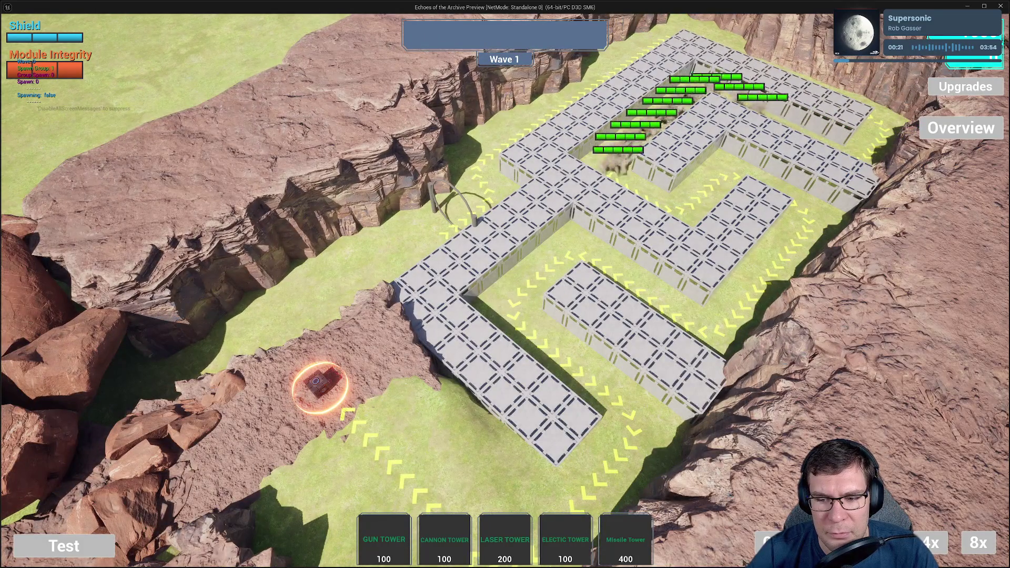
key(a)
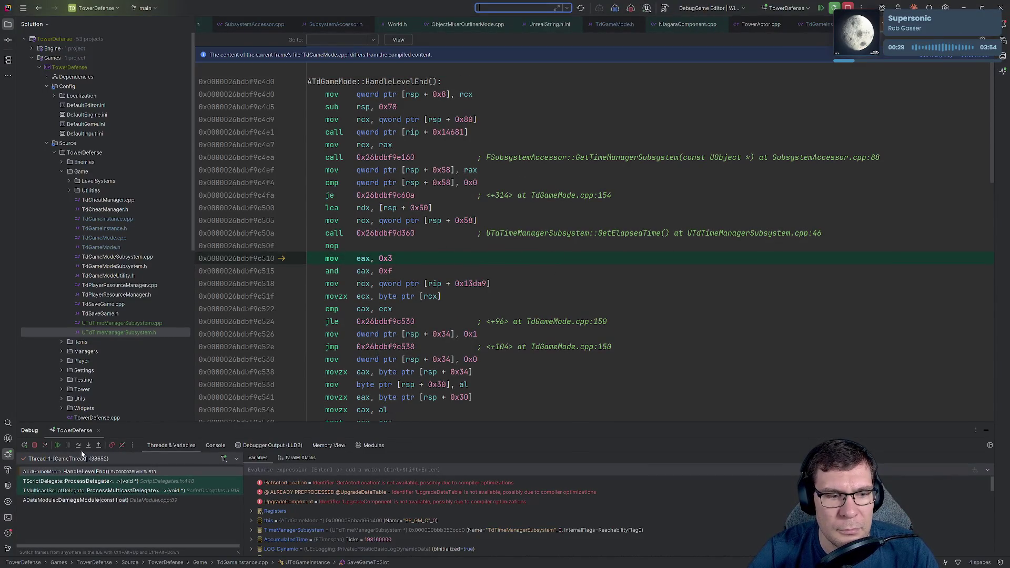
- Resume past the breakpoint, quit to desktop from the loss screen, and view SubsystemAccessor.h/.cpp
click(58, 445)
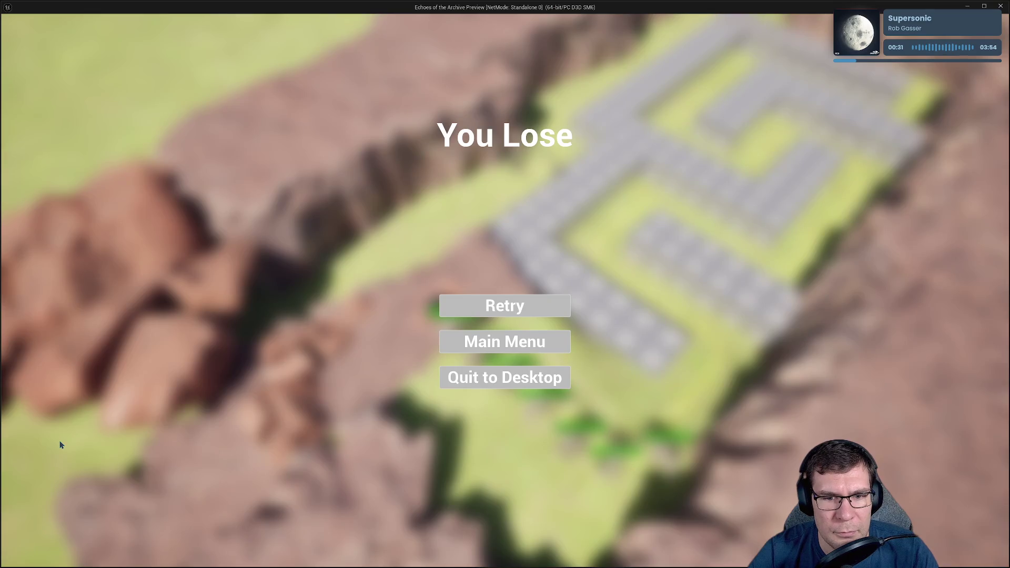
click(558, 378)
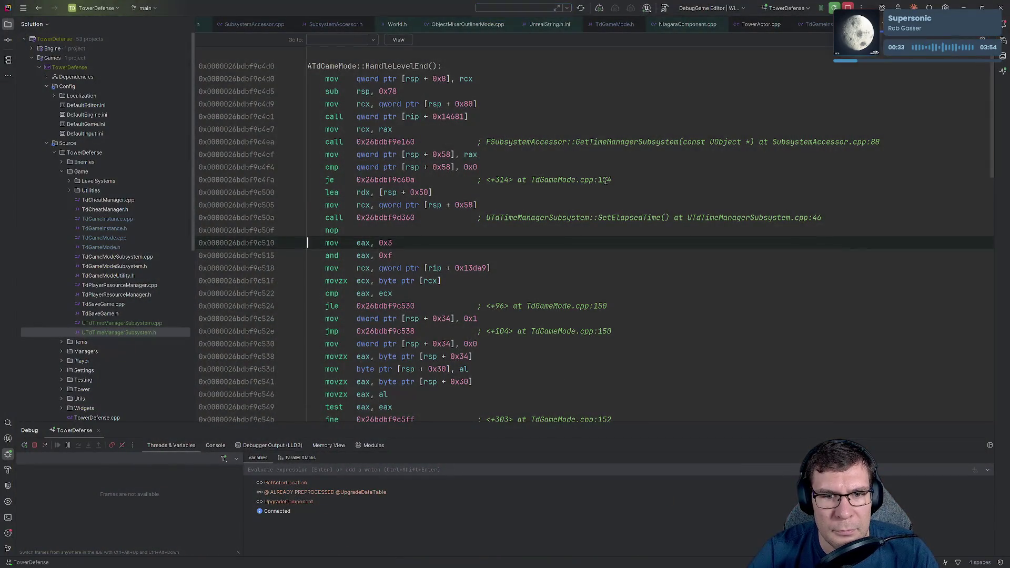
click(338, 24)
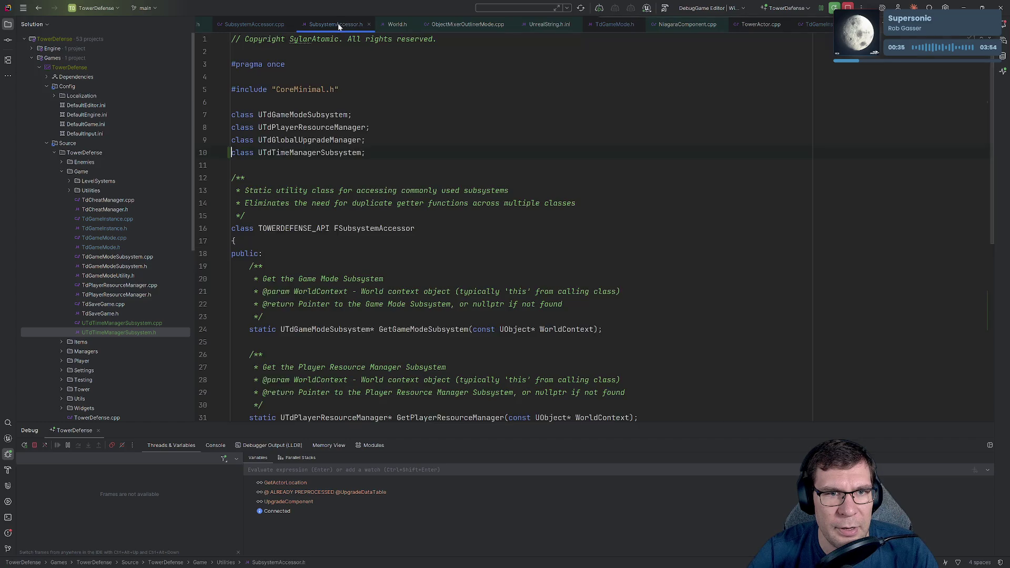
click(263, 28)
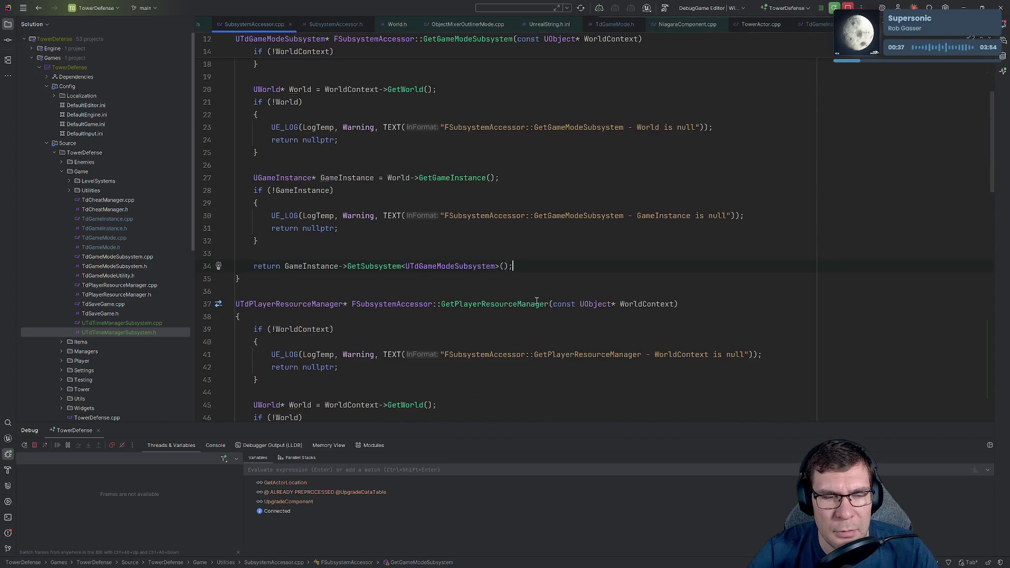
- Switch to TdGameInstance.cpp and jump to the SaveGameToSlot function
scroll(537, 300, up, 5)
key(ctrl+Tab)
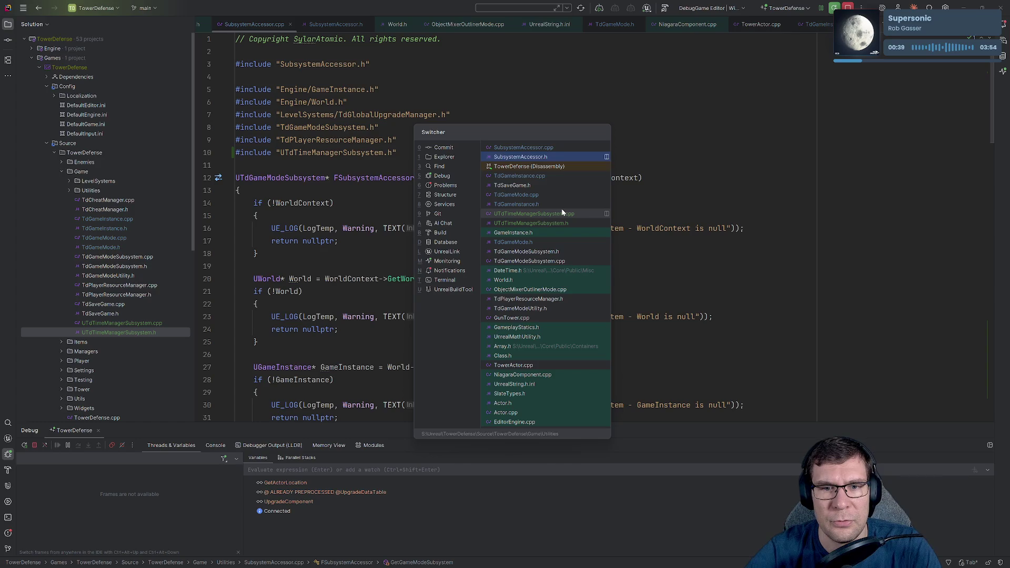
key(ctrl+Tab)
key(ctrl+Tab)
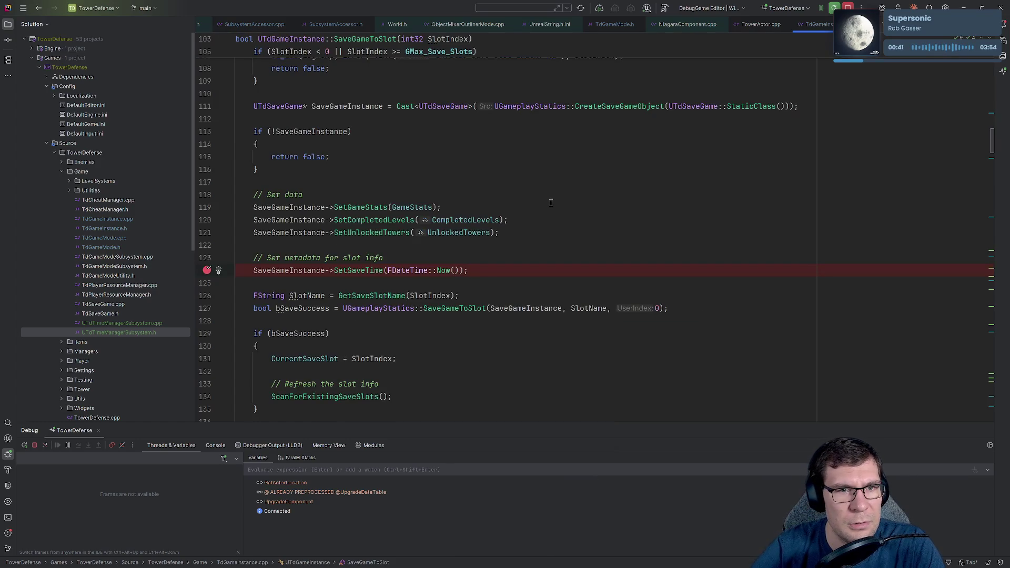
key(alt+Up)
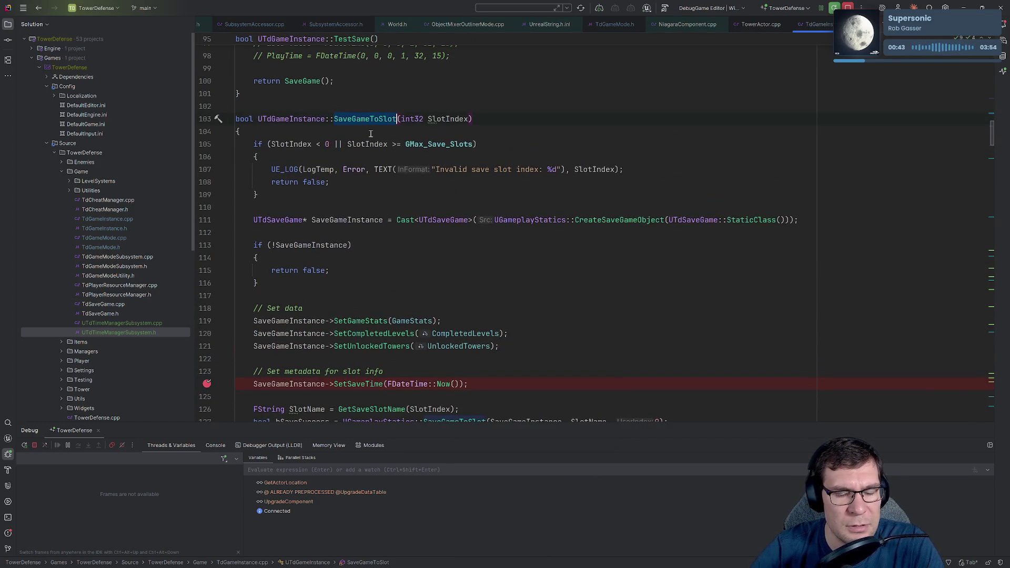
- Find usages of SaveGameToSlot, visiting its calls in SaveGameToNextSlot and SaveGame
key(alt+F7)
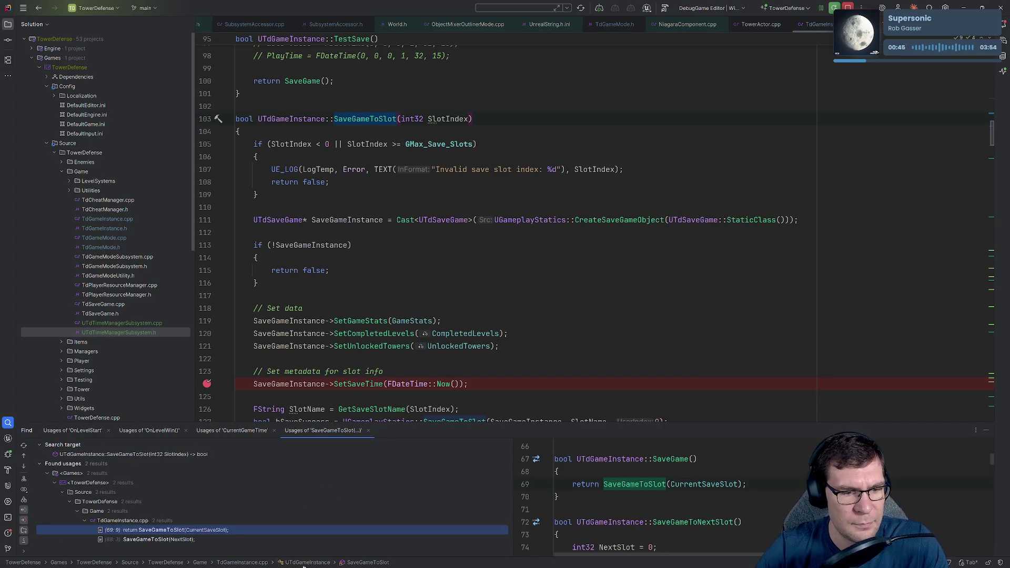
double_click(167, 538)
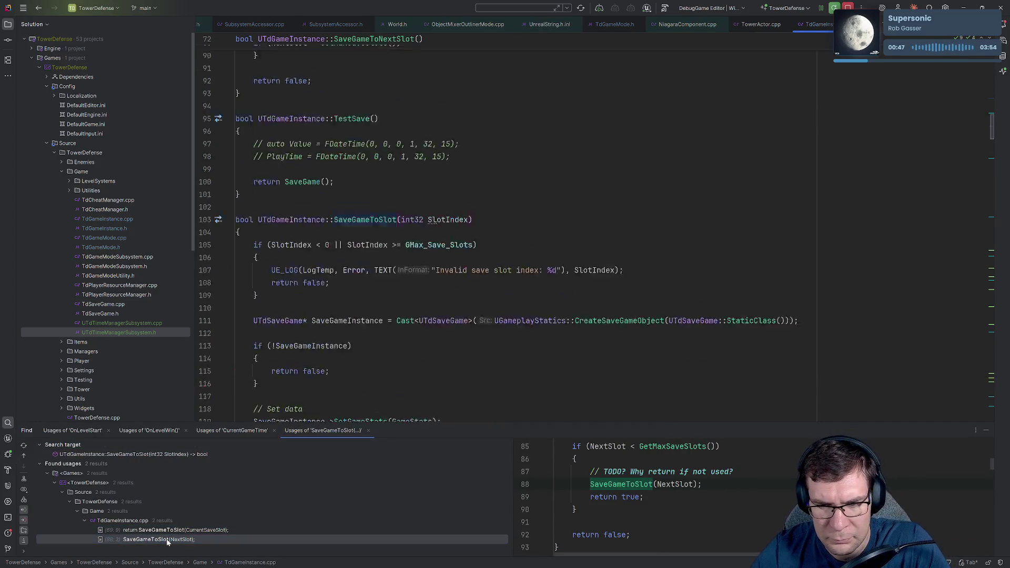
double_click(158, 530)
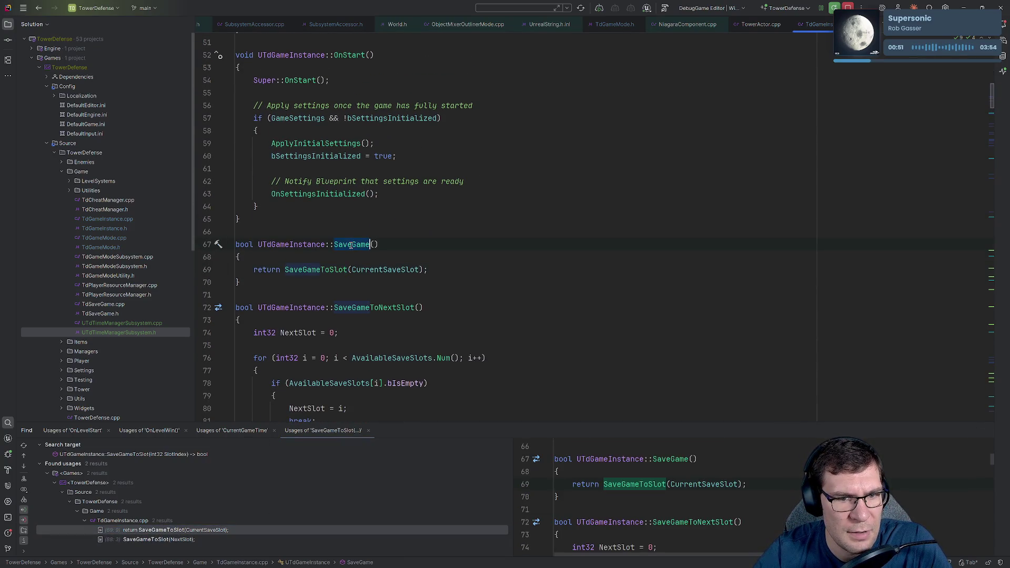
- Find usages of SaveGame, open the line 208 call, and select the enclosing OnLevelCompleted name
key(alt+F7)
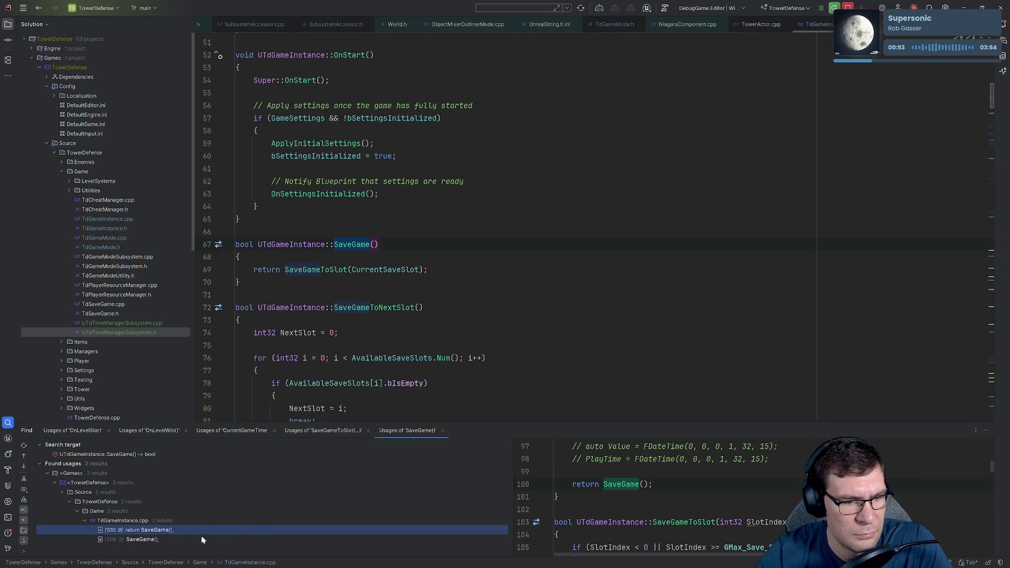
double_click(201, 540)
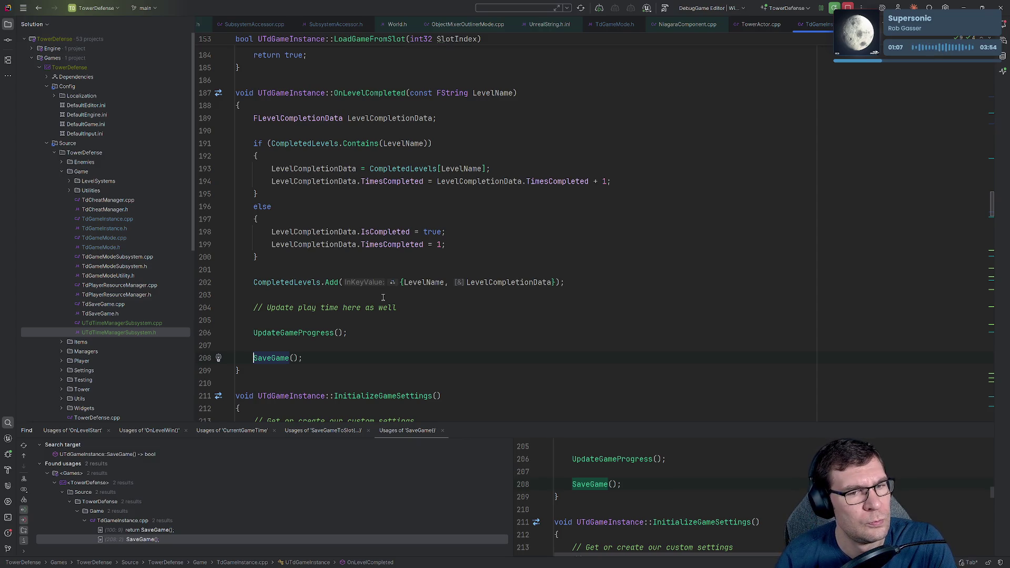
click(472, 343)
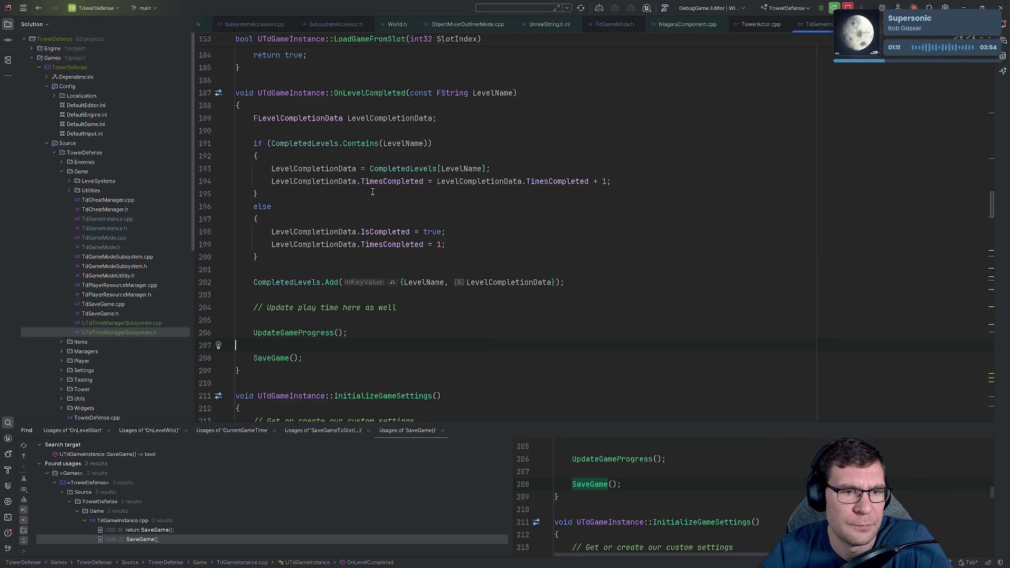
click(356, 357)
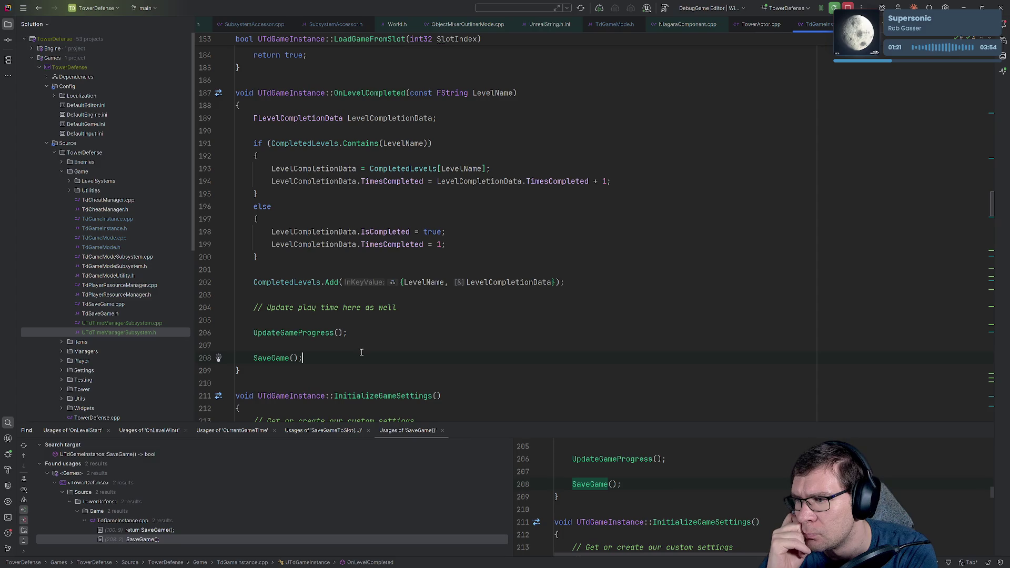
scroll(498, 284, down, 6)
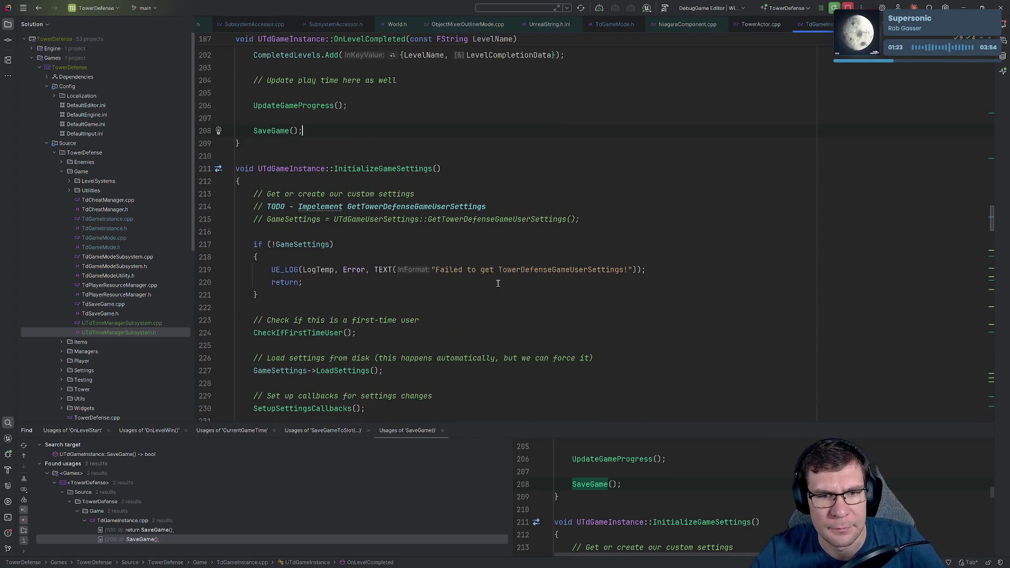
scroll(488, 265, up, 10)
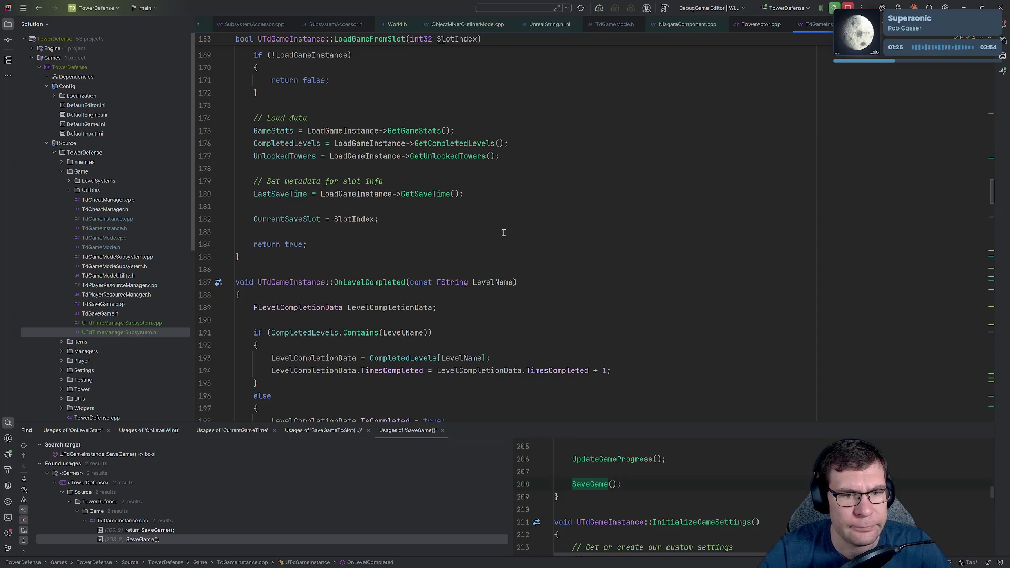
double_click(385, 283)
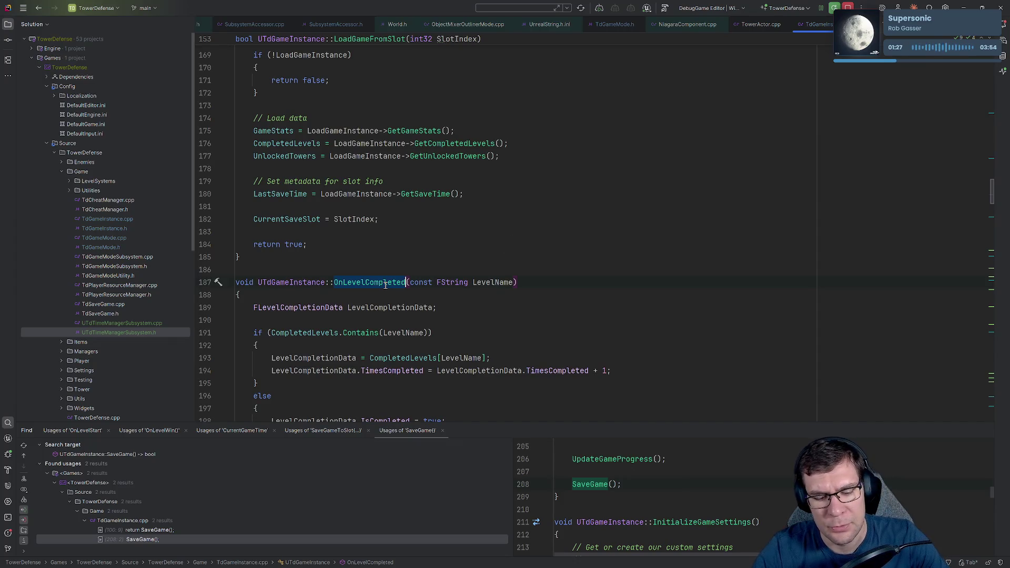
- Search all files for OnLevelCompleted, open its TdGameMode.cpp call in OnLevelWin, then return to its definition
key(ctrl+shift+f)
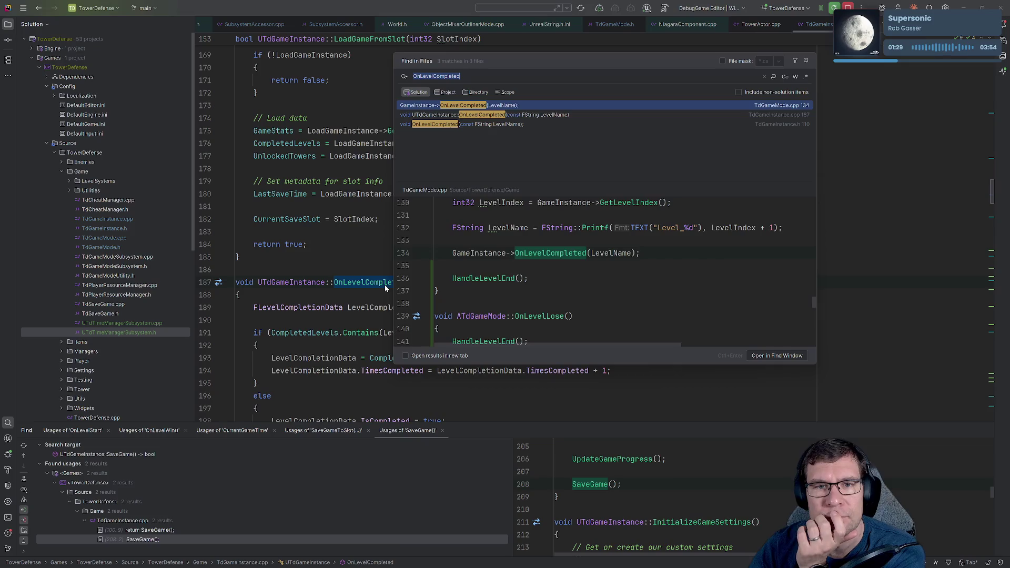
key(Down)
key(Down)
key(Up)
key(Up)
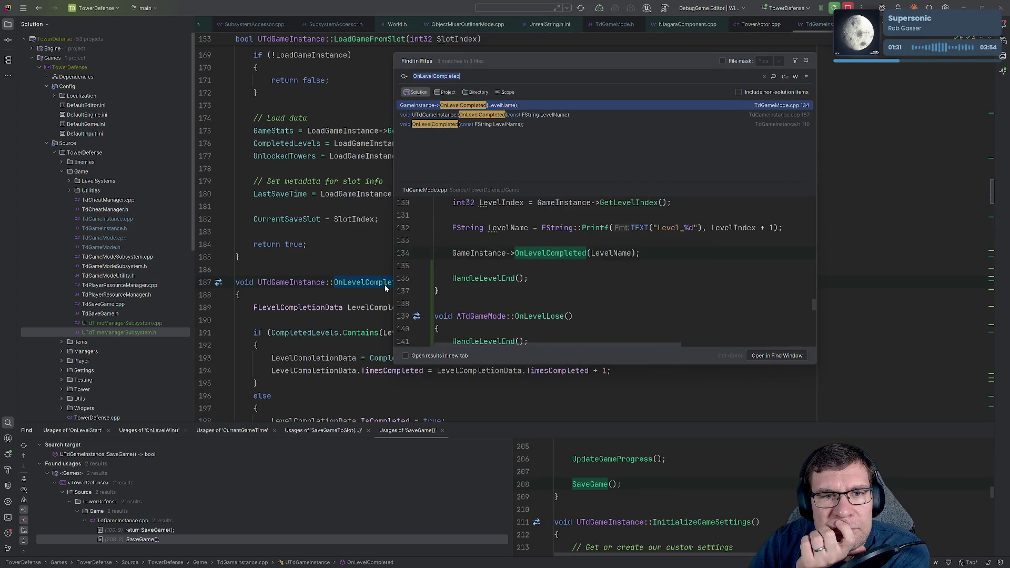
key(Return)
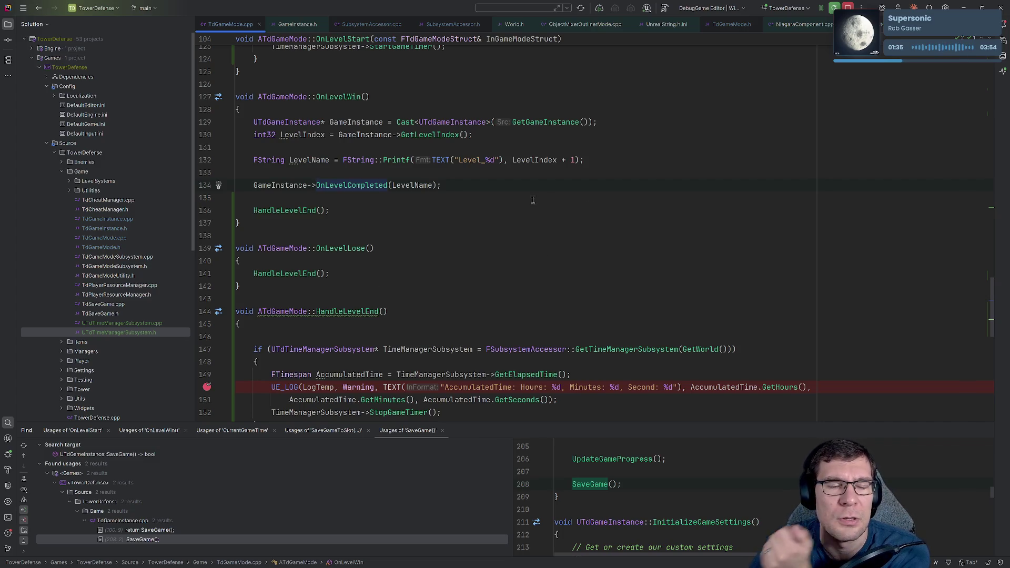
ctrl+click(339, 185)
scroll(355, 246, down, 5)
- Inspect UpdateGameProgress and its bHasCompletedFirstLevel flag, then go back to TdGameMode.cpp
click(353, 244)
click(335, 253)
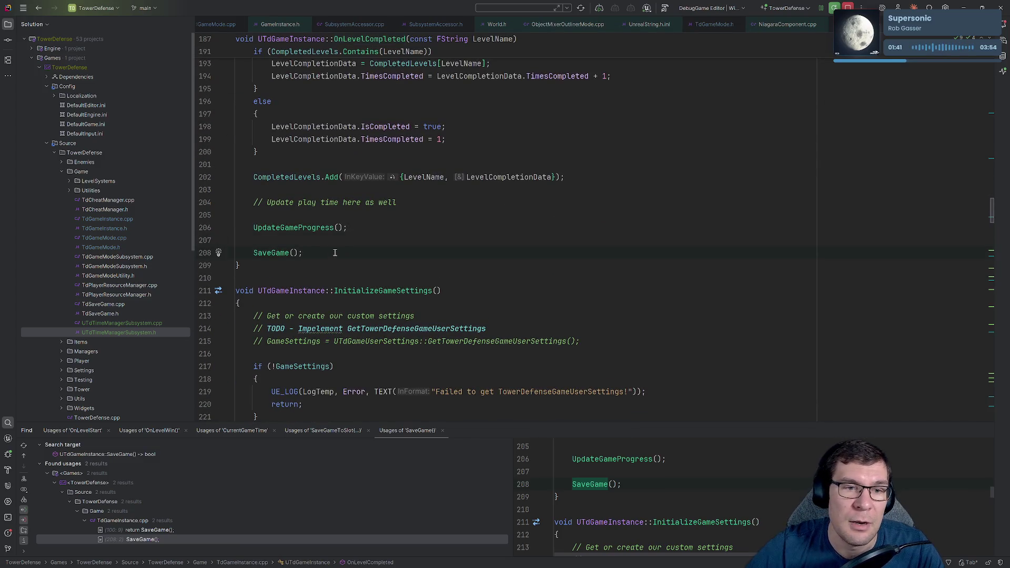
ctrl+click(313, 227)
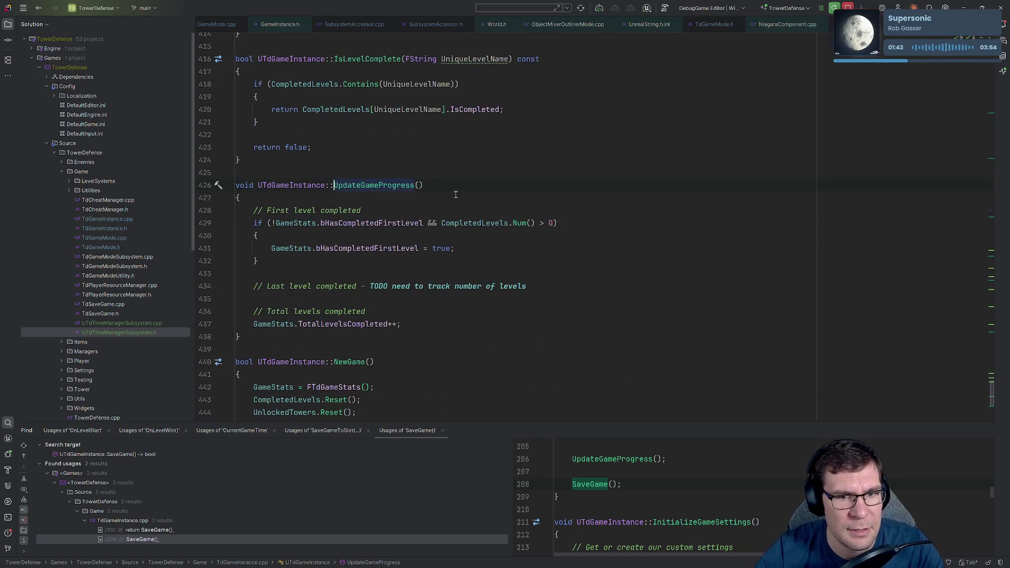
double_click(392, 224)
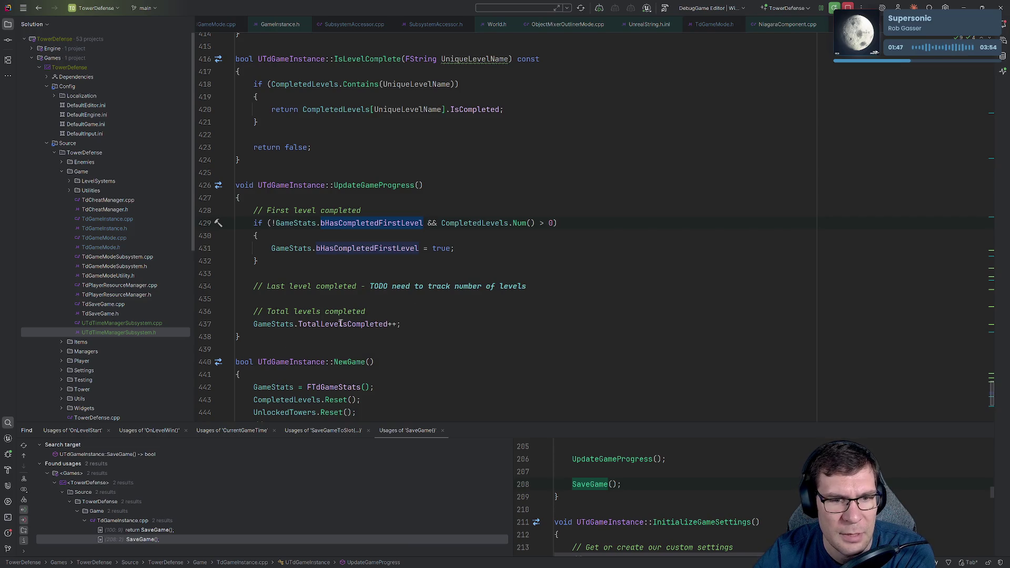
key(ctrl+minus)
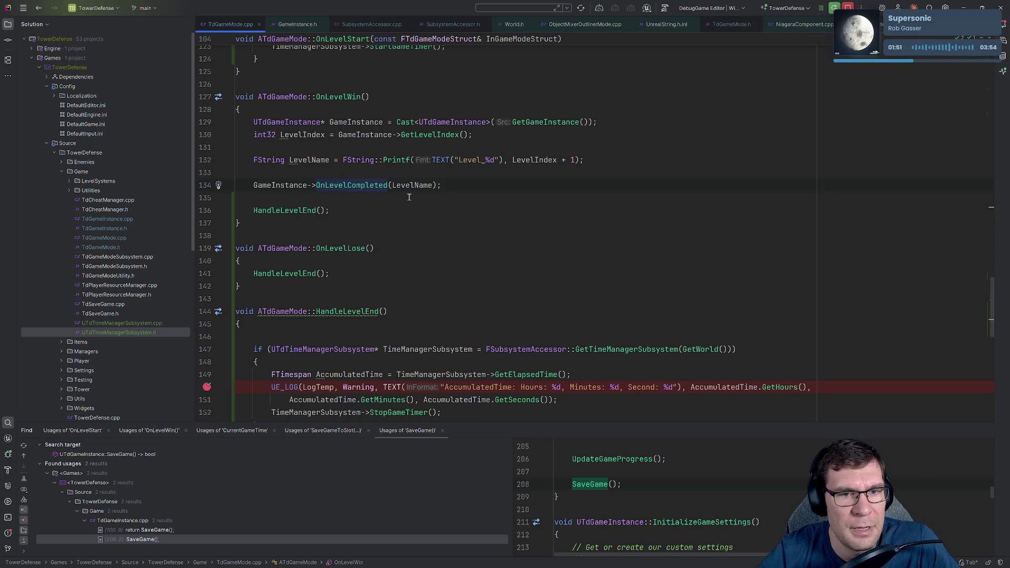
scroll(394, 221, up, 3)
- Check HandleLevelEnd and OnLevelCompleted's SaveGame() call, then return between OnLevelWin and OnLevelLose
ctrl+click(306, 288)
scroll(419, 276, down, 6)
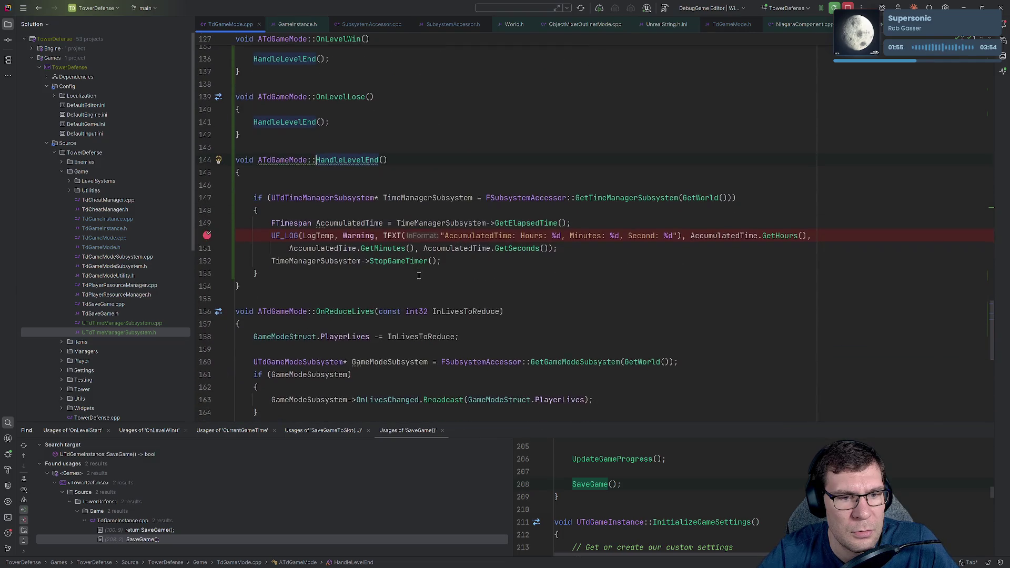
scroll(419, 275, up, 10)
scroll(417, 265, down, 4)
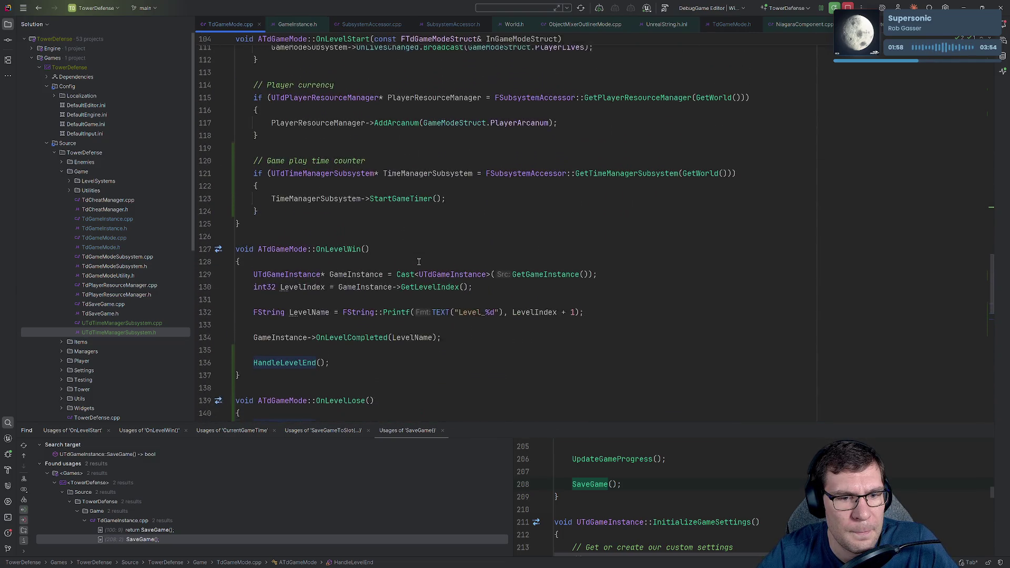
ctrl+click(345, 339)
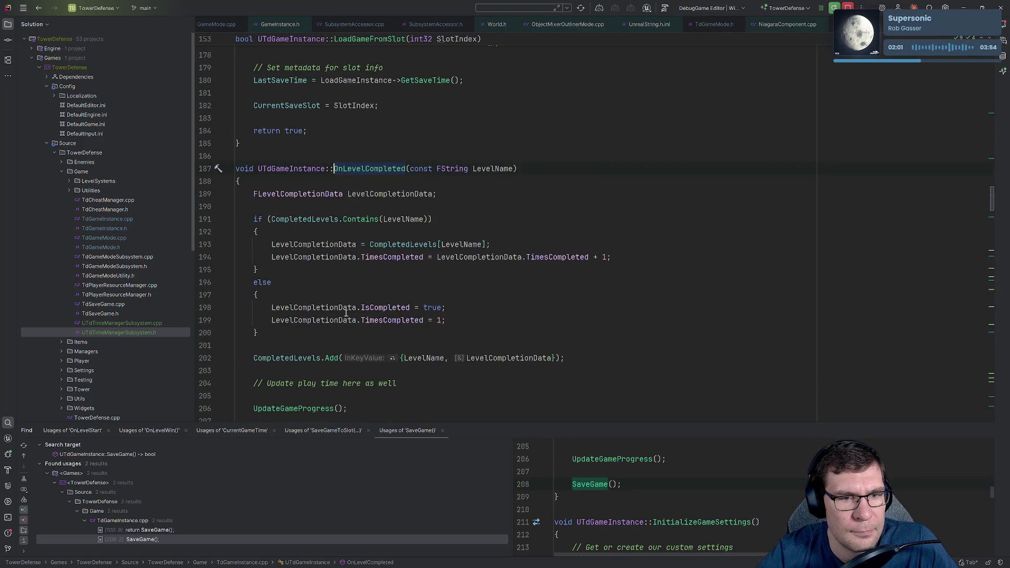
scroll(344, 317, down, 5)
click(247, 244)
drag(302, 244, 238, 251)
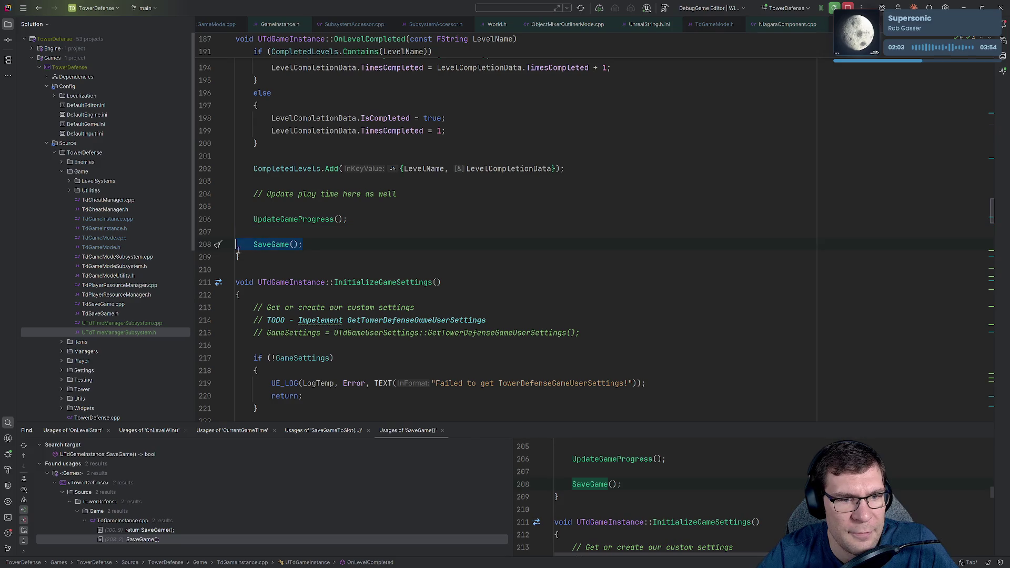
key(ctrl+alt+Left)
scroll(422, 238, down, 4)
click(422, 236)
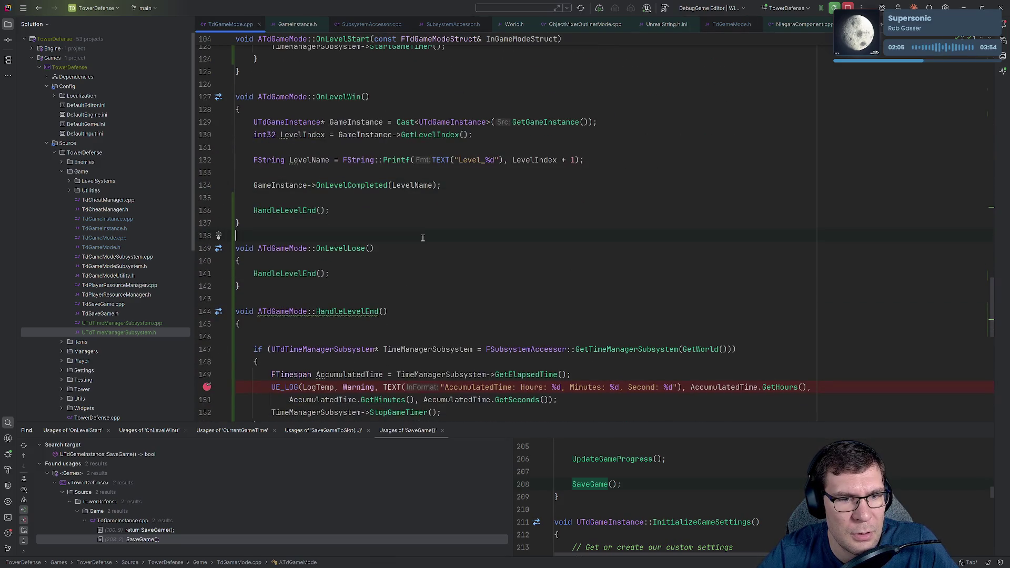
- Add a line after HandleLevelEnd() in OnLevelLose, check OnLevelCompleted's SaveGame() call, and return
key(ctrl+f)
click(330, 274)
key(Return)
key(Return)
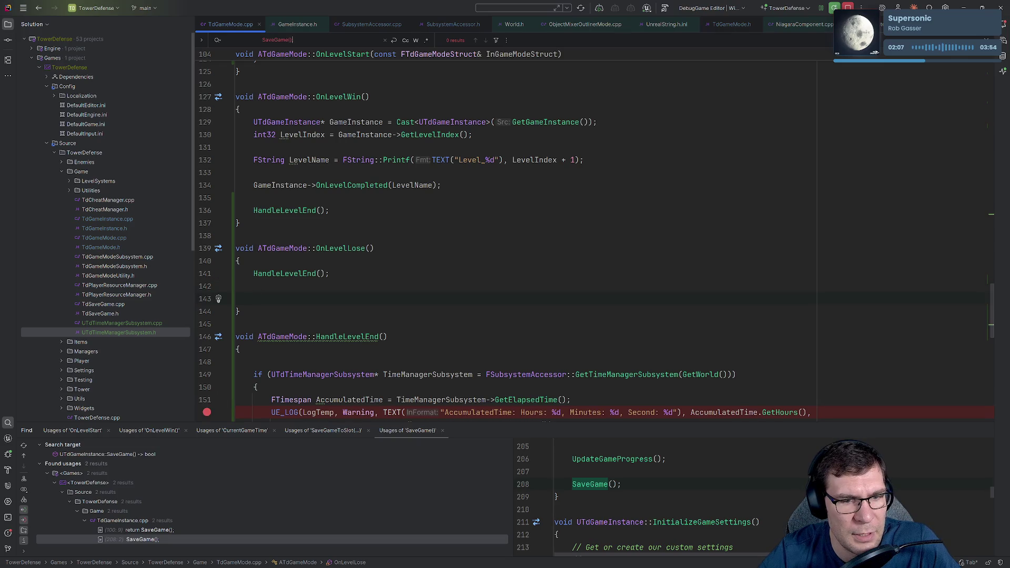
text(Sa)
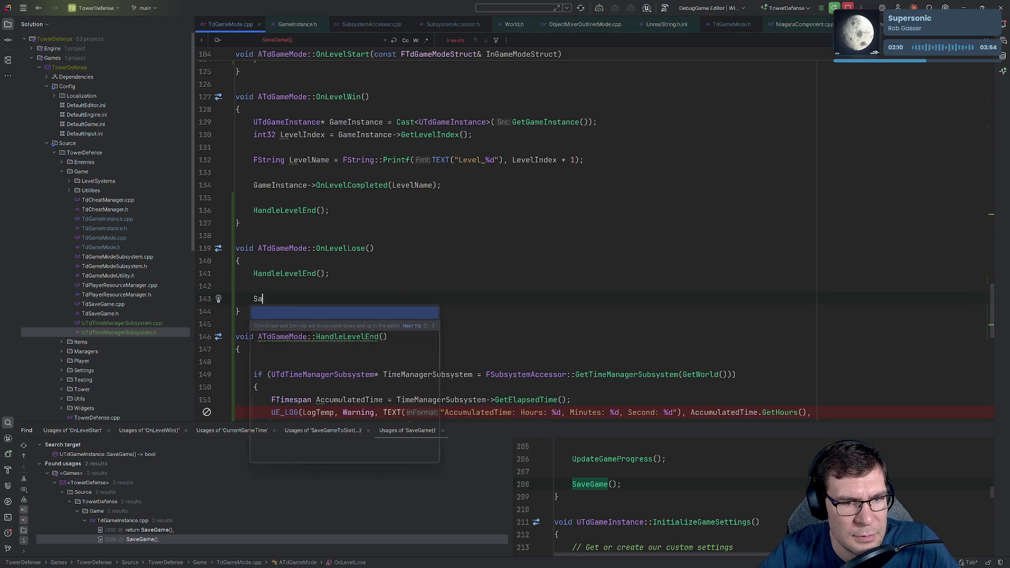
text(veGae)
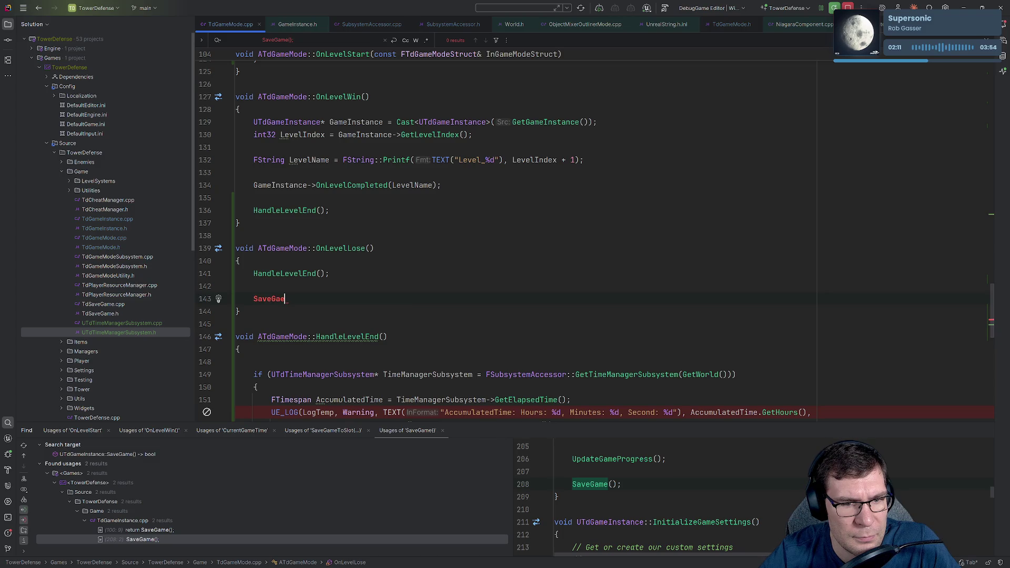
ctrl+click(370, 185)
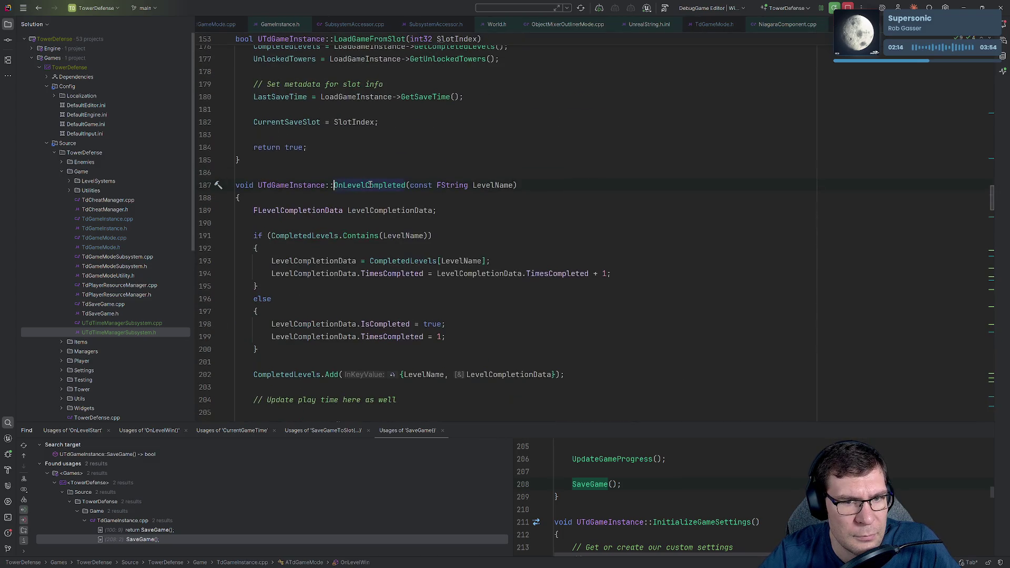
scroll(379, 186, down, 4)
drag(314, 300, 254, 299)
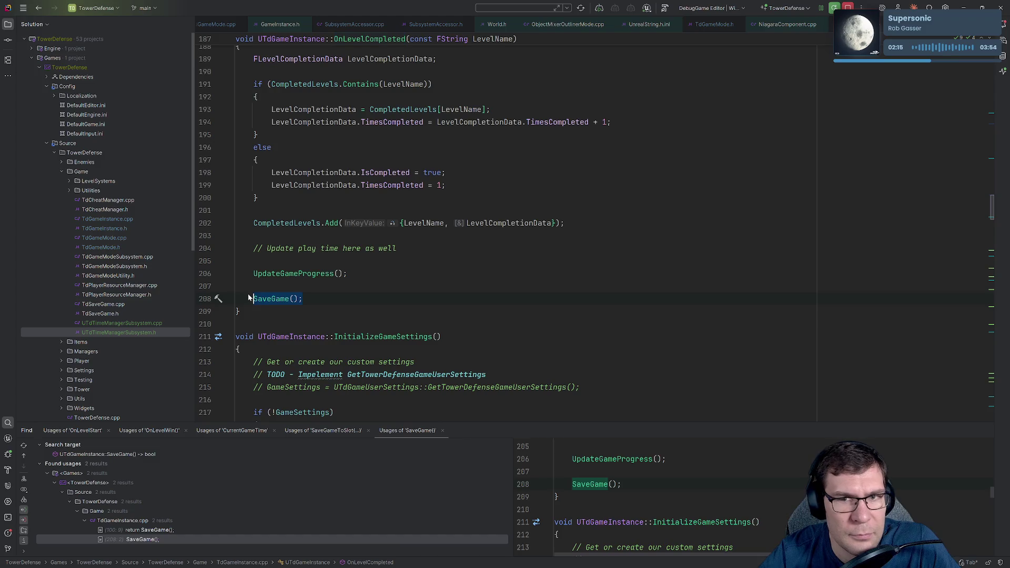
key(ctrl+alt+Left)
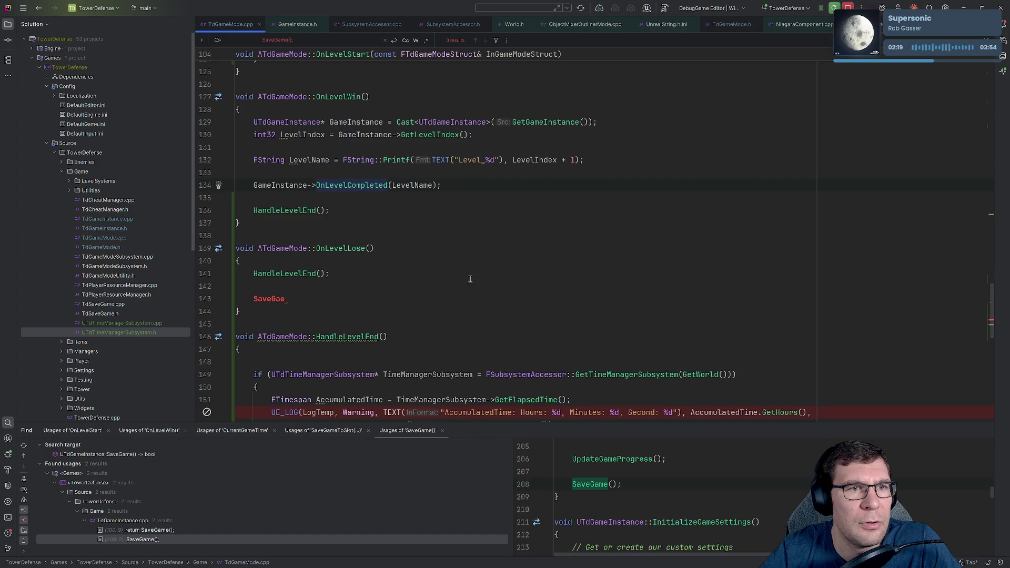
- Replace the partial text on line 143 with GetGameInstance()->Save using autocomplete
click(363, 299)
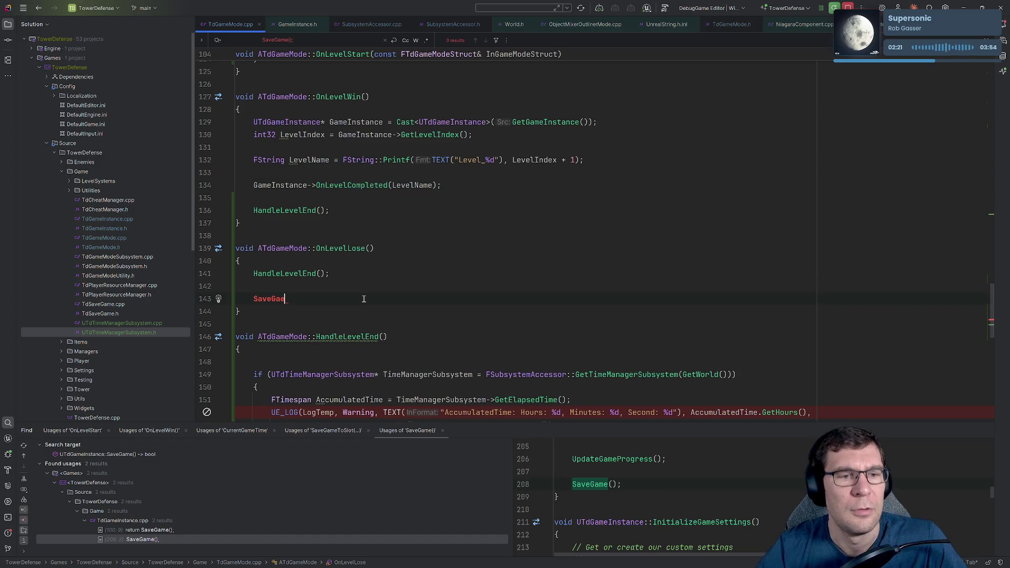
key(ctrl+BackSpace)
text(GameInsta)
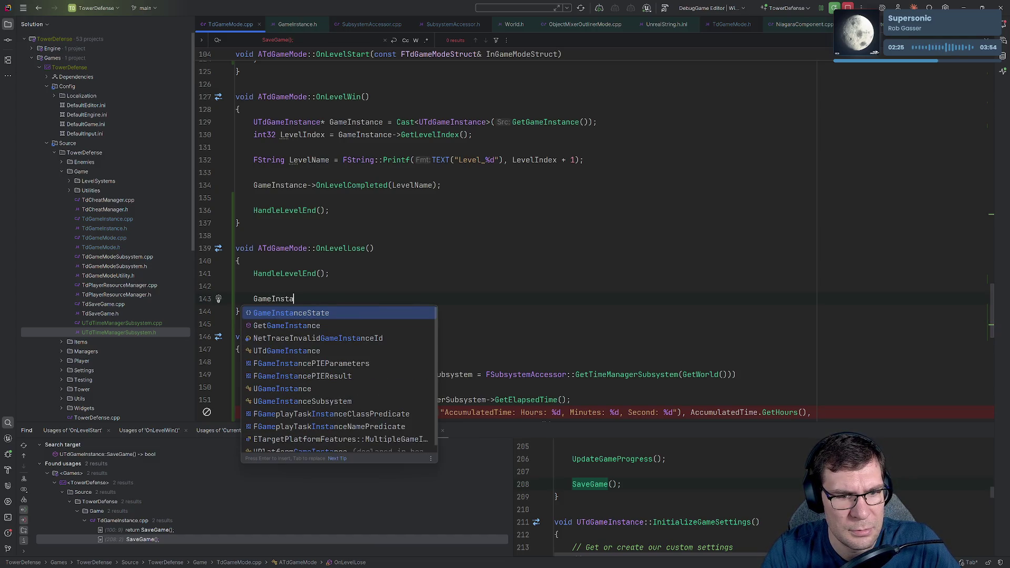
key(Down)
key(Return)
text(->Save)
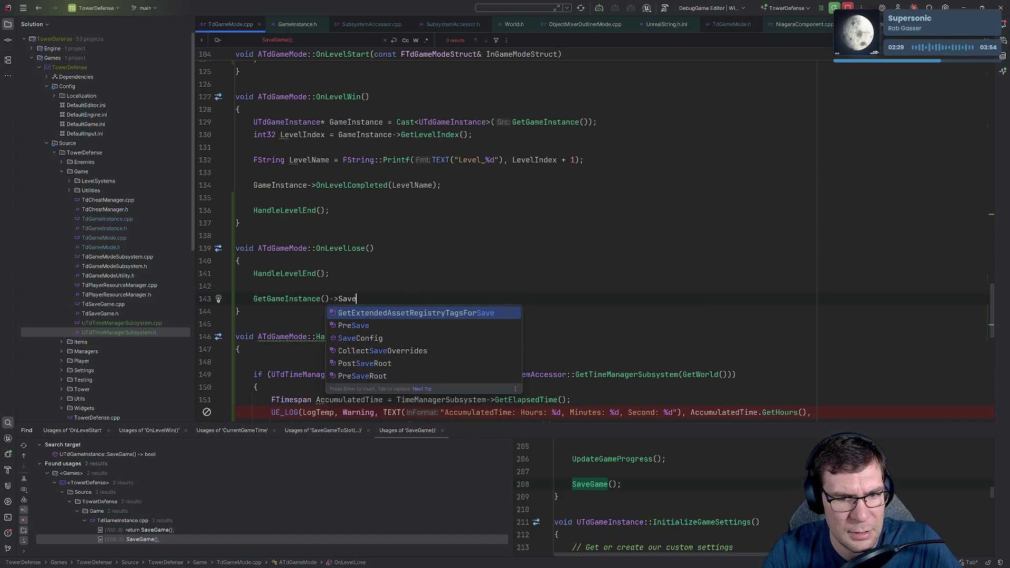
key(Escape)
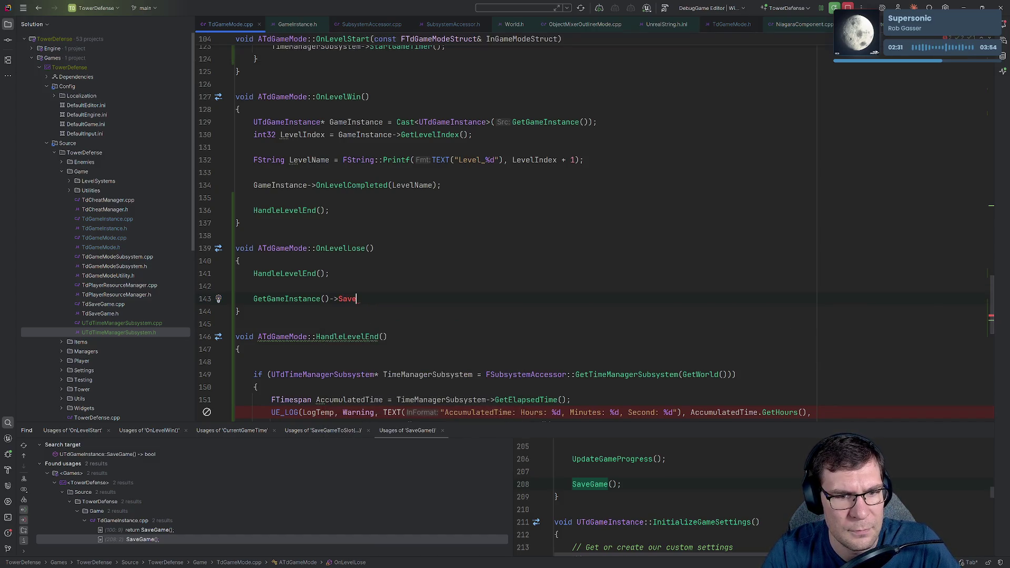
- Inspect the GetGameInstance and GameInstance declarations, then open OnLevelCompleted in TdGameInstance.cpp
ctrl+click(305, 299)
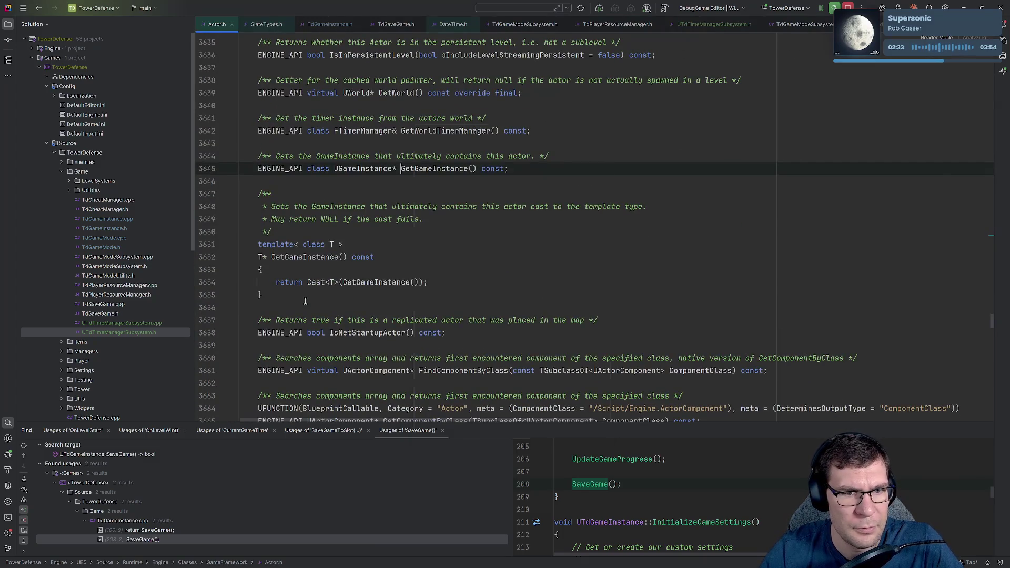
key(ctrl+alt+Left)
scroll(415, 290, up, 1)
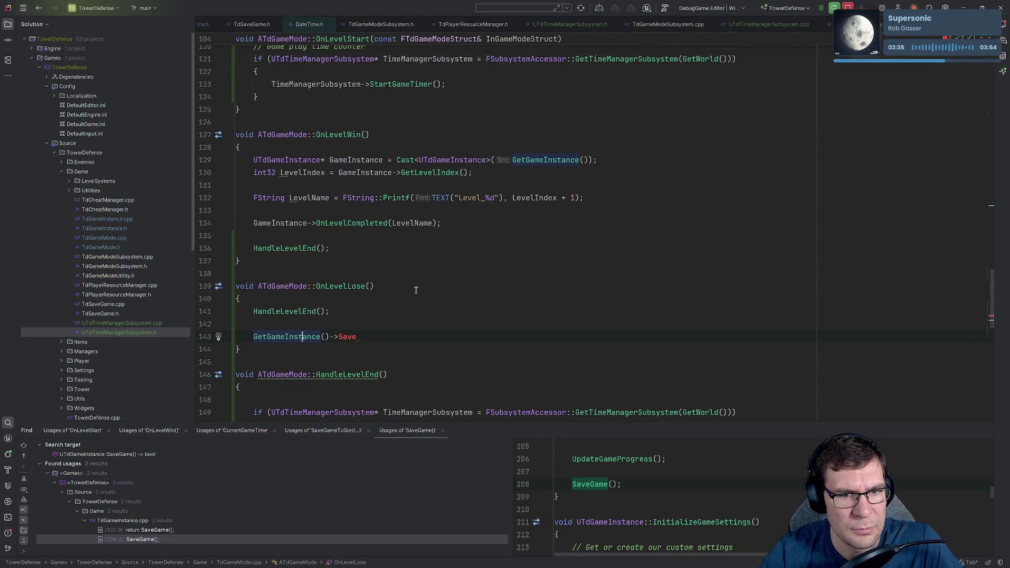
click(308, 223)
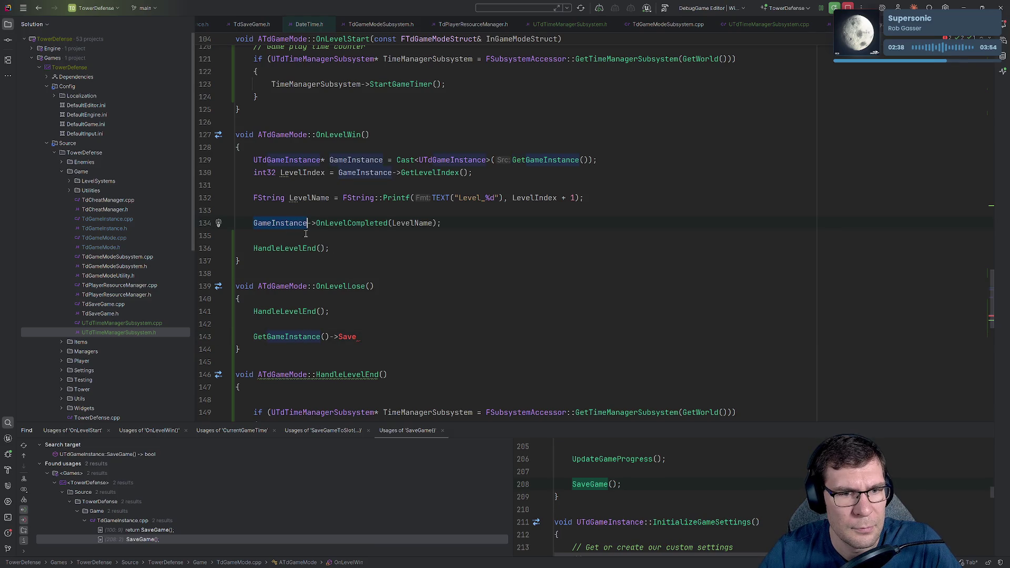
key(ctrl+b)
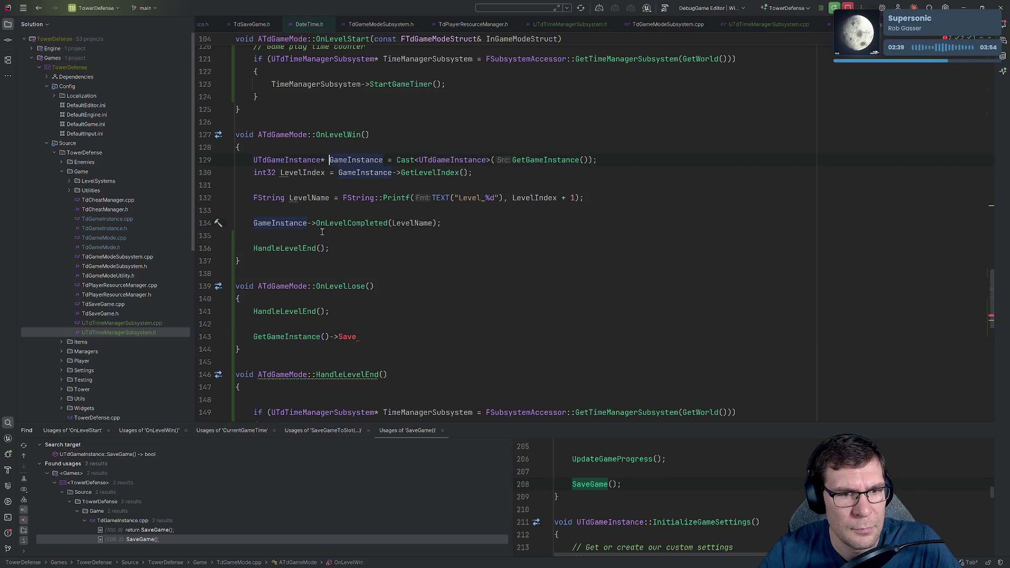
ctrl+click(348, 226)
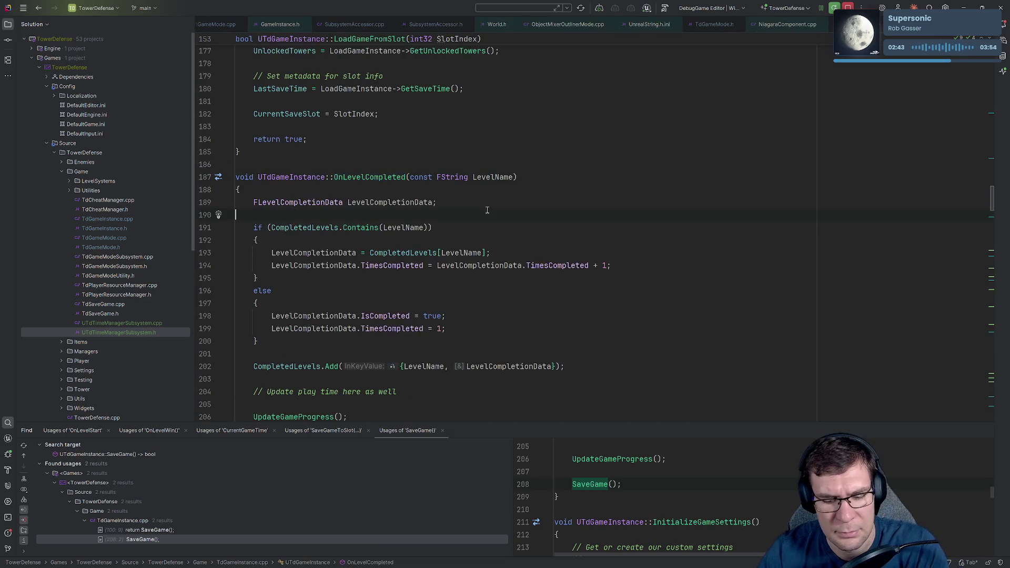
- Look at the SaveGame declaration on line 98 of TdGameInstance.h
key(alt+o)
click(293, 148)
scroll(439, 203, up, 2)
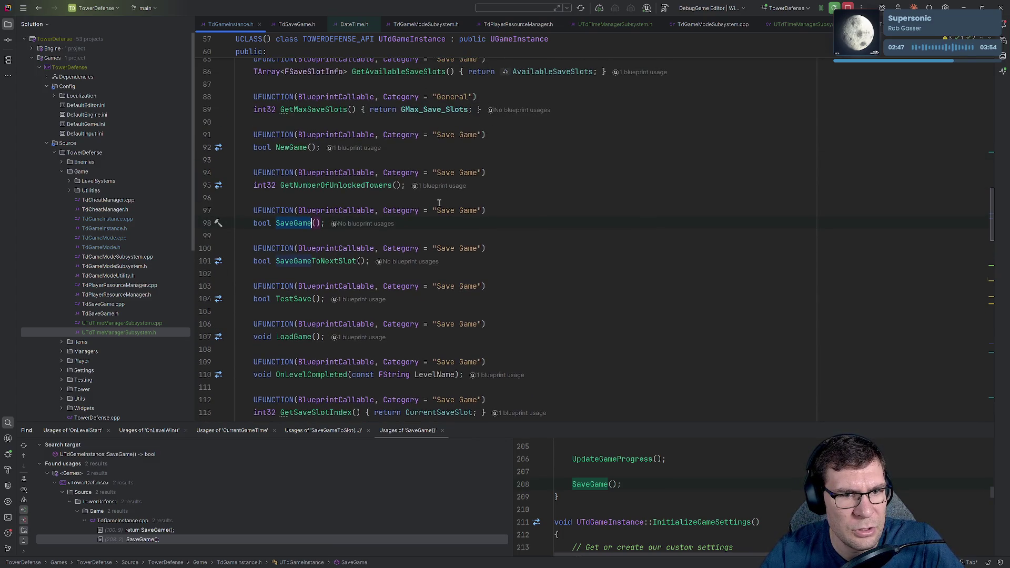
- Scroll through TdGameInstance.cpp, then switch to TdGameMode.cpp at the GameInstance cast line
key(alt+o)
scroll(319, 238, down, 2)
scroll(326, 227, down, 2)
scroll(463, 247, down, 8)
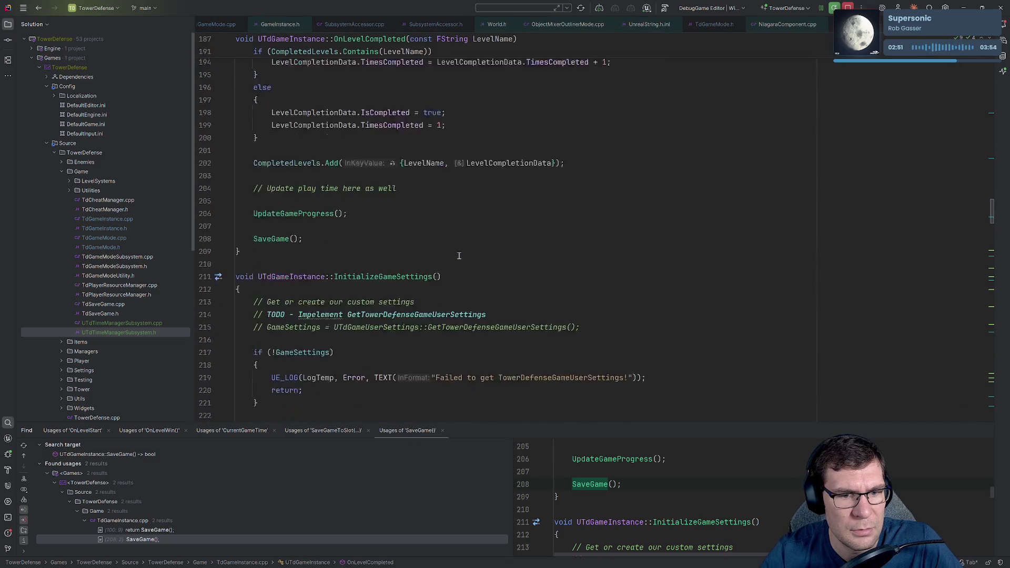
scroll(463, 247, down, 20)
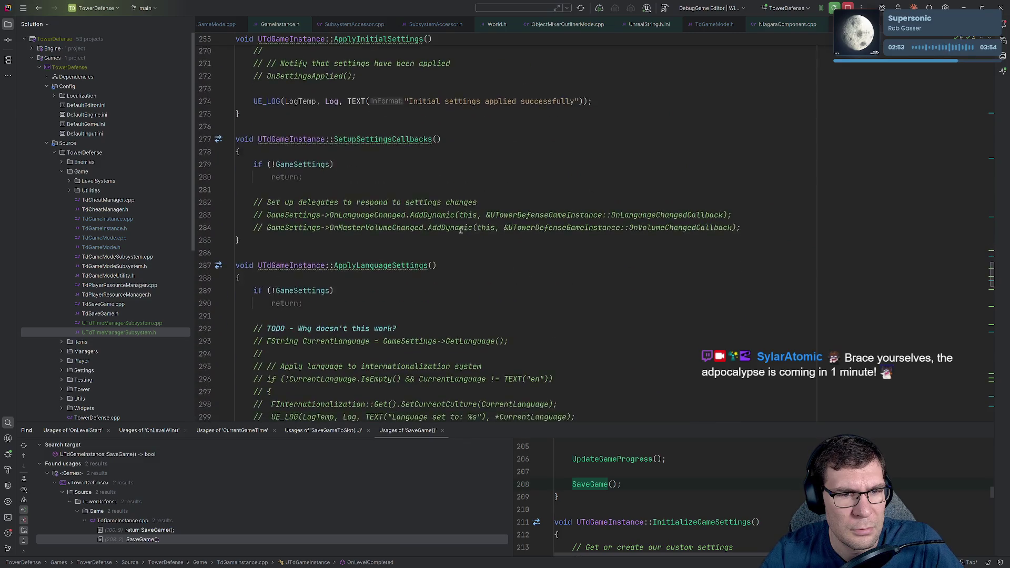
scroll(455, 233, down, 7)
key(ctrl+Tab)
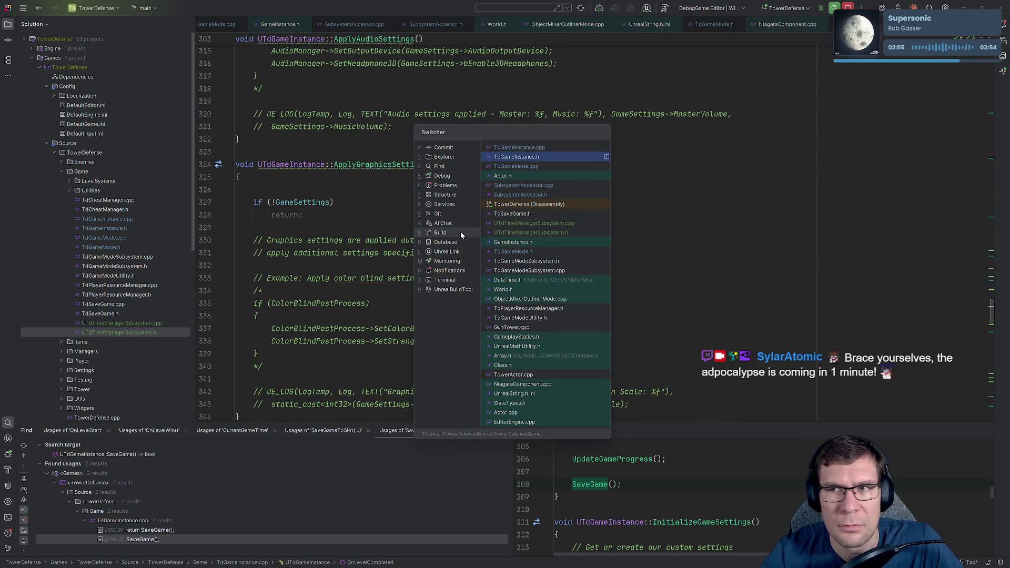
key(ctrl+Tab)
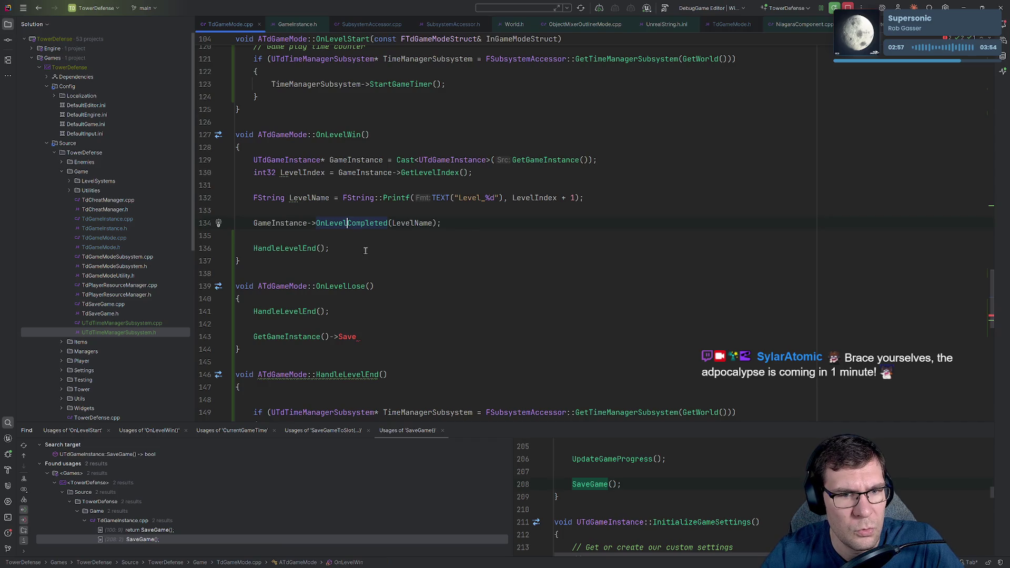
click(627, 160)
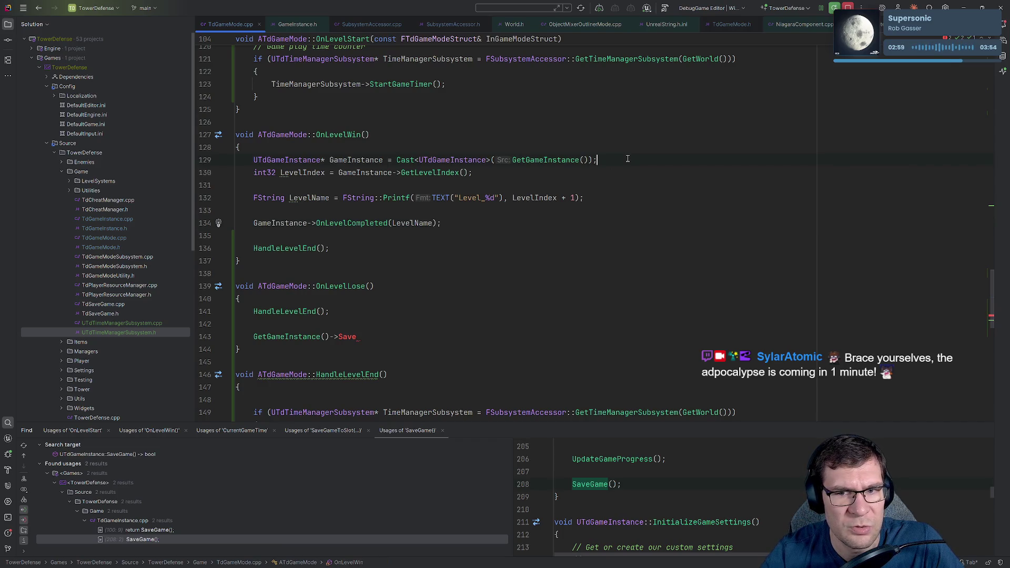
- Copy the UTdGameInstance cast statement into OnLevelLose after HandleLevelEnd()
key(shift+Home)
key(ctrl+c)
click(422, 312)
key(Return)
key(Return)
key(ctrl+v)
key(shift+Home)
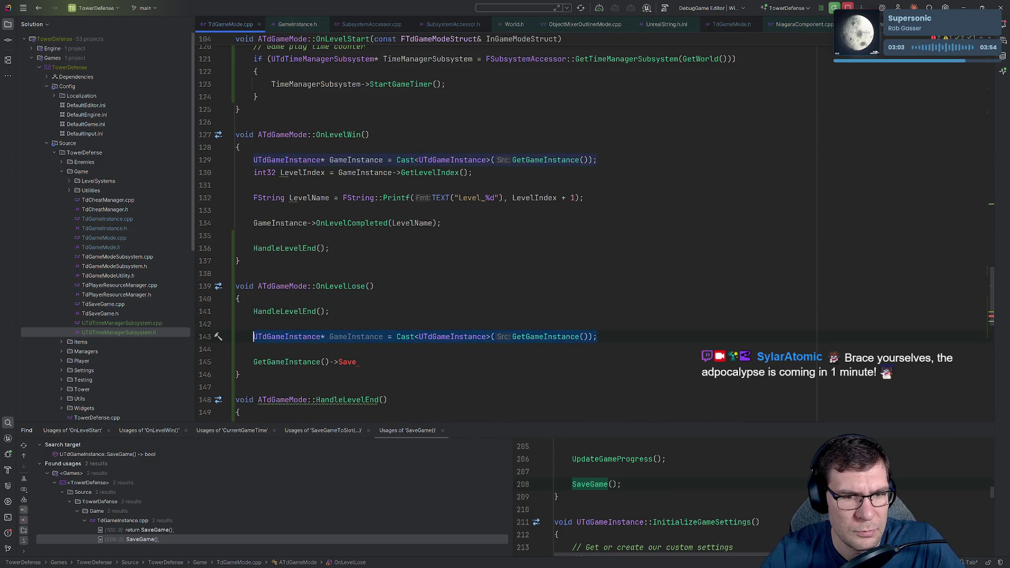
key(BackSpace)
key(Up)
key(Up)
key(Up)
key(Down)
key(Down)
key(Down)
key(ctrl+v)
key(Down)
key(Down)
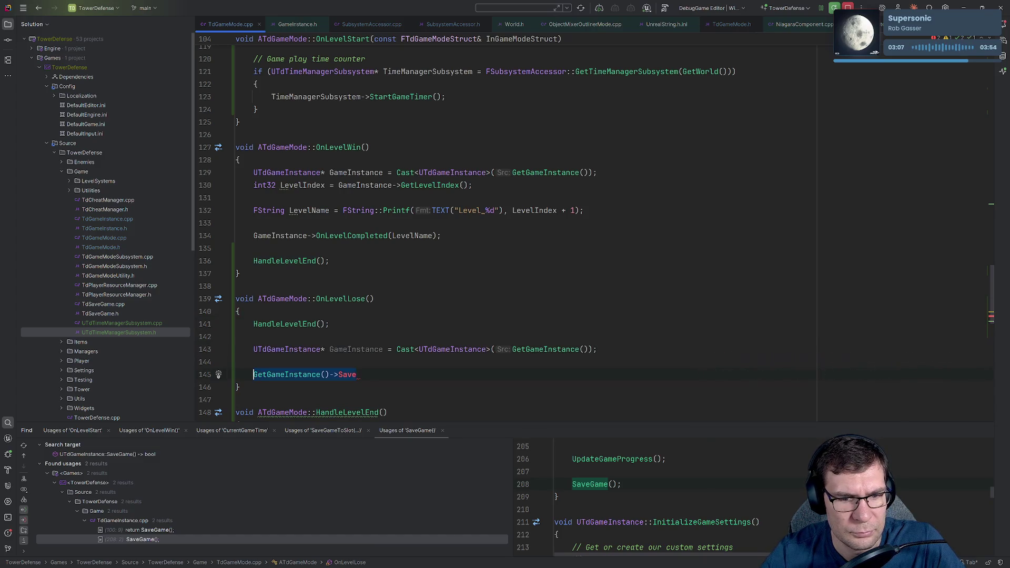
- Replace the unfinished line with GameInstance->SaveGame(); and tidy the surrounding blank lines
key(shift+Home)
key(BackSpace)
text(GameIn)
key(Return)
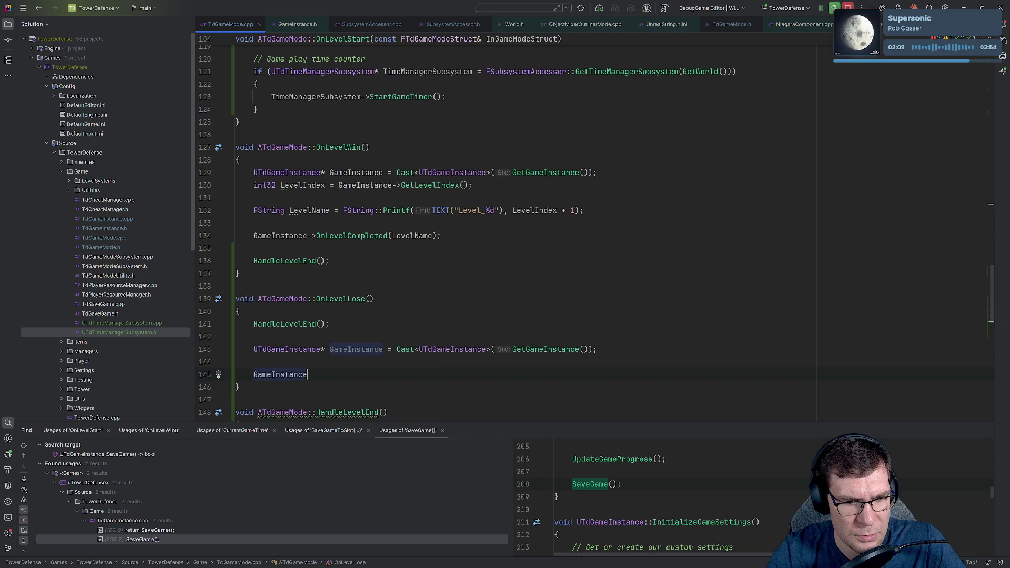
text(->Sav)
key(Return)
text(;)
key(Up)
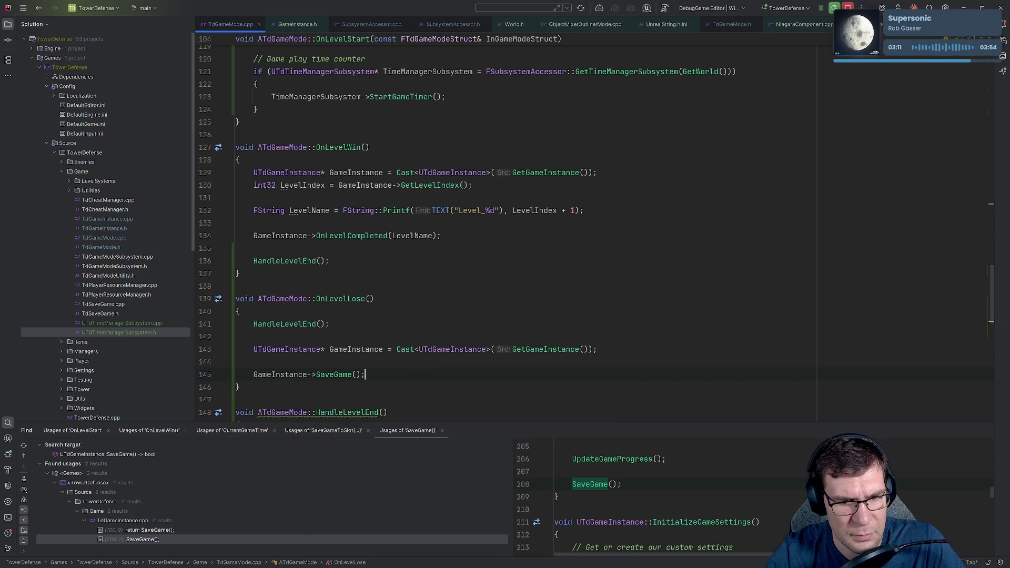
key(Delete)
key(Up)
key(Up)
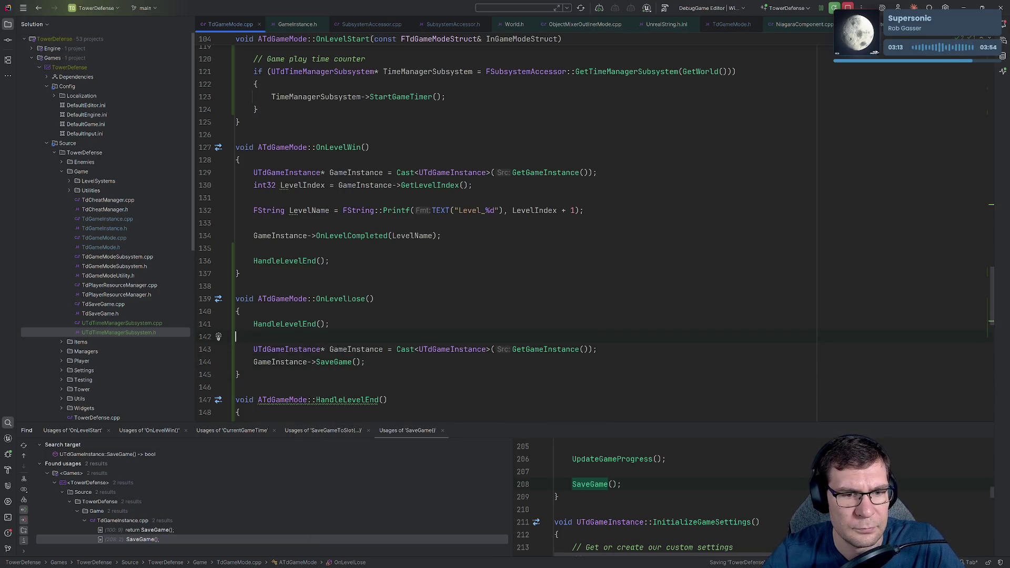
key(Delete)
key(Return)
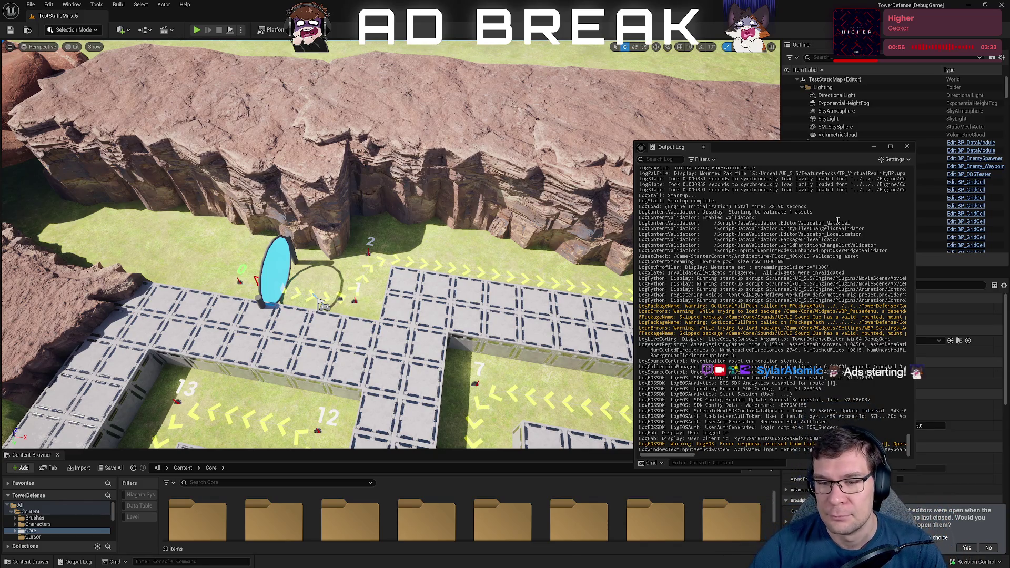
- Close the floating Output Log window
click(906, 152)
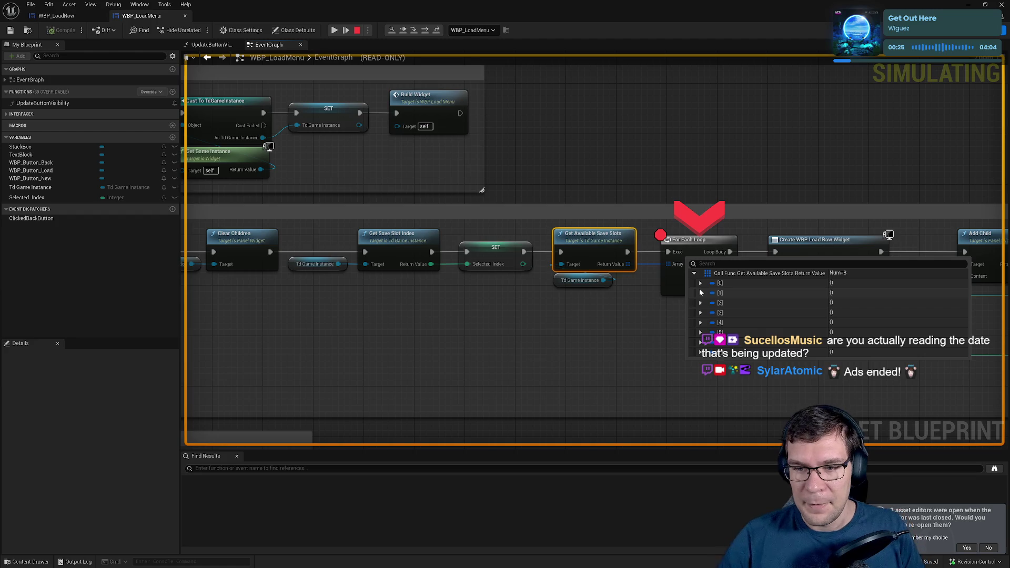
- From WBP_LoadMenu's Designer, select the first WBP Load Row and edit WBP_LoadRow
click(699, 140)
click(208, 45)
click(267, 45)
click(940, 36)
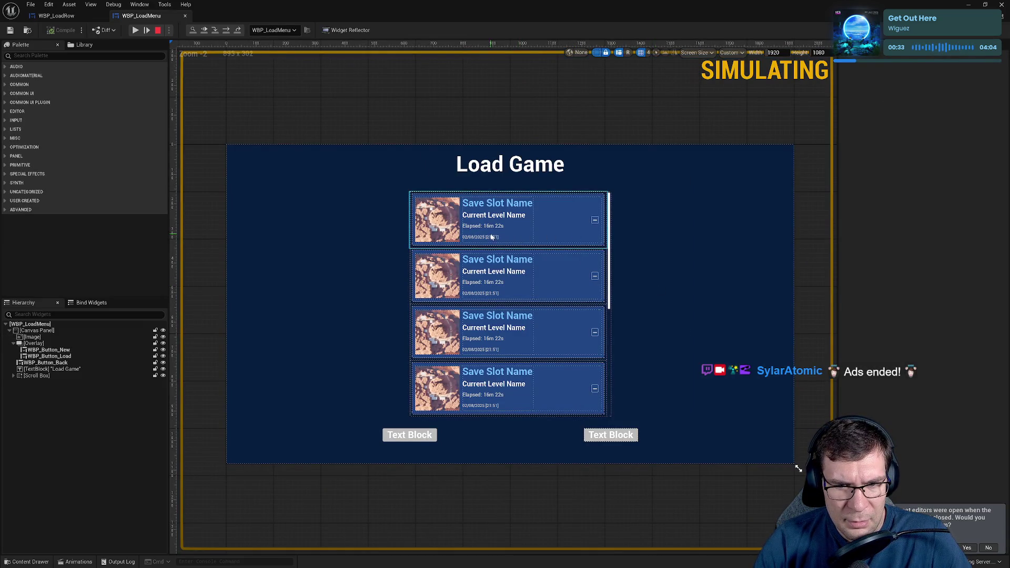
click(552, 212)
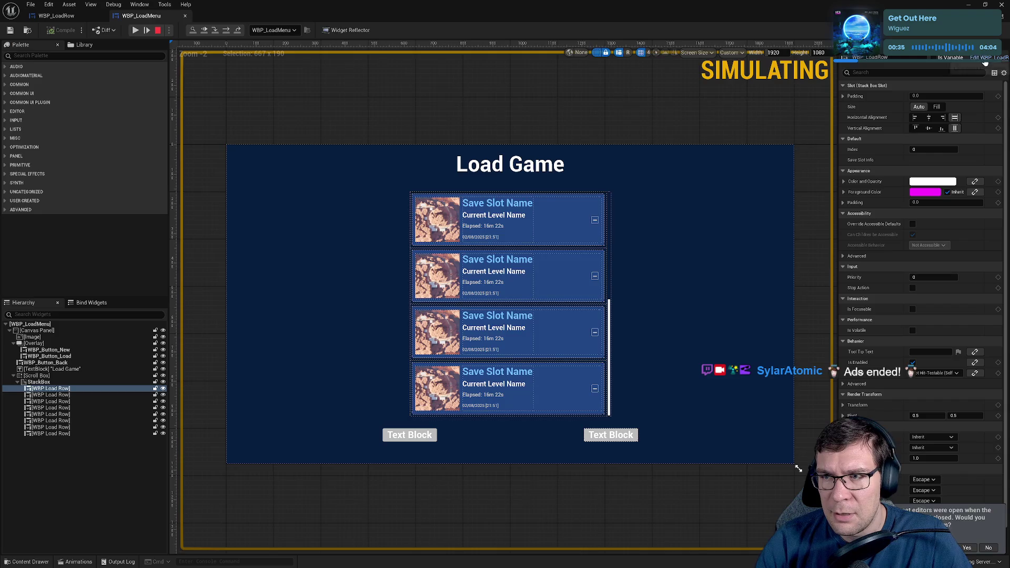
click(984, 58)
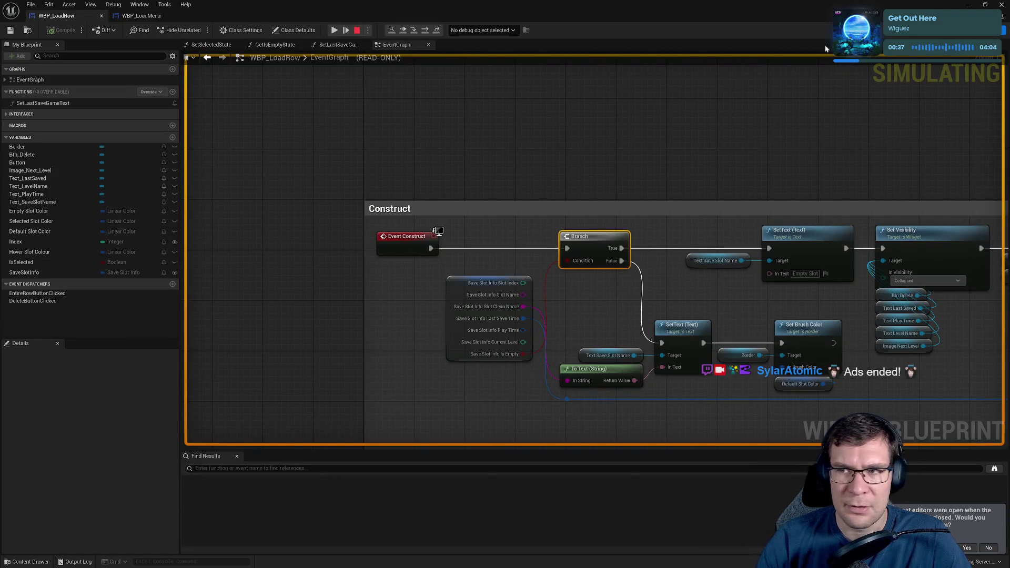
- Inspect the Text_LastSaved date text widget in WBP_LoadRow's Designer
click(948, 30)
click(584, 362)
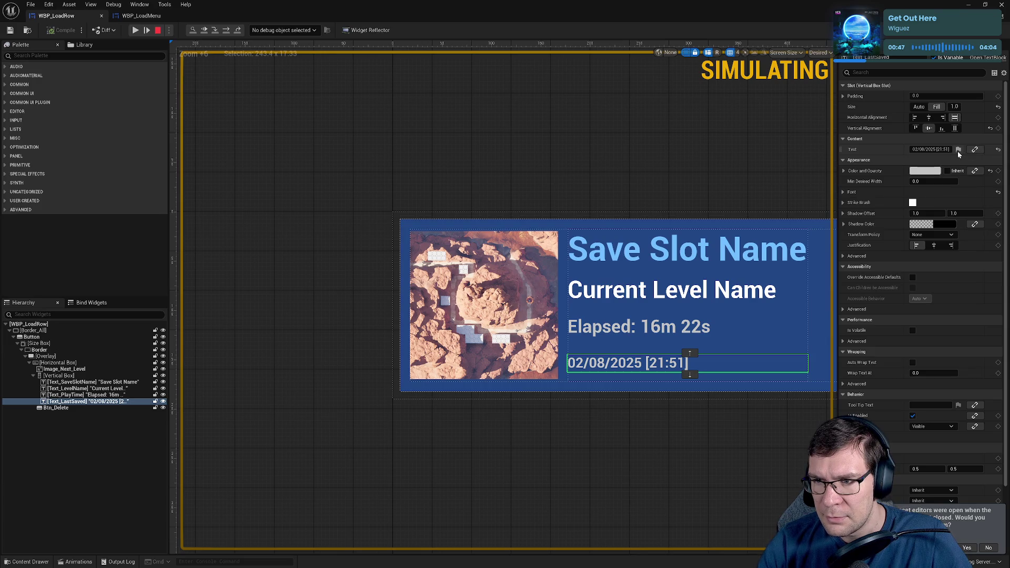
click(958, 150)
click(958, 153)
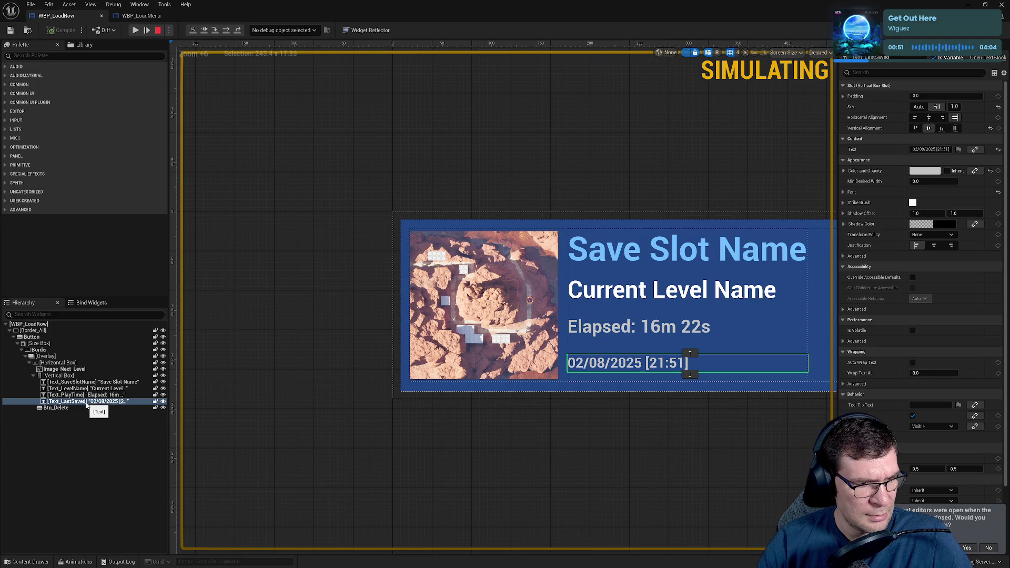
click(86, 402)
- Breakpoint the SET node writing Text_LastSaved in SetLastSaveGameText, then go back to WBP_LoadMenu
click(982, 36)
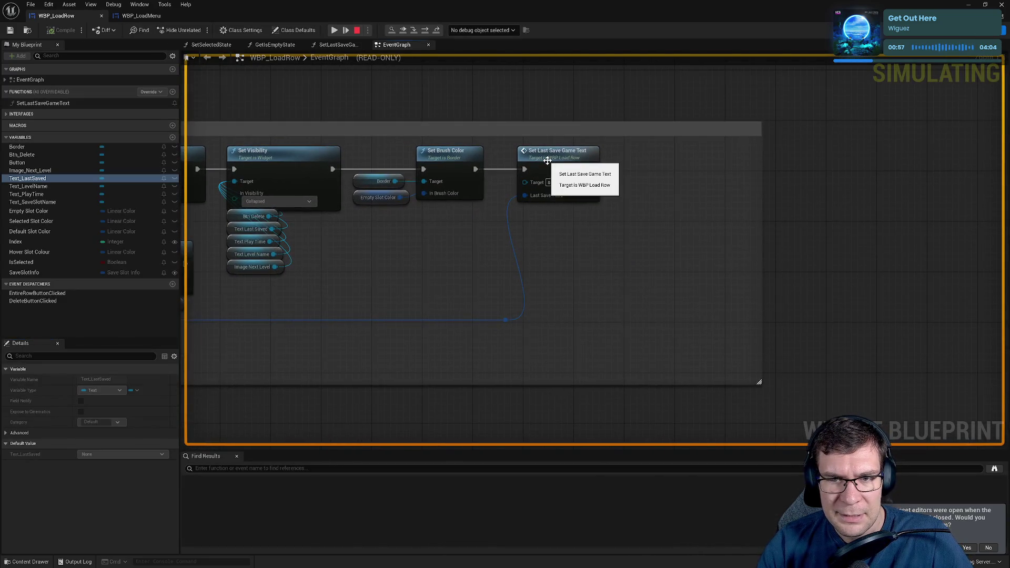
double_click(547, 159)
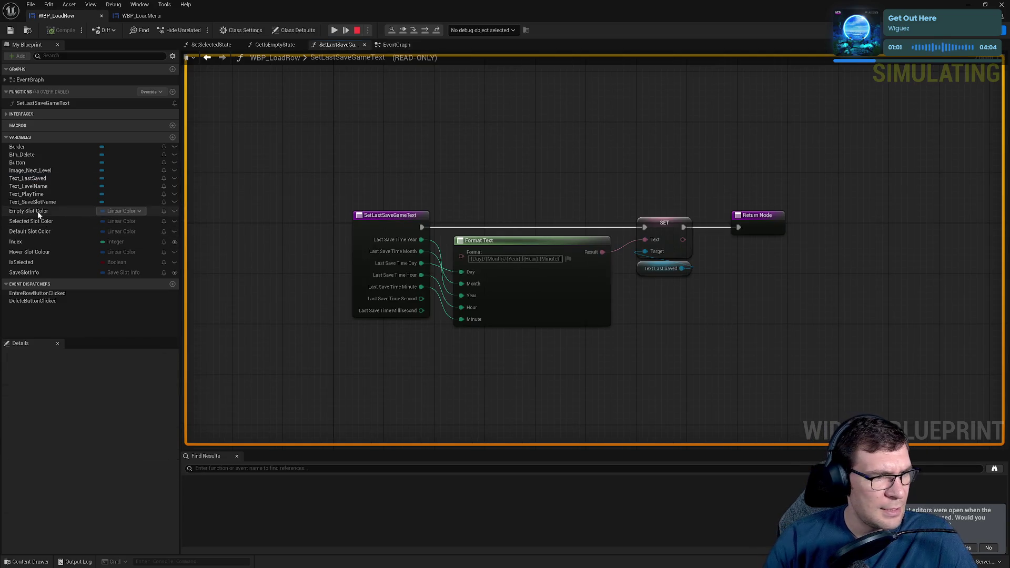
click(35, 179)
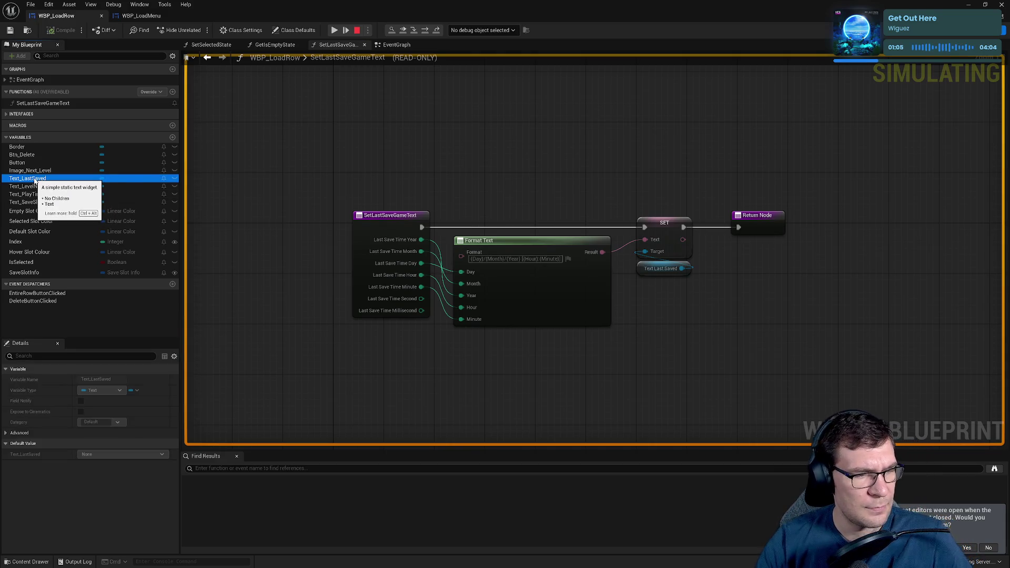
mouse_move(34, 180)
mouse_down()
mouse_move(573, 243)
mouse_move(612, 276)
mouse_move(669, 274)
mouse_up()
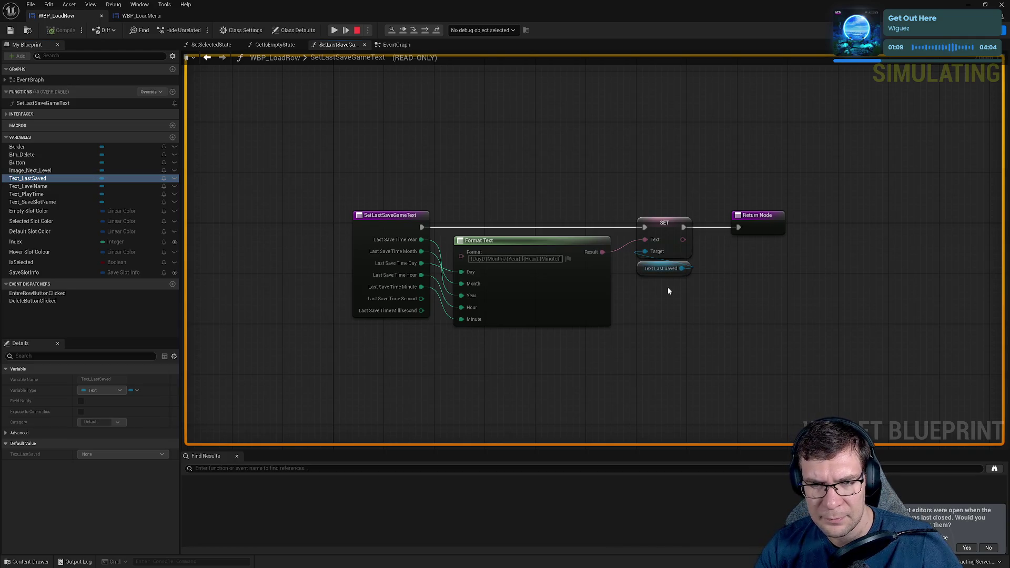
click(665, 223)
key(F9)
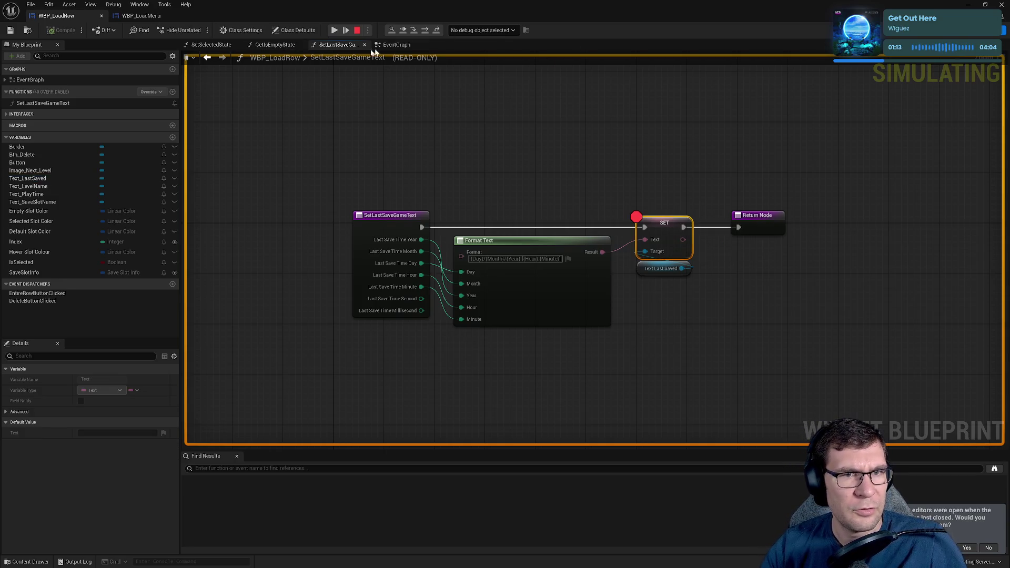
click(397, 45)
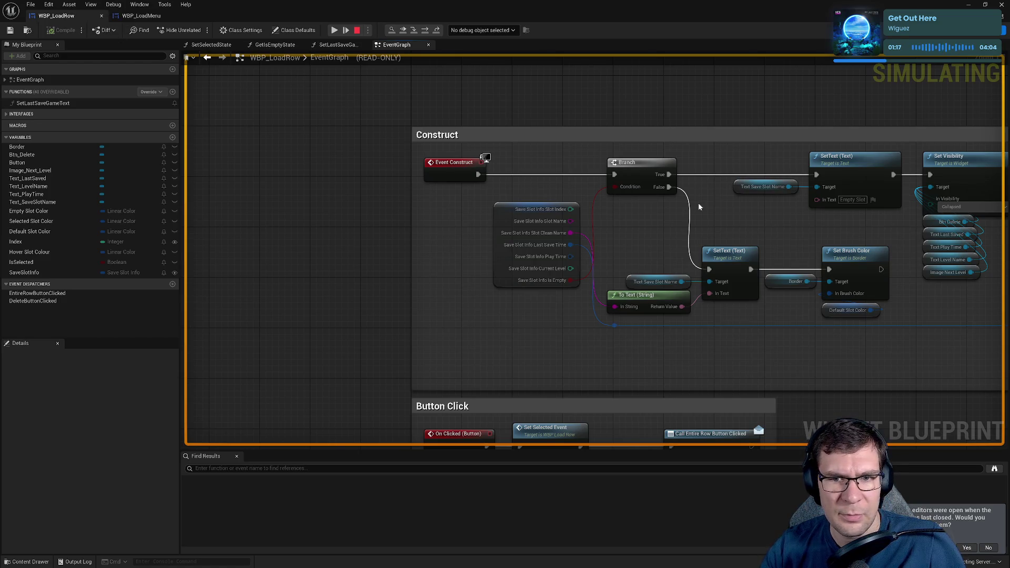
click(141, 15)
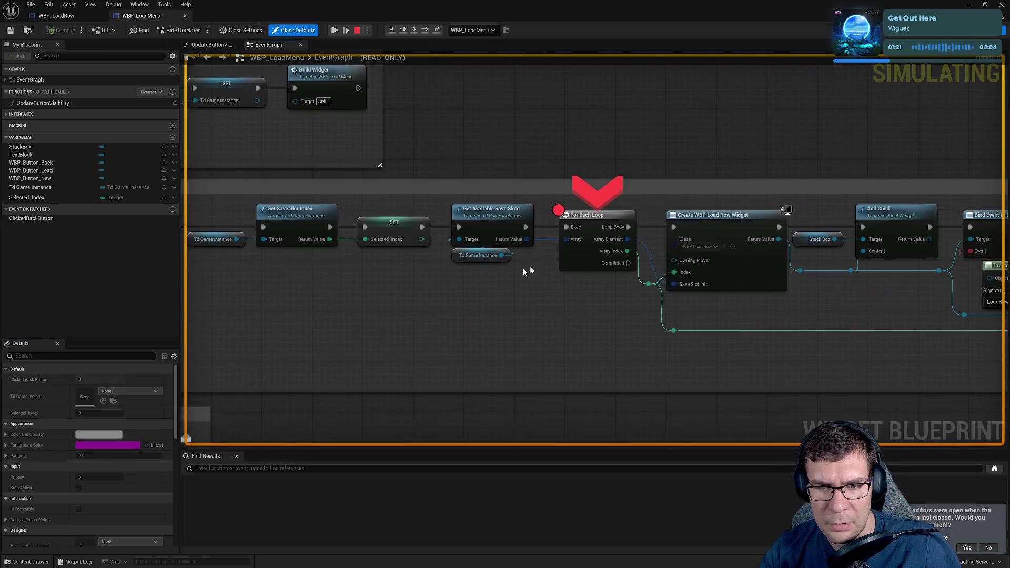
- Inspect the save slots array and step execution through to the Add Child node
mouse_move(567, 239)
click(592, 249)
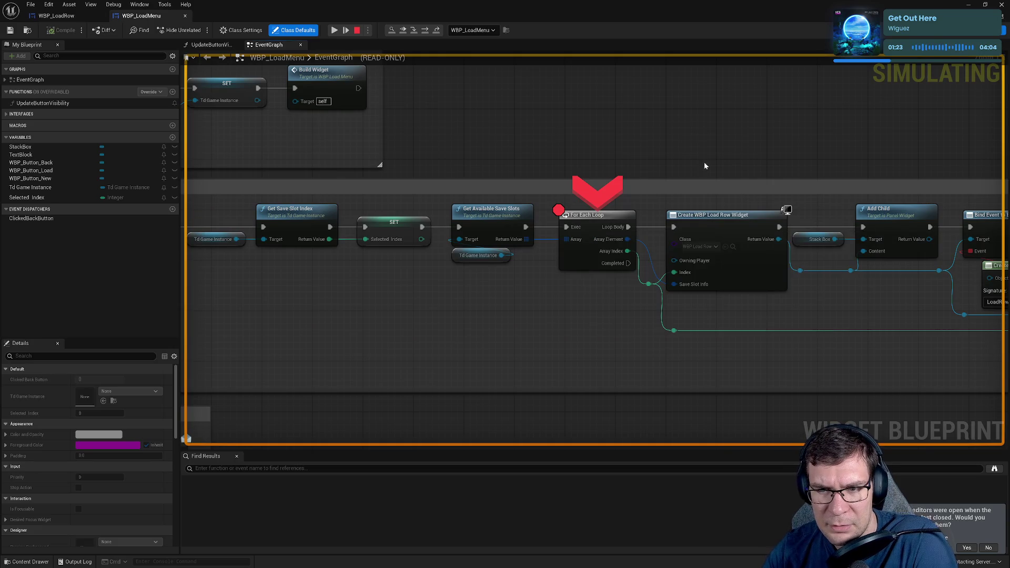
mouse_move(498, 223)
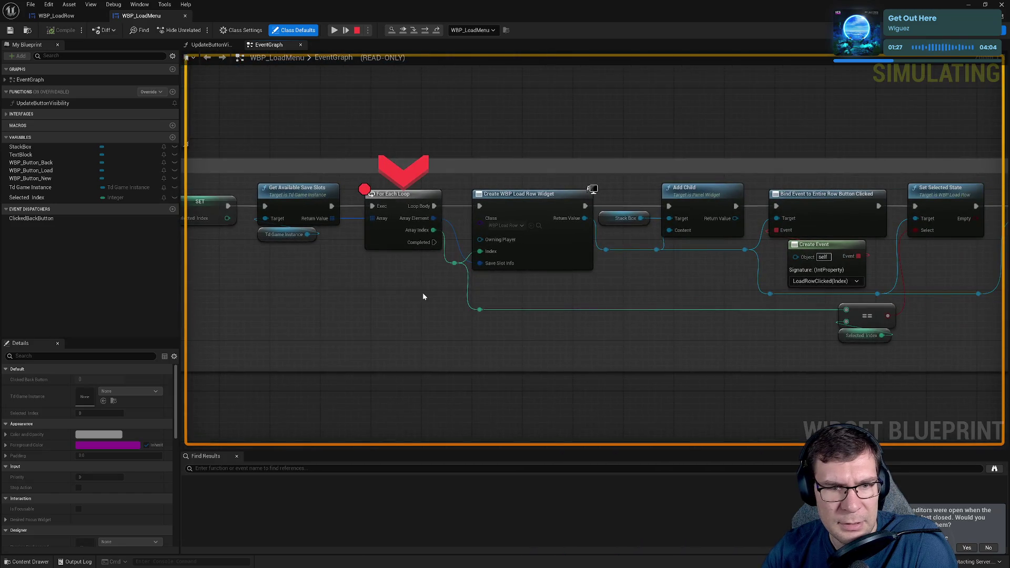
click(425, 32)
mouse_move(558, 286)
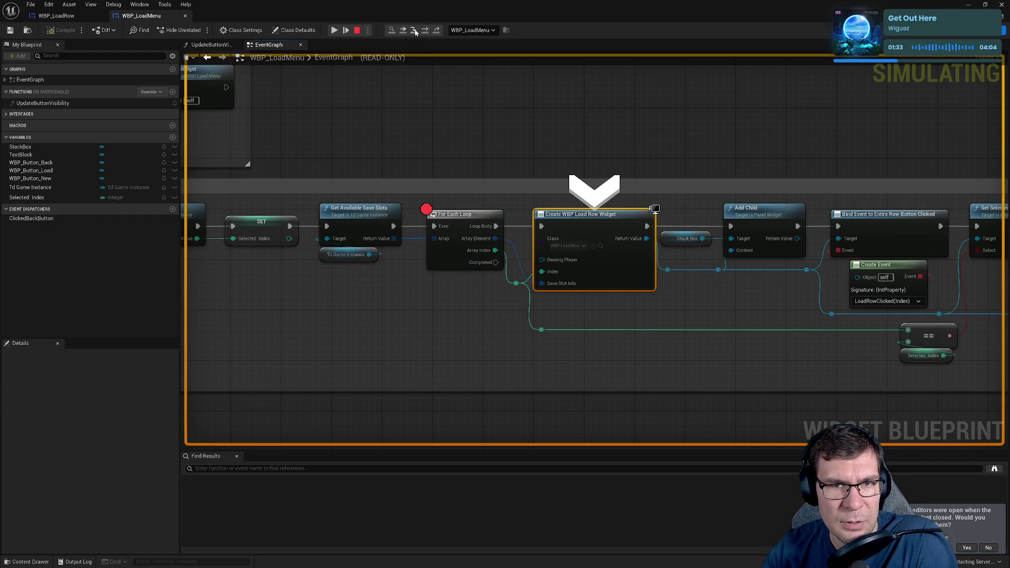
click(415, 31)
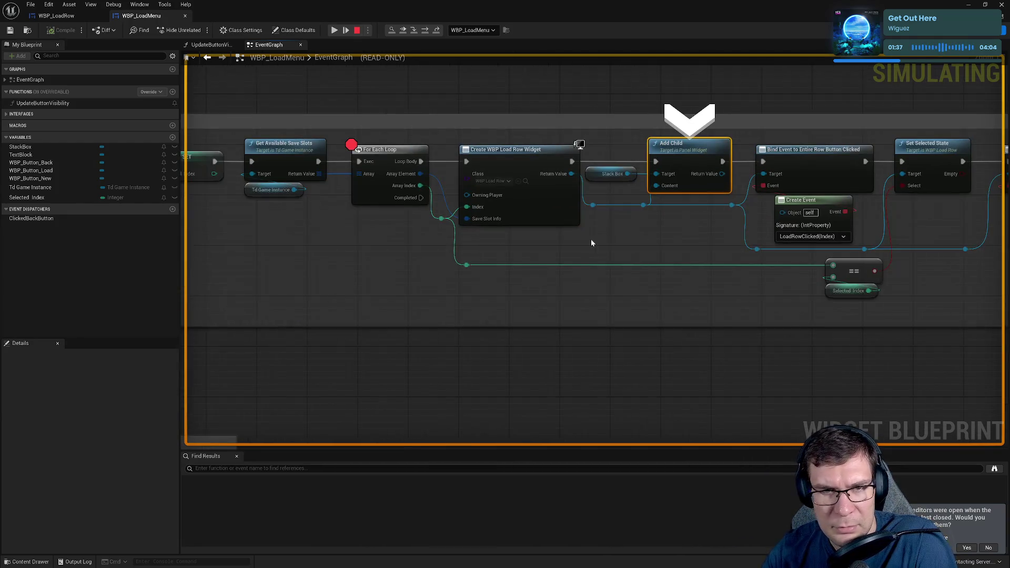
- Inspect the created row's debug values, confirming Text_LastSaved reads 02/08/2025 [21:51]
mouse_move(652, 180)
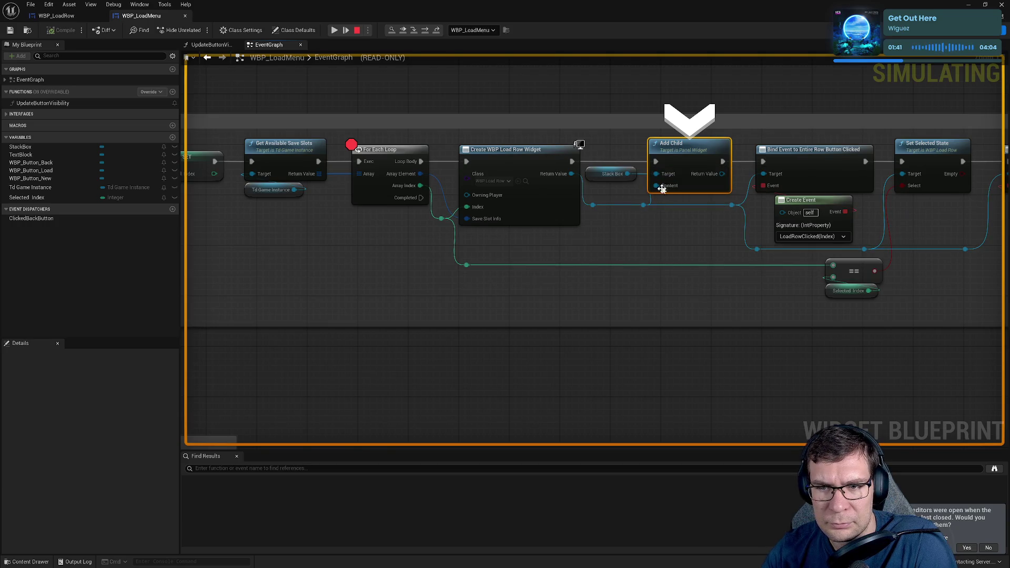
click(688, 183)
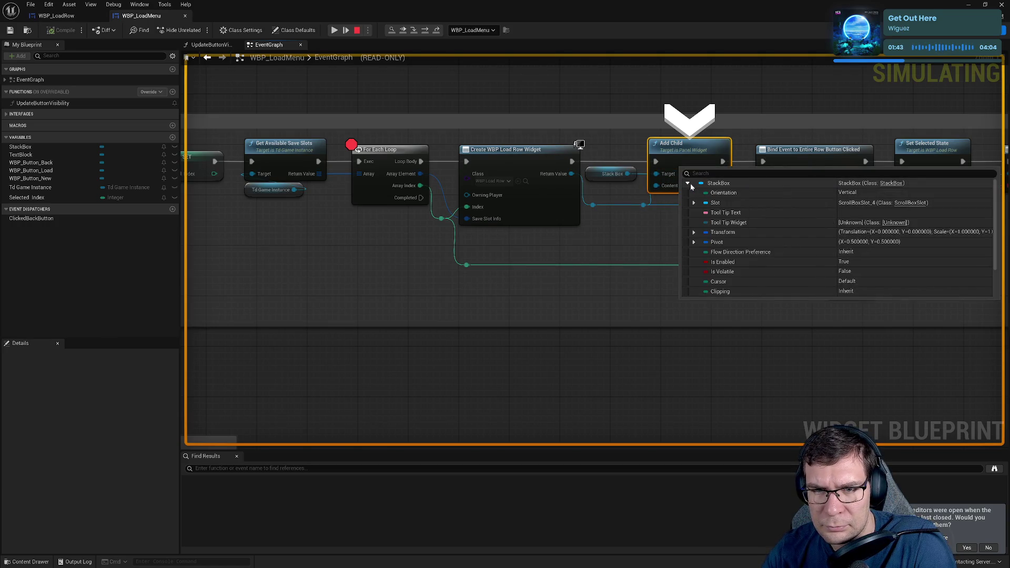
mouse_move(684, 210)
mouse_down()
mouse_move(656, 232)
mouse_move(564, 244)
mouse_up()
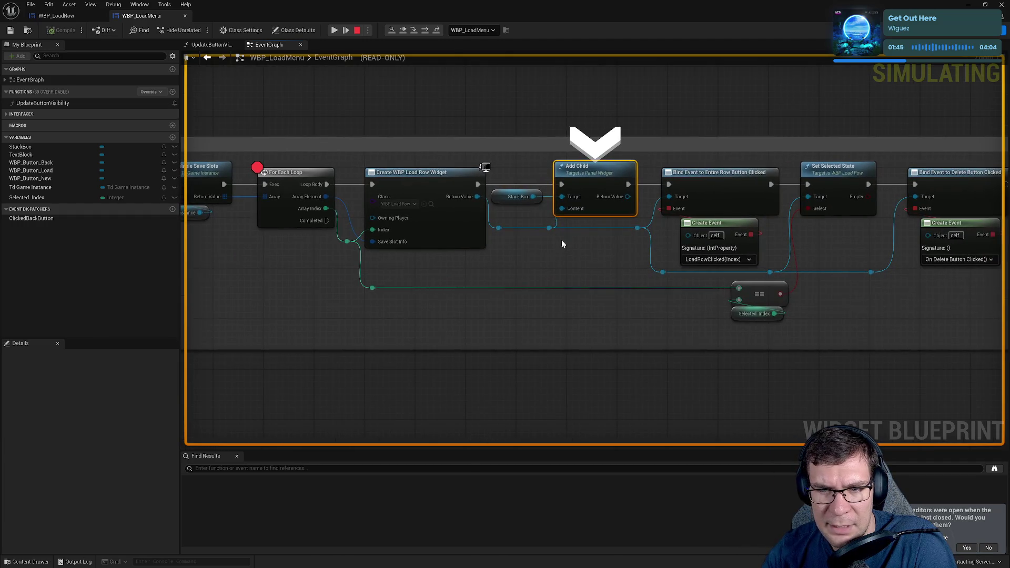
mouse_move(563, 209)
click(563, 237)
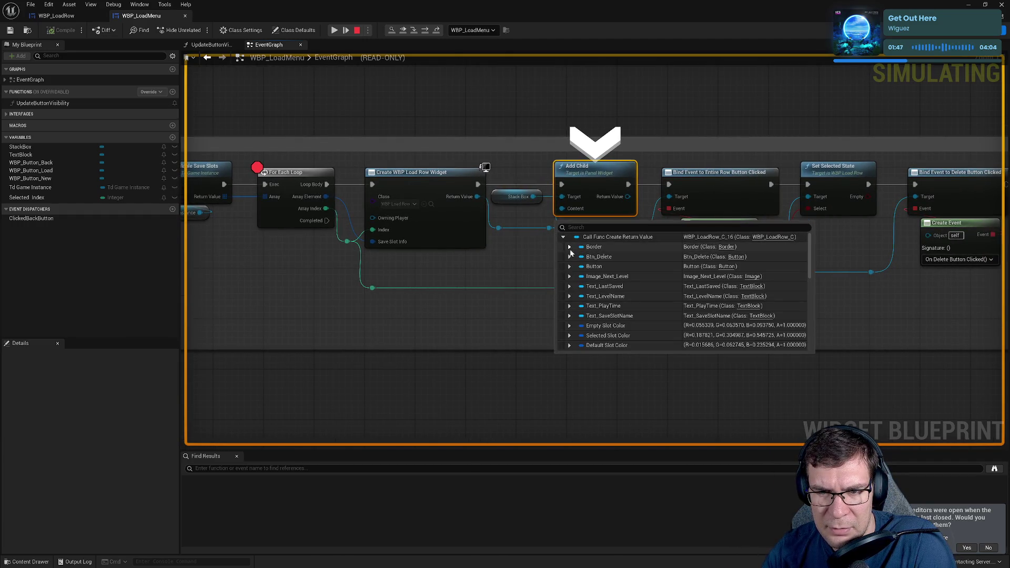
scroll(605, 282, down, 2)
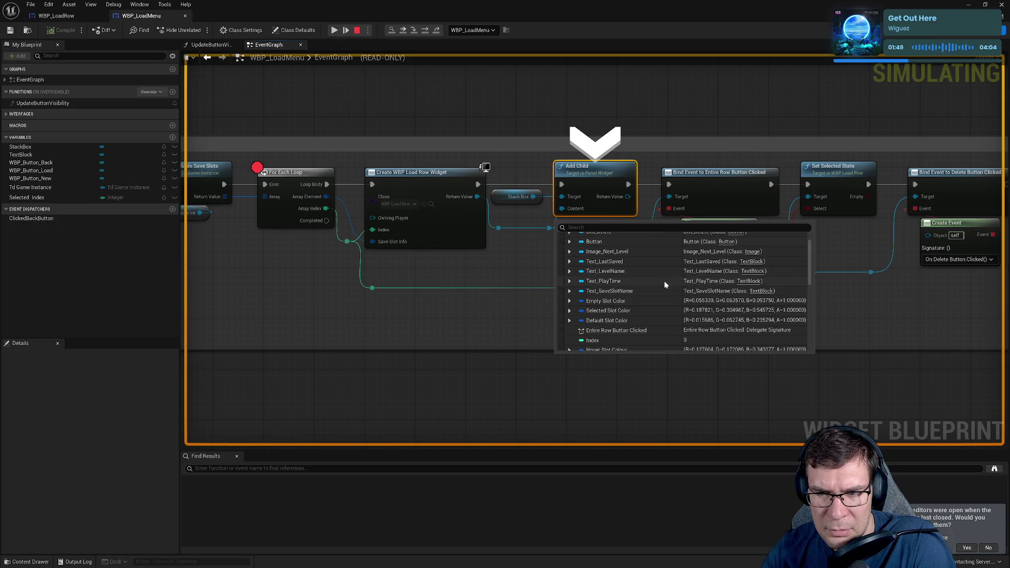
click(569, 281)
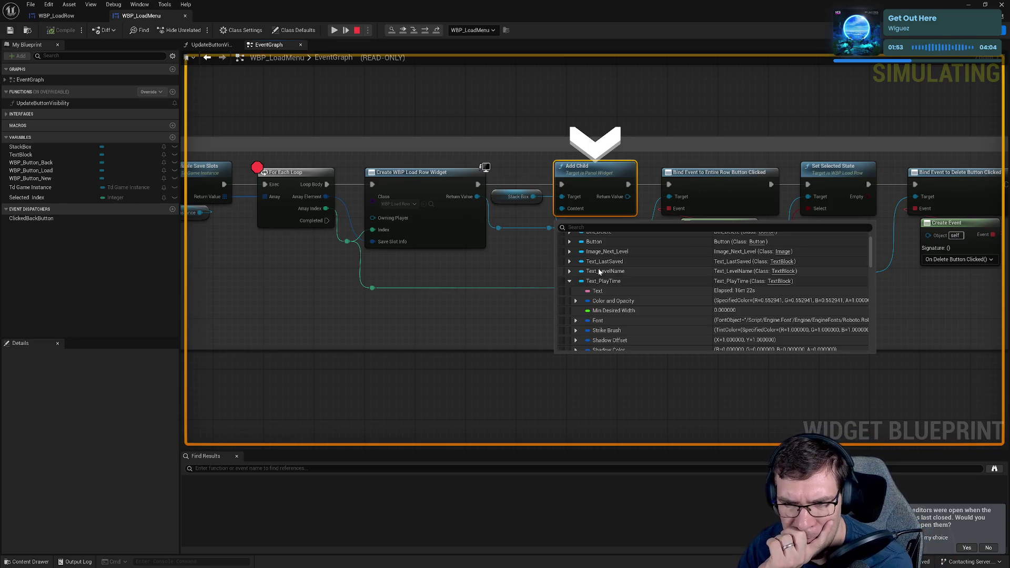
click(569, 281)
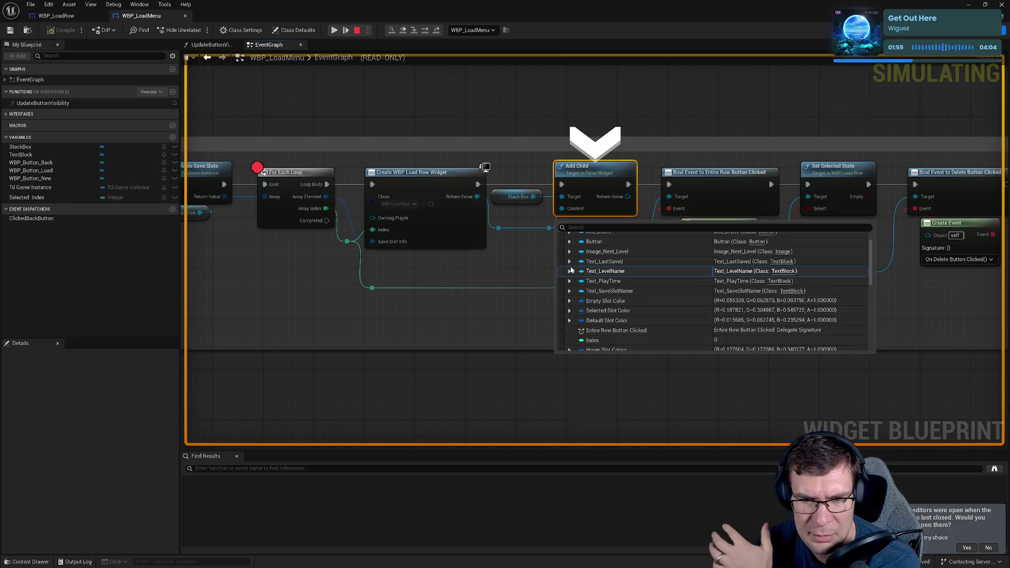
click(569, 271)
click(569, 271)
click(569, 262)
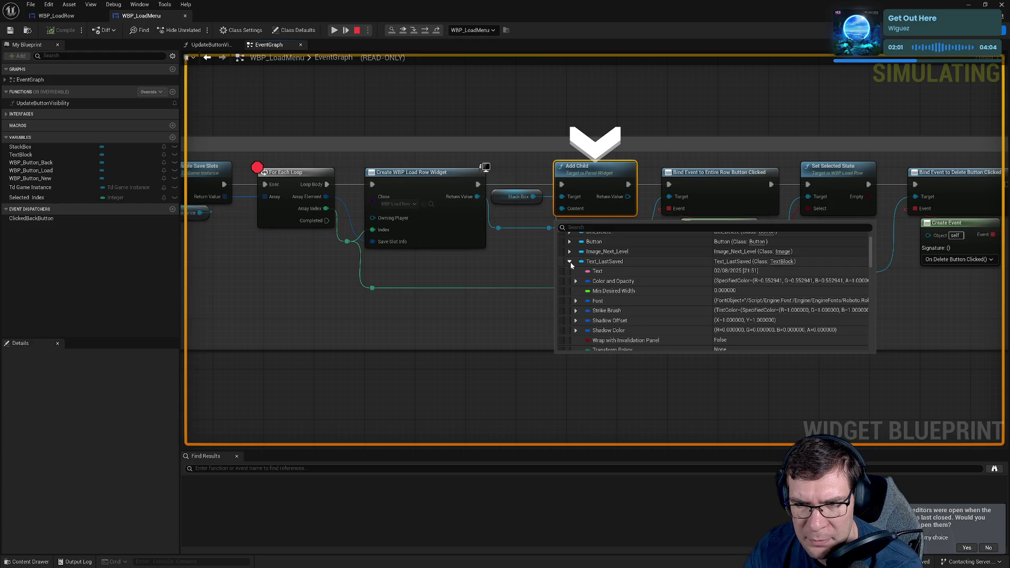
drag(567, 278, 737, 315)
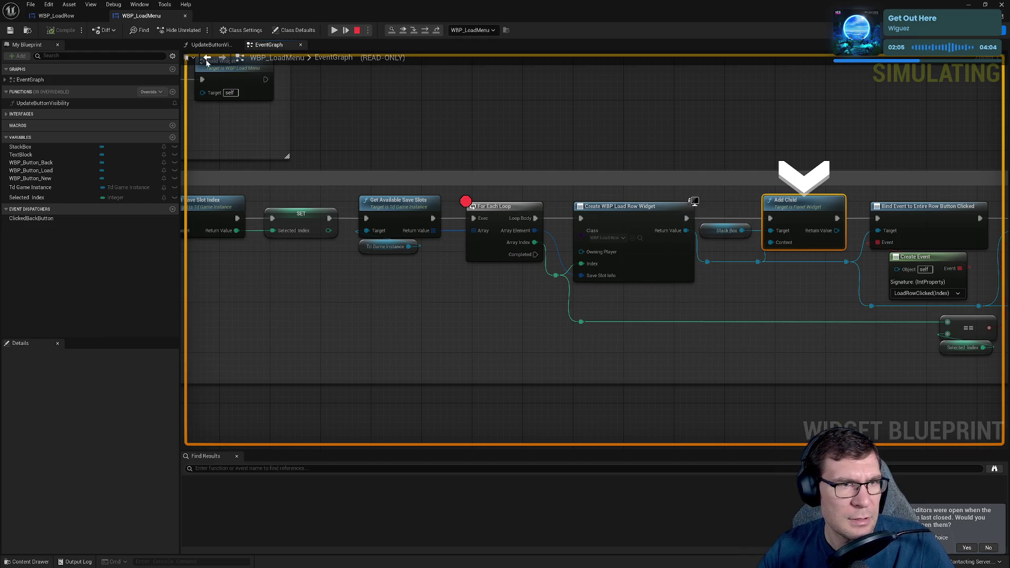
drag(56, 16, 148, 16)
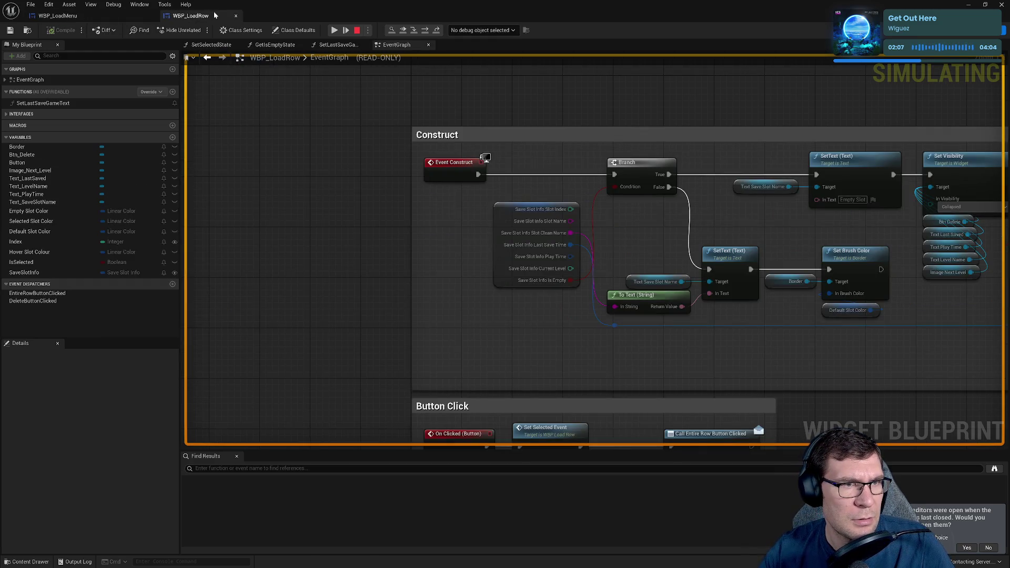
- Locate the Set Last Save Game Text node and trace its Last Save Time input
mouse_move(766, 355)
mouse_down()
mouse_move(705, 162)
mouse_move(488, 319)
mouse_up()
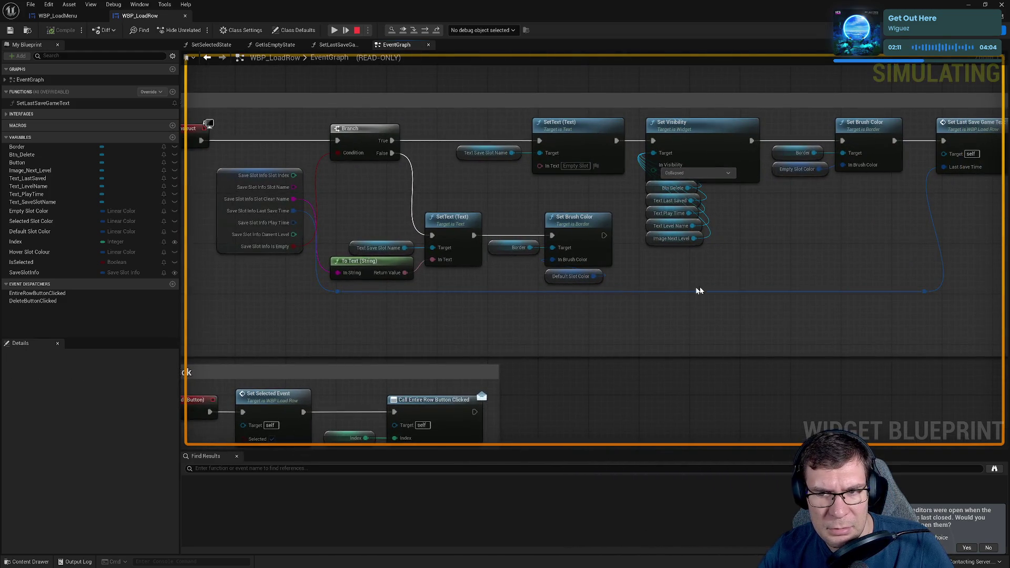
mouse_move(776, 237)
mouse_down()
mouse_move(414, 257)
mouse_move(578, 271)
mouse_up()
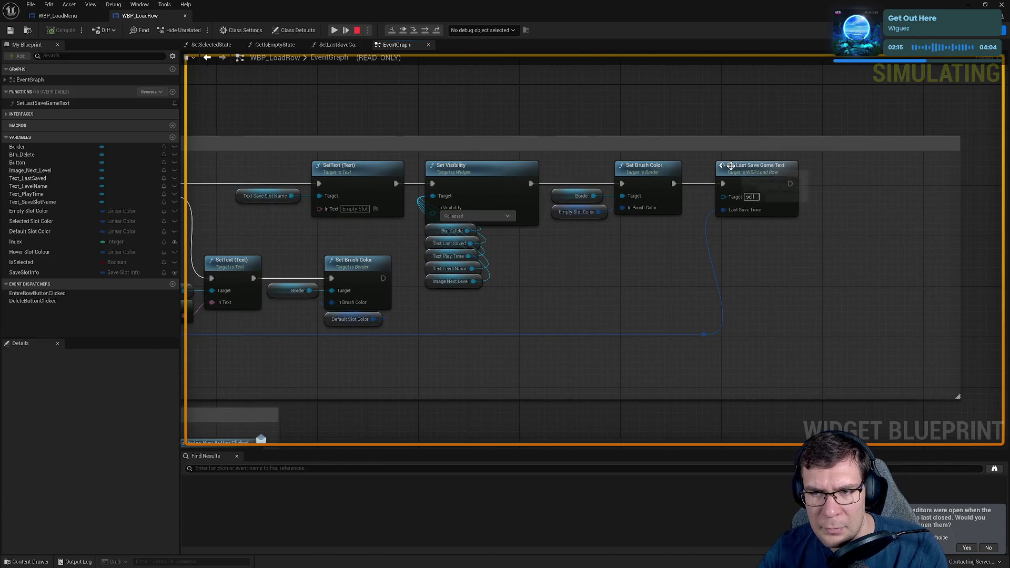
click(730, 166)
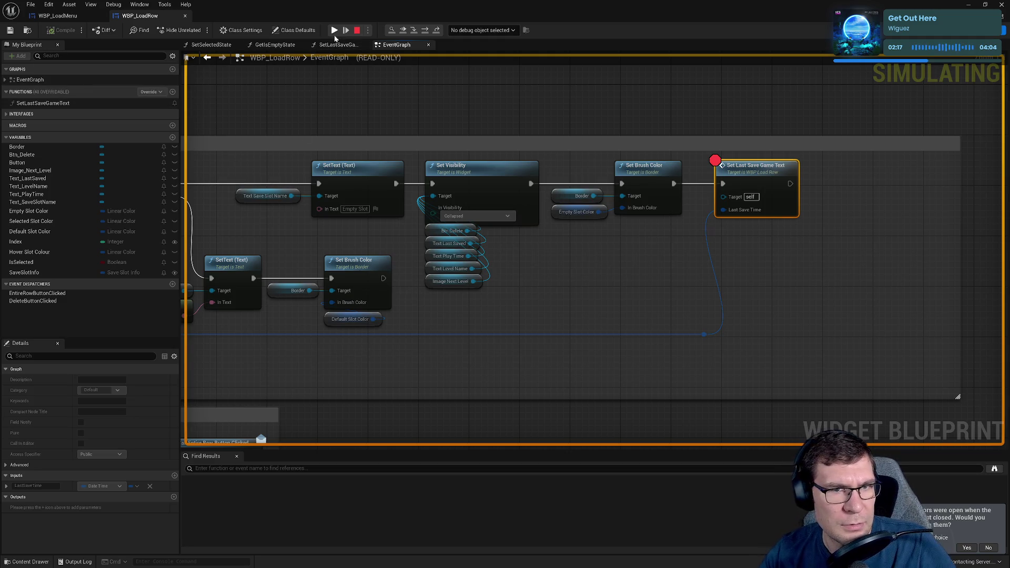
mouse_move(561, 271)
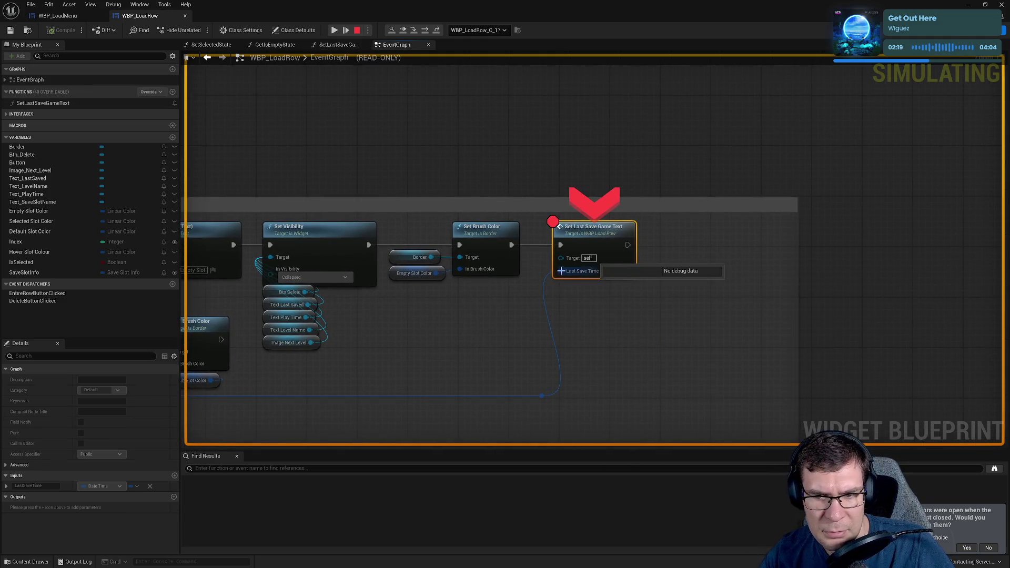
double_click(537, 399)
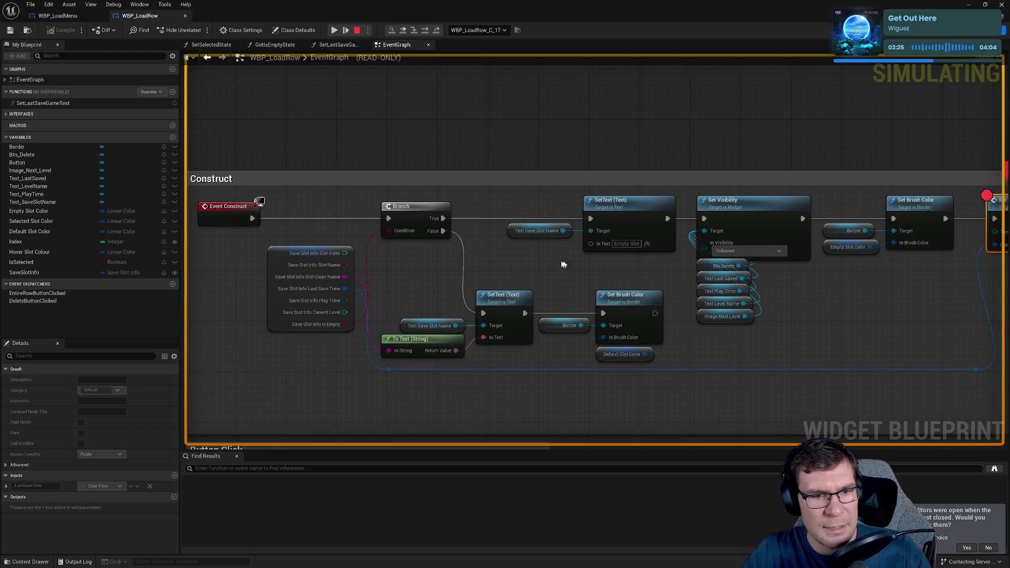
right_click(344, 289)
click(396, 274)
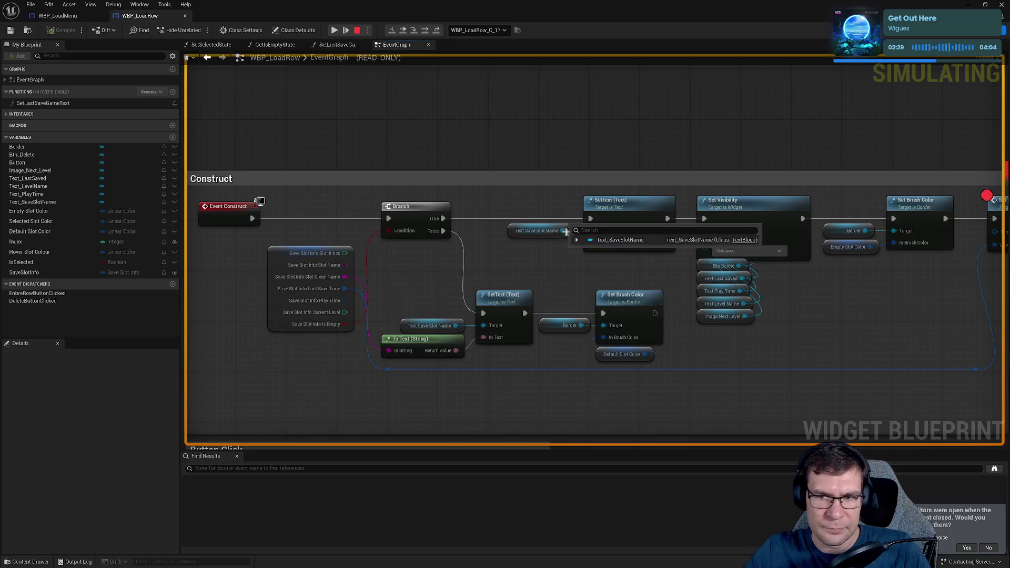
drag(586, 232, 380, 245)
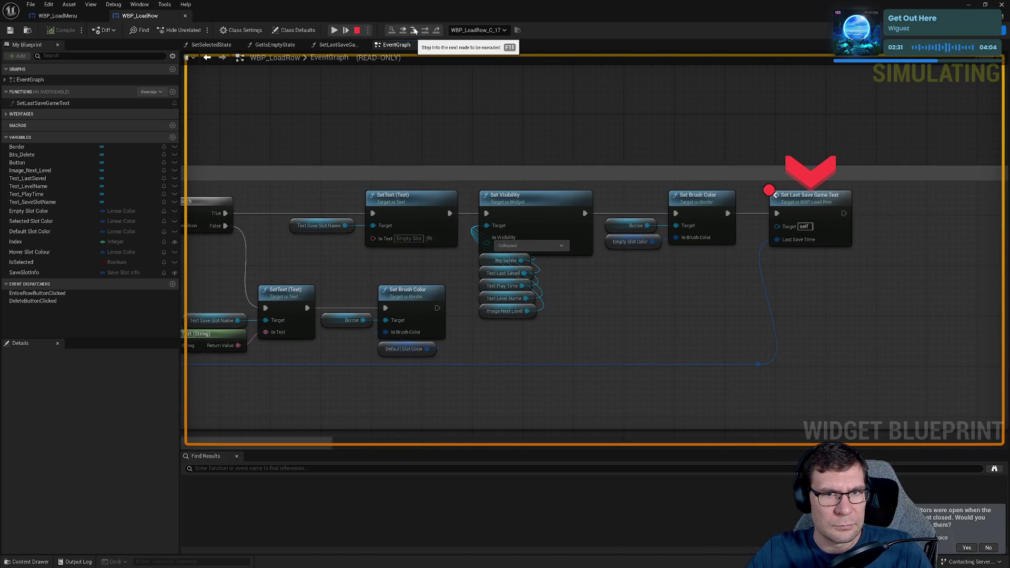
- Step into SetLastSaveGameText, inspect the Text Last Saved value, and stop simulating
click(414, 31)
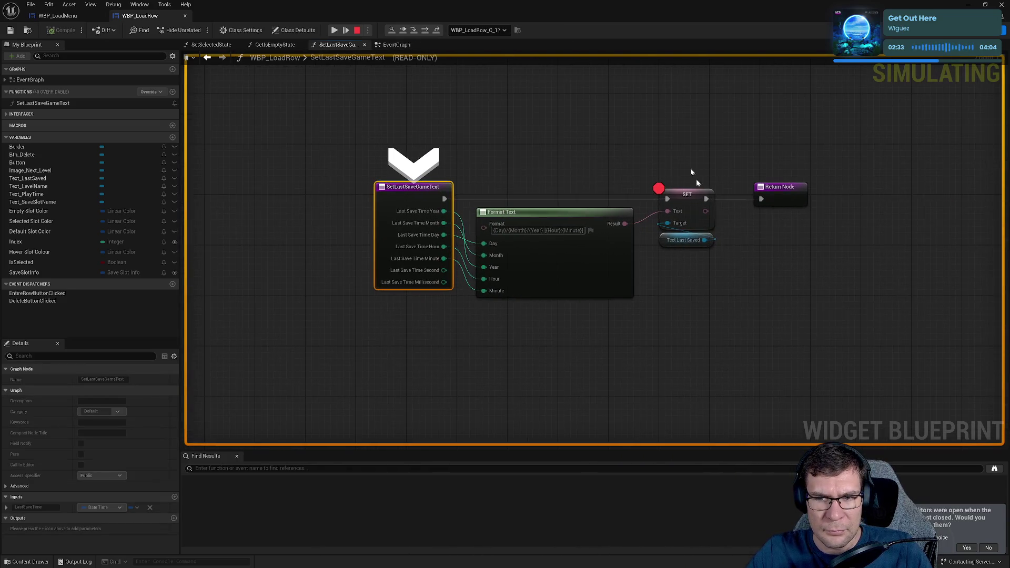
mouse_move(442, 215)
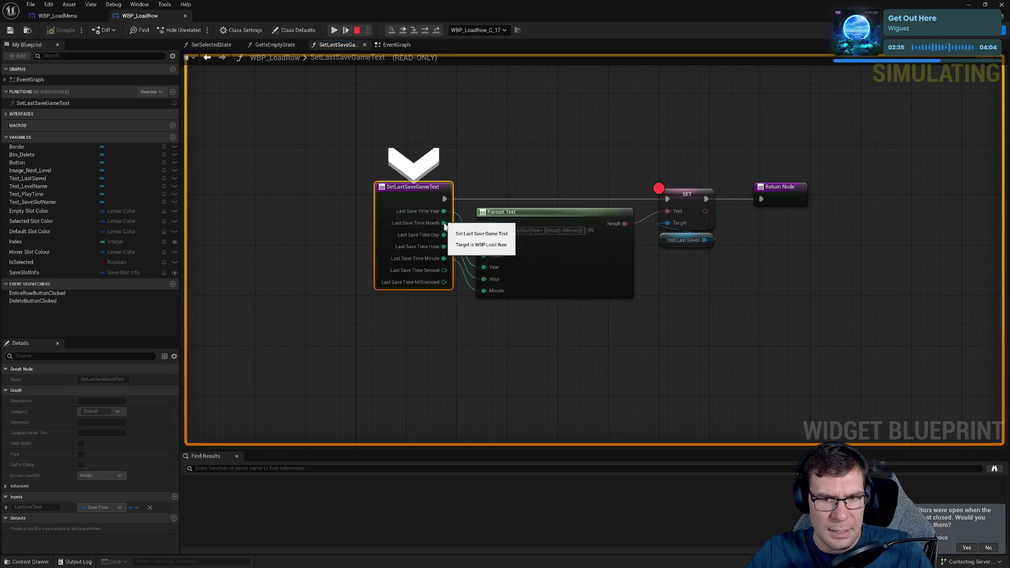
drag(332, 113, 530, 445)
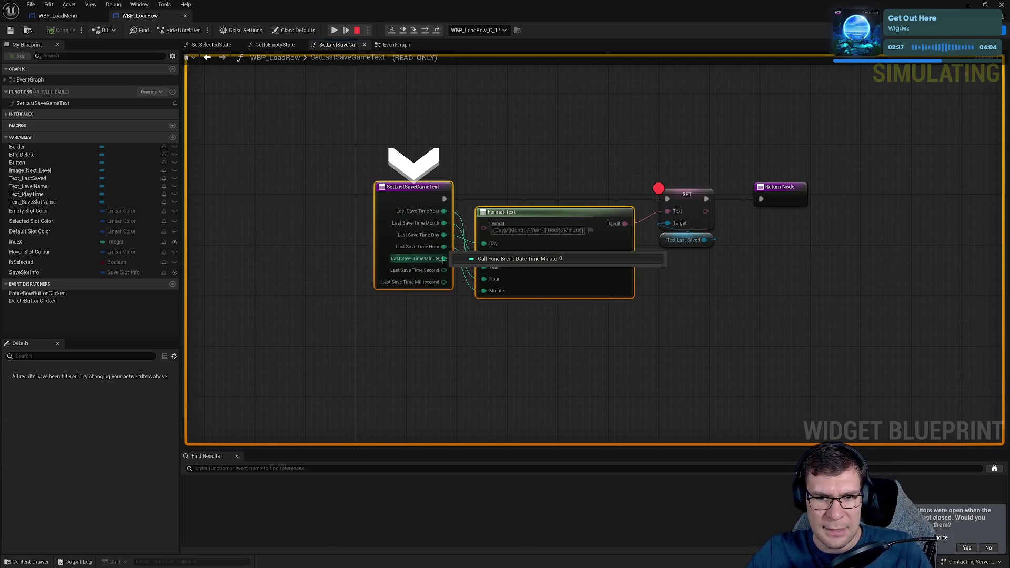
click(727, 326)
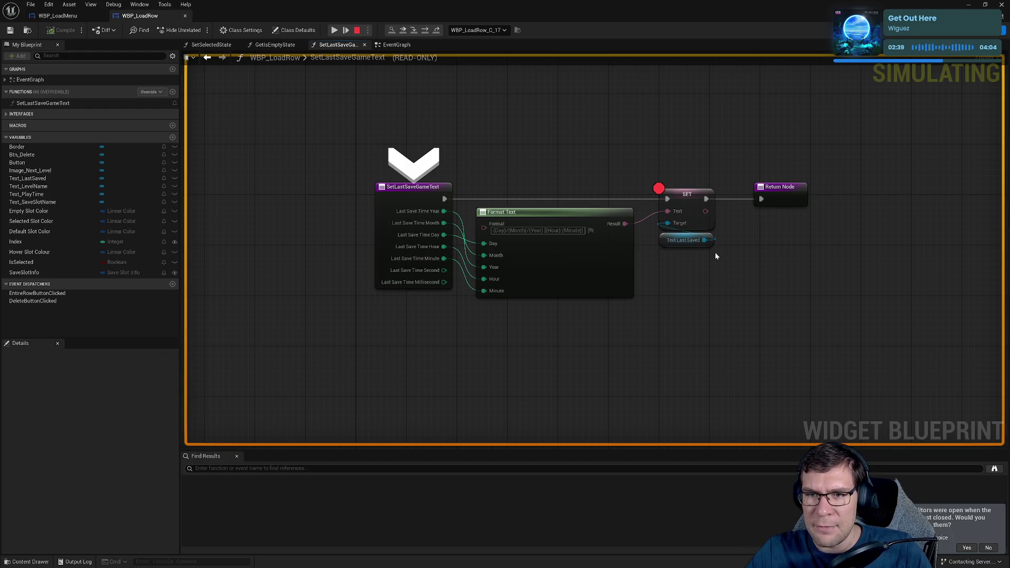
click(673, 242)
mouse_move(671, 241)
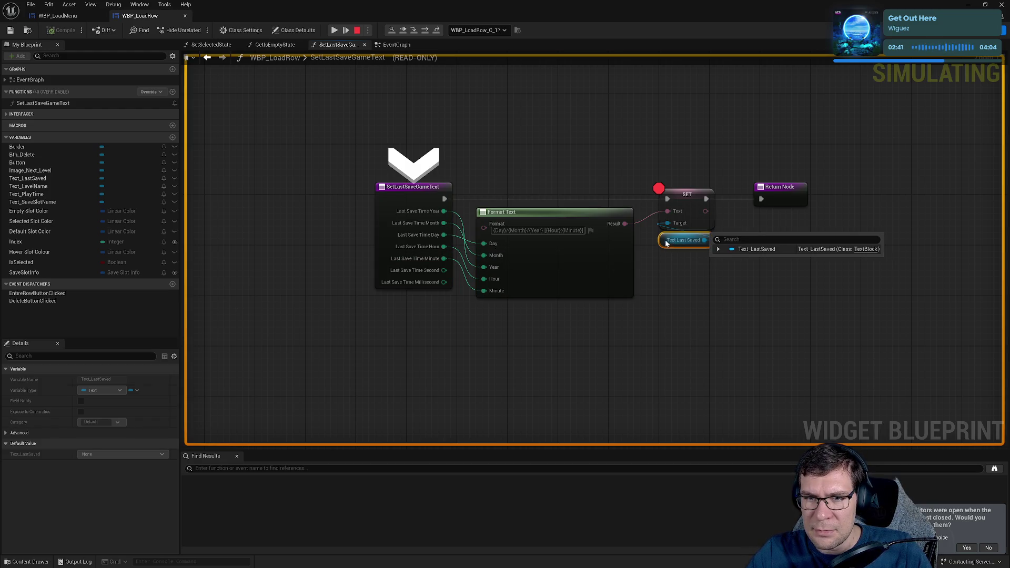
click(671, 271)
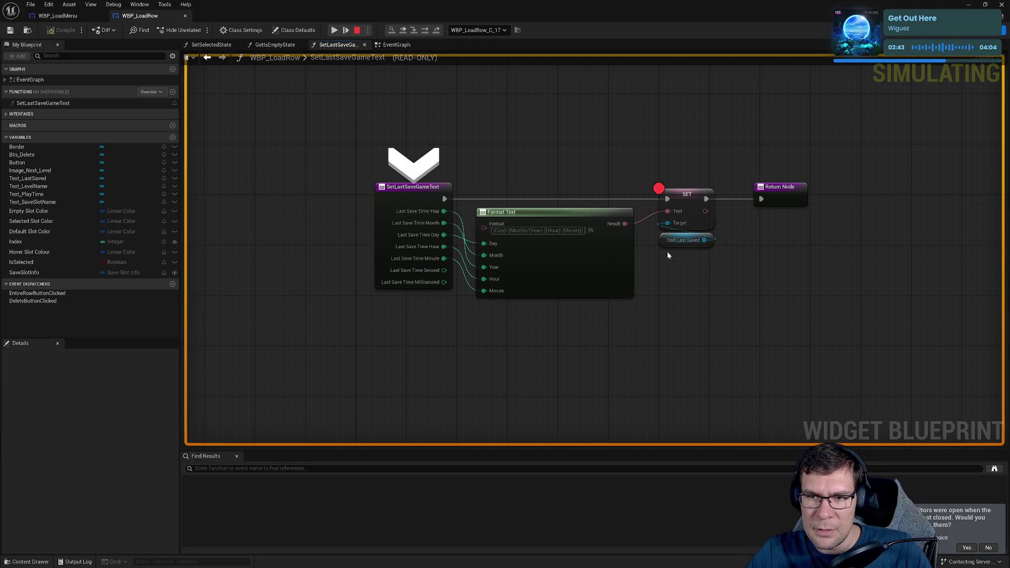
click(356, 30)
- Pull a set text node off Text Last Saved and reposition it
mouse_move(682, 240)
mouse_down()
mouse_move(671, 284)
mouse_move(700, 293)
mouse_move(746, 340)
mouse_up()
text(set text)
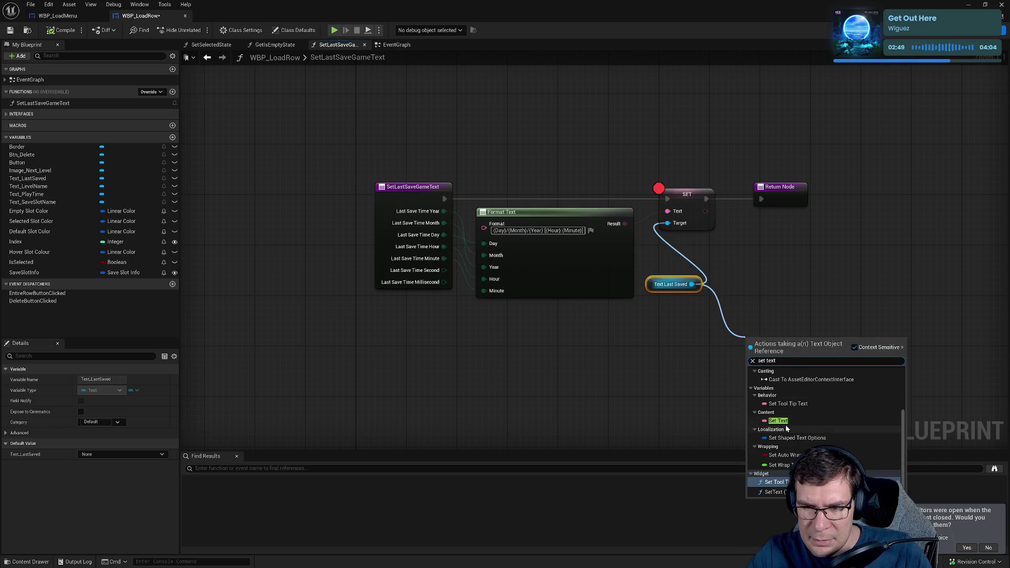
click(785, 424)
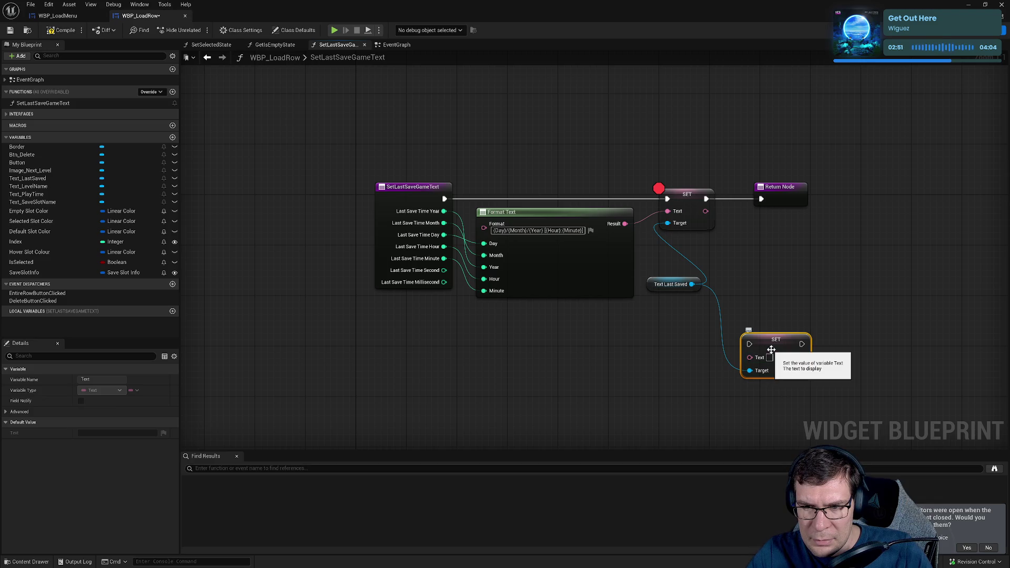
drag(772, 350, 766, 297)
mouse_move(692, 284)
mouse_down()
mouse_move(737, 316)
mouse_move(733, 386)
mouse_up()
text(set)
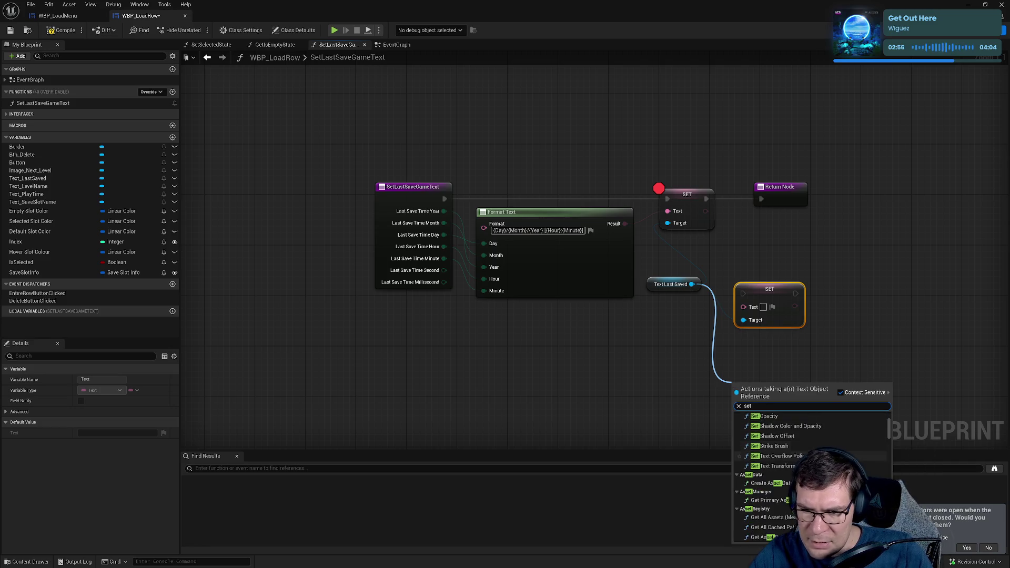
click(857, 184)
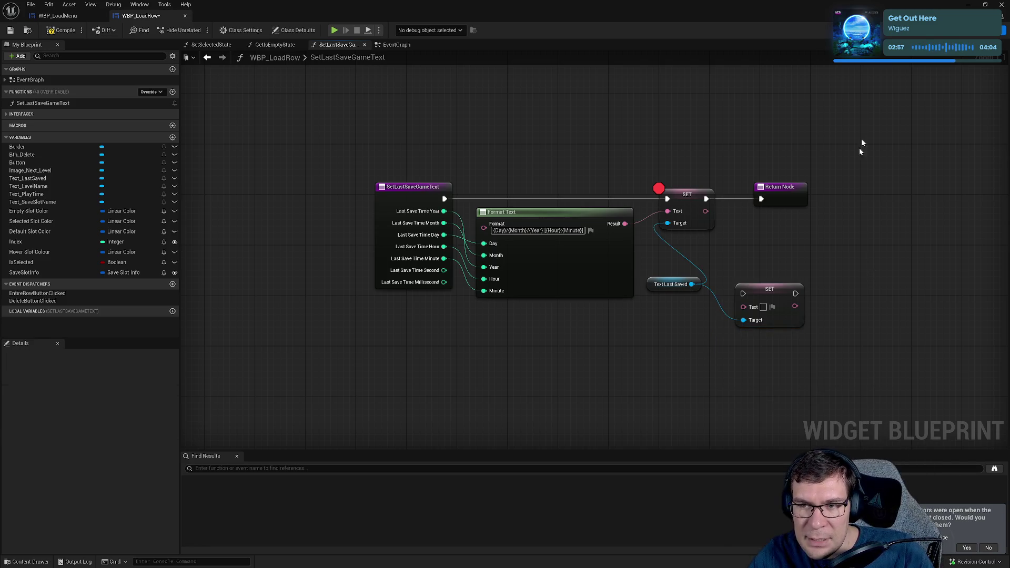
- Review the Text_LastSaved widget and the existing SetText node in the Construct event
double_click(700, 284)
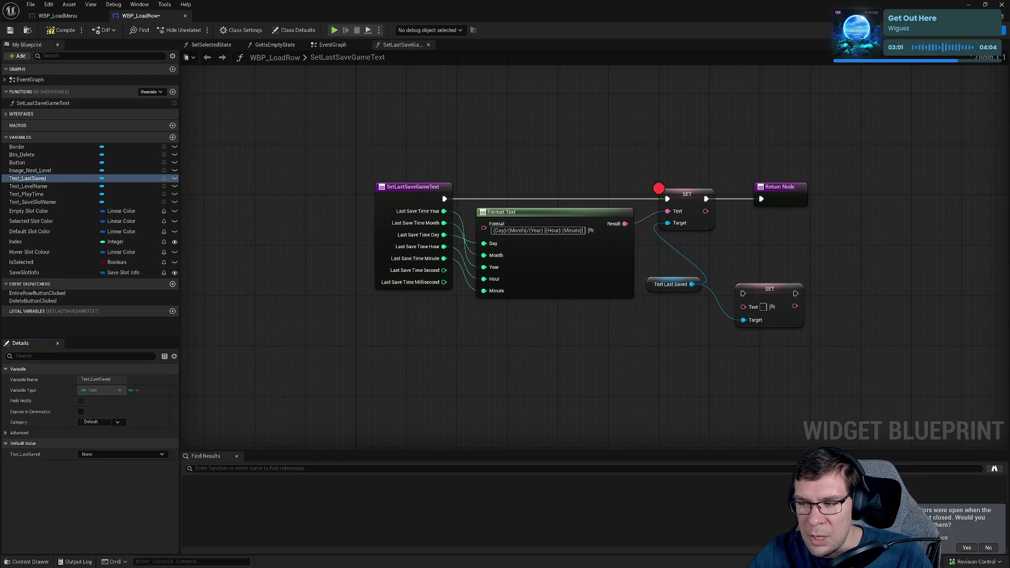
click(989, 30)
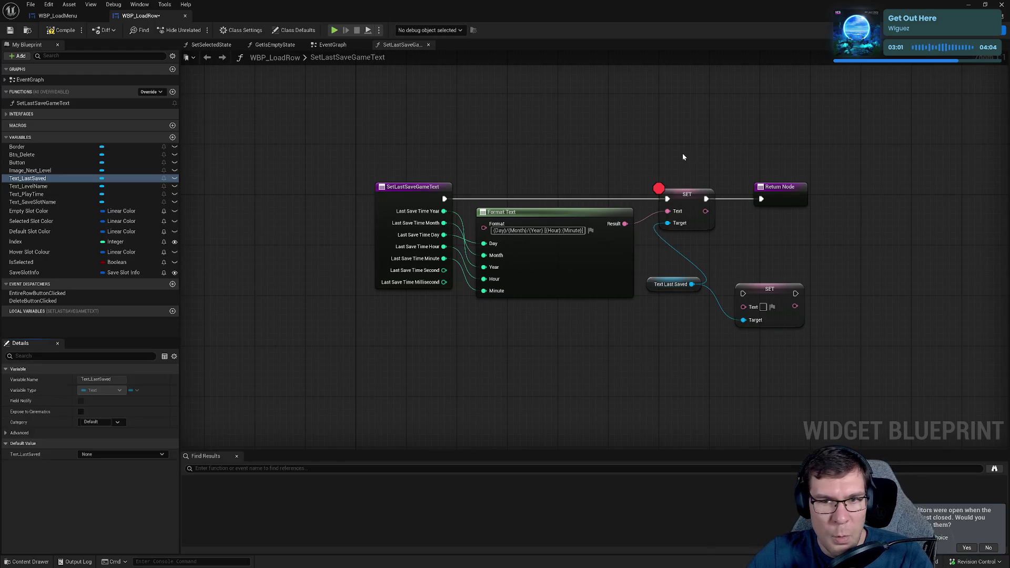
click(332, 45)
drag(394, 101, 663, 83)
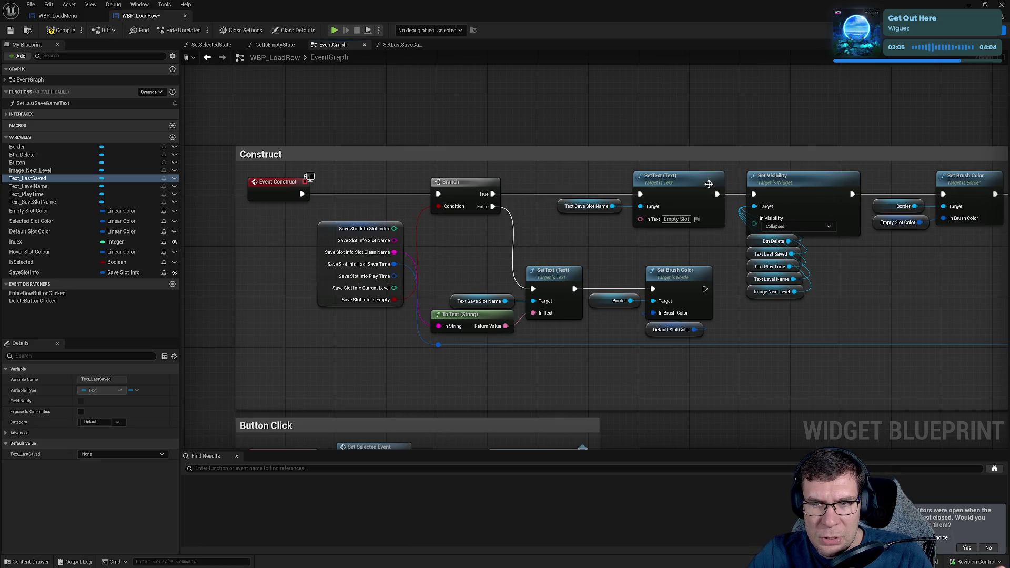
click(644, 176)
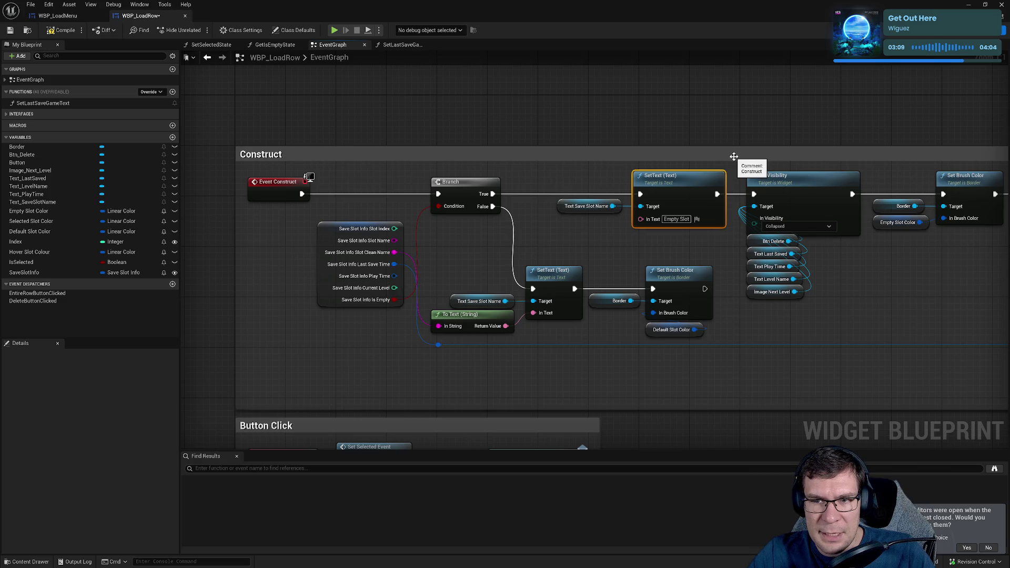
click(399, 46)
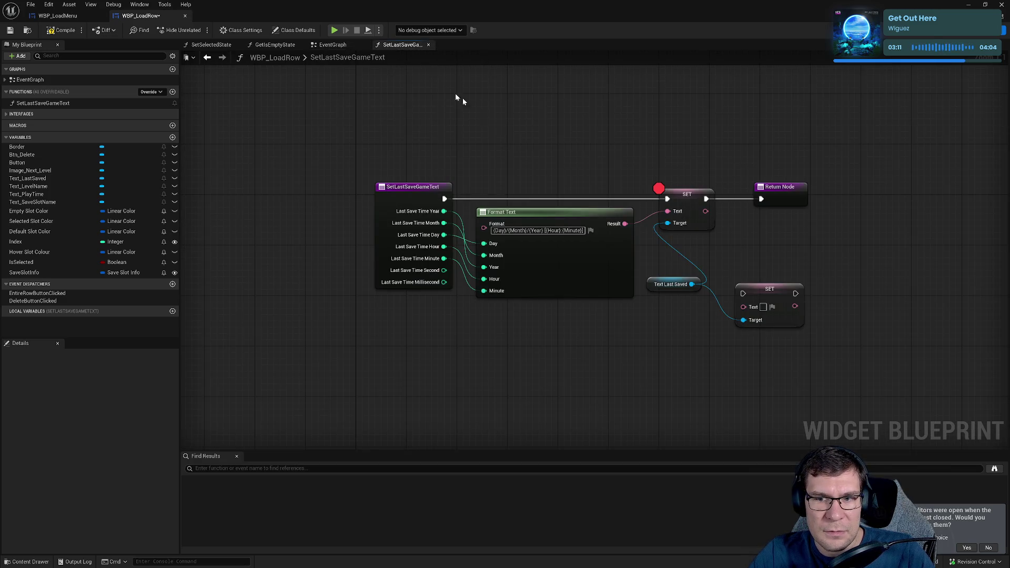
- Add a SetText (Text) on Text Last Saved, fed by Format Text's result after function entry
drag(573, 262, 597, 357)
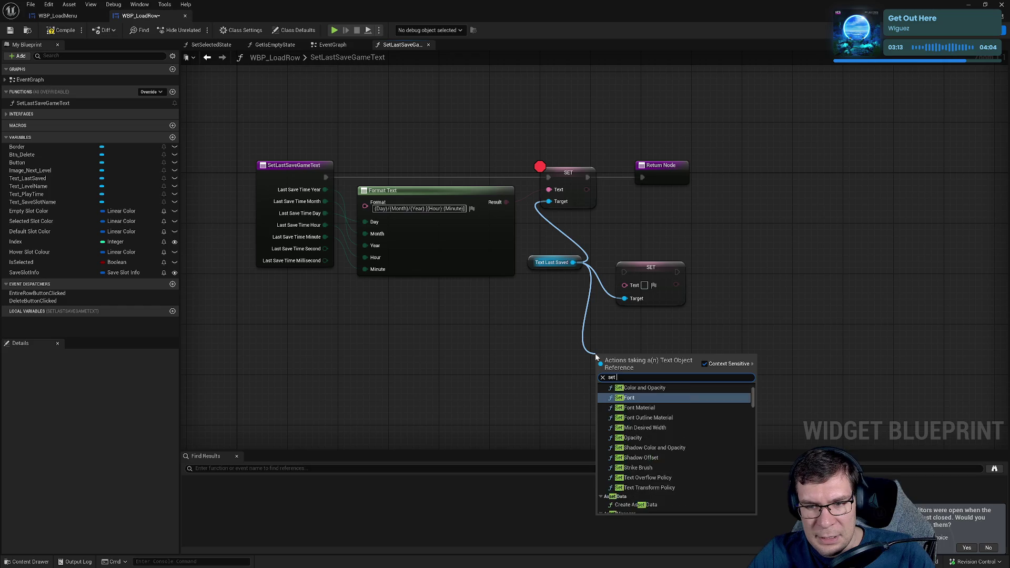
text(set text)
click(670, 509)
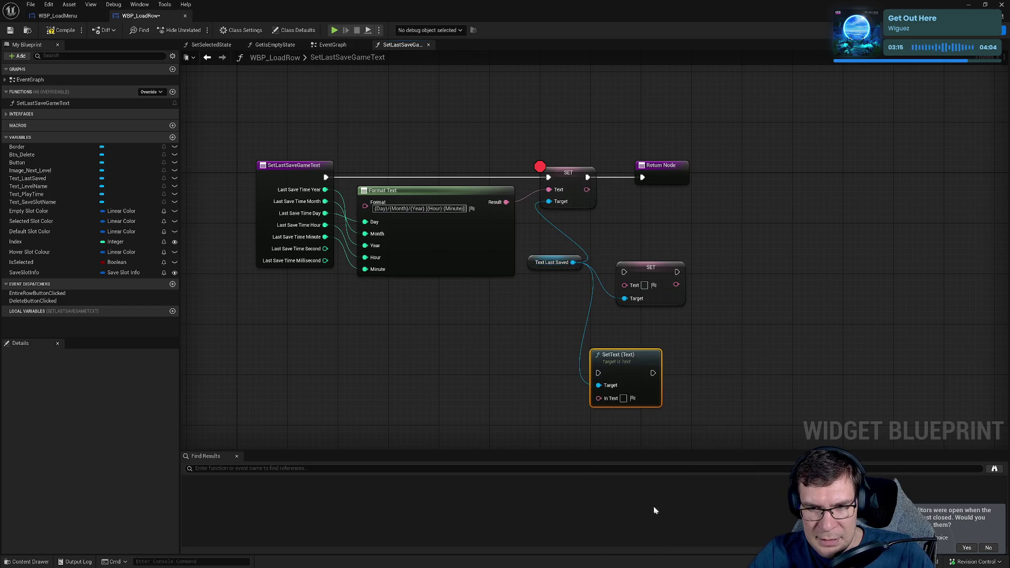
drag(631, 354, 618, 89)
mouse_move(510, 81)
mouse_down()
mouse_move(551, 148)
mouse_move(573, 160)
mouse_up()
mouse_move(649, 212)
mouse_down()
mouse_move(620, 259)
mouse_move(559, 282)
mouse_move(569, 282)
mouse_up()
drag(651, 193, 388, 256)
mouse_move(682, 191)
mouse_down()
mouse_move(721, 267)
mouse_move(682, 194)
mouse_move(705, 256)
mouse_up()
- Delete both old SET nodes and compile and save WBP_LoadRow
click(627, 259)
key(Delete)
click(706, 352)
key(Delete)
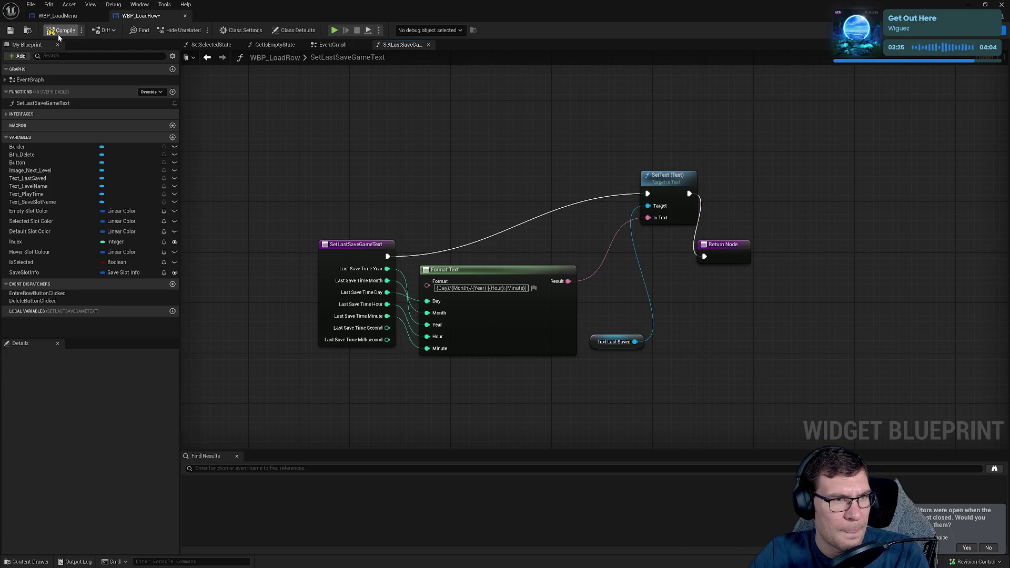
click(10, 30)
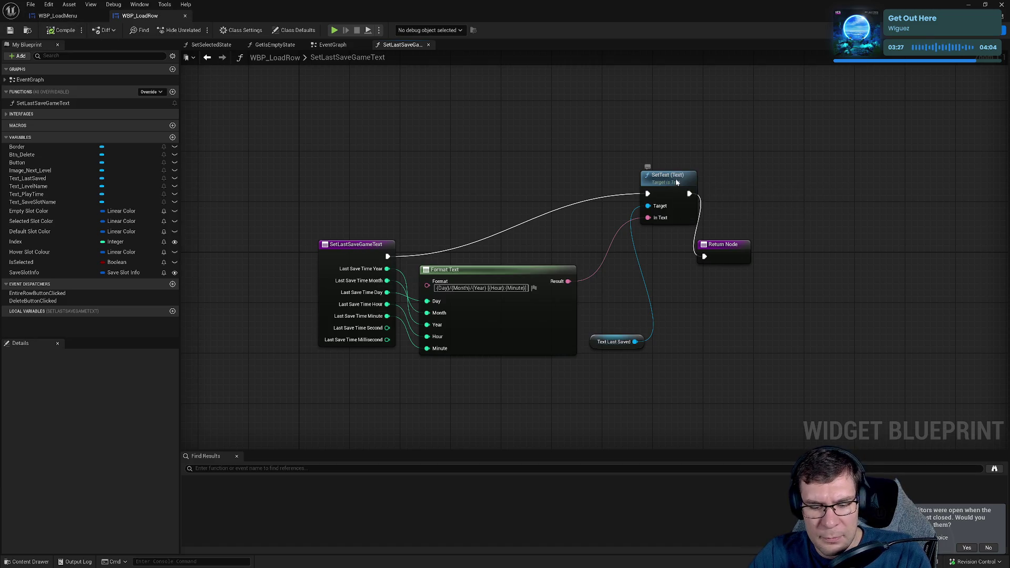
click(695, 175)
click(58, 17)
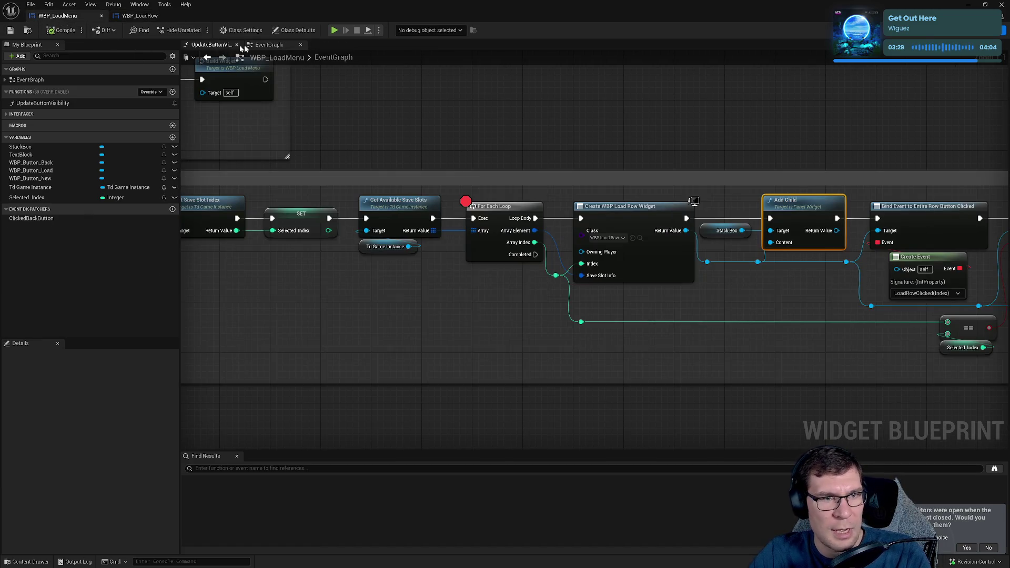
- Play the game and go from the main menu to the load screen to test the change
click(511, 215)
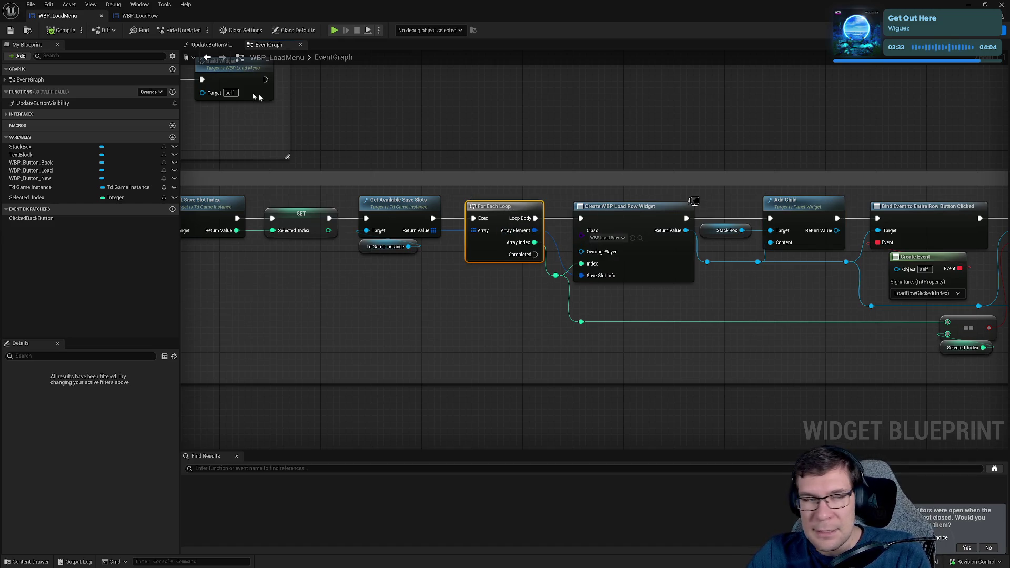
click(336, 30)
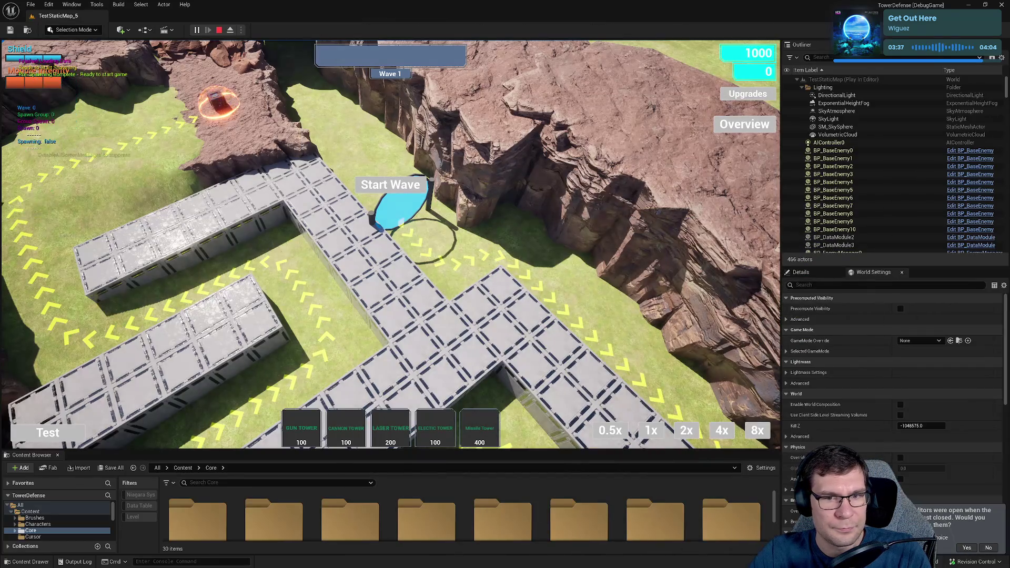
key(Escape)
click(390, 271)
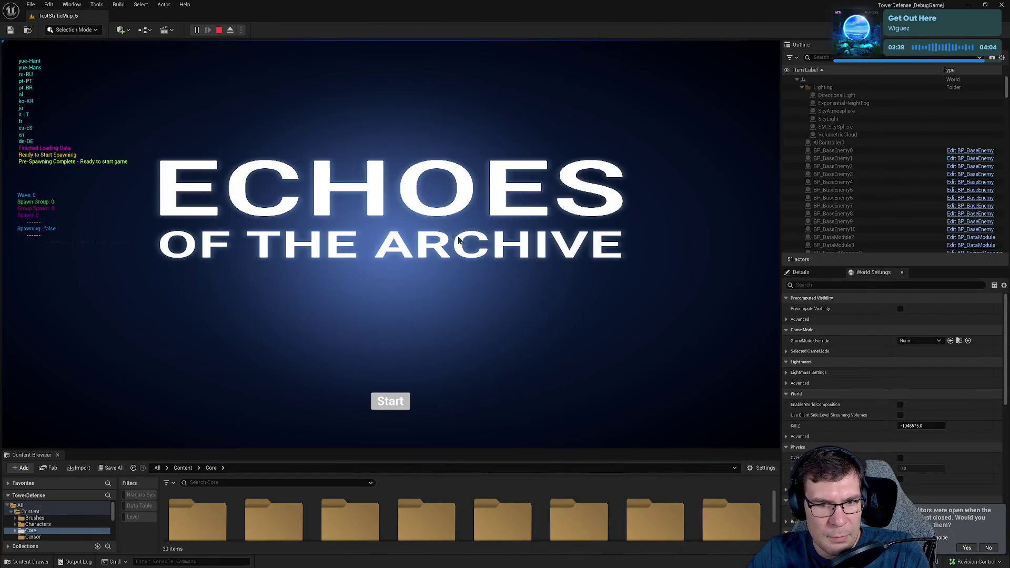
click(394, 401)
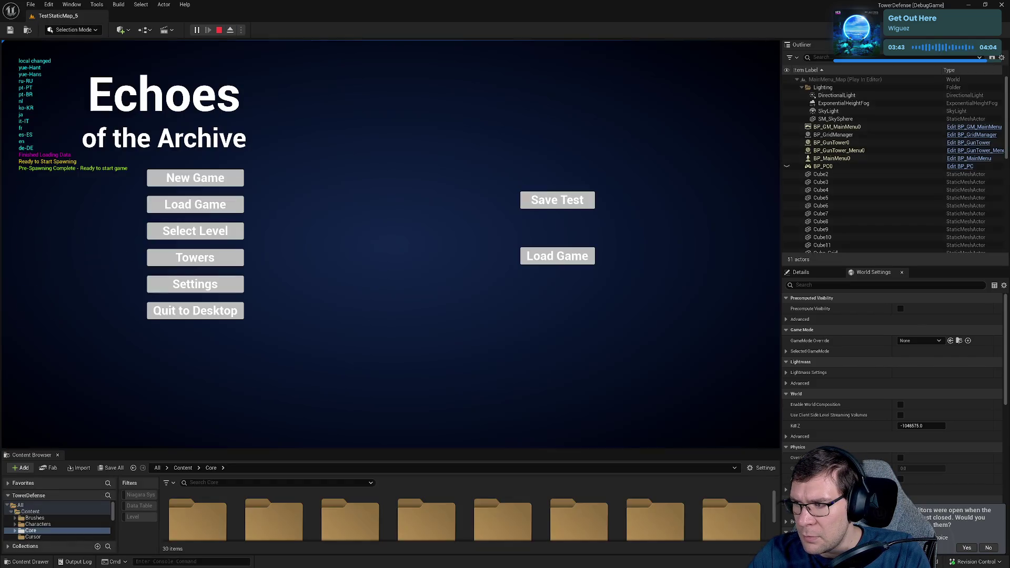
click(200, 210)
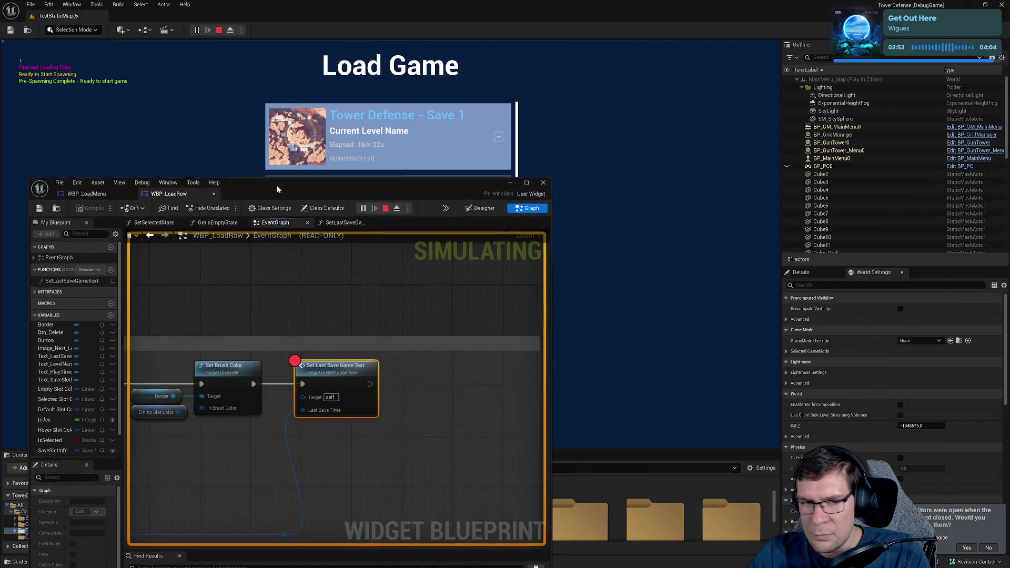
- Bring the paused WBP_LoadRow window into view and stop the play session
mouse_move(387, 185)
mouse_down()
mouse_move(516, 257)
mouse_move(420, 218)
mouse_up()
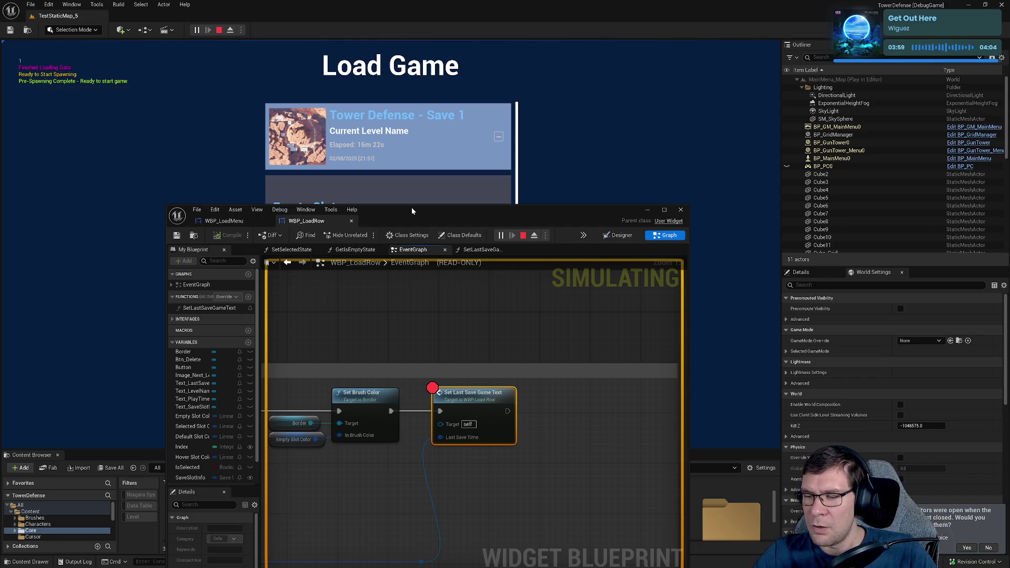
click(219, 30)
drag(552, 205, 540, 151)
- Maximize the WBP_LoadRow Blueprint and add a Text Last Saved getter to its event graph
double_click(541, 155)
key(Home)
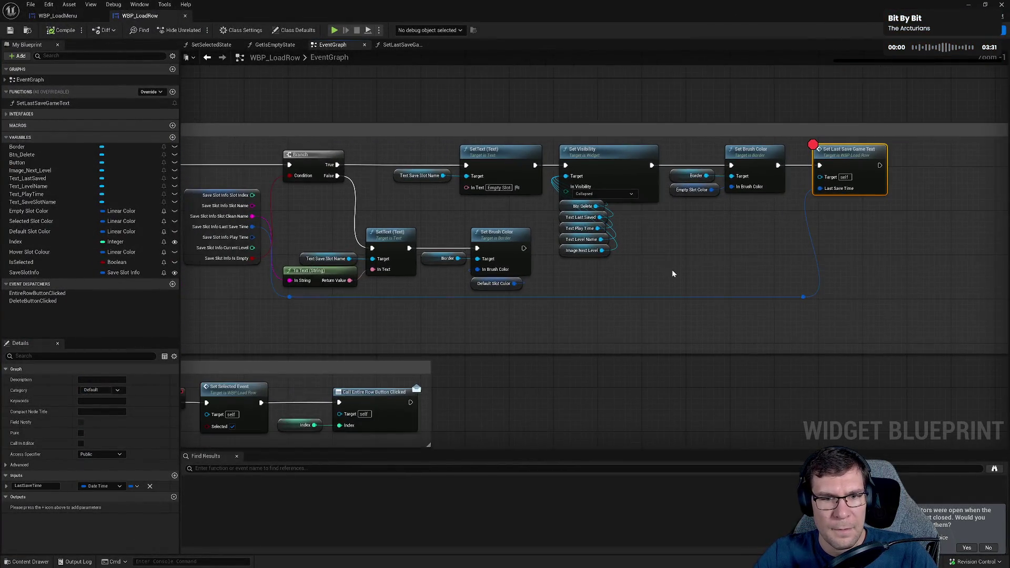
scroll(289, 282, down, 1)
scroll(290, 283, up, 1)
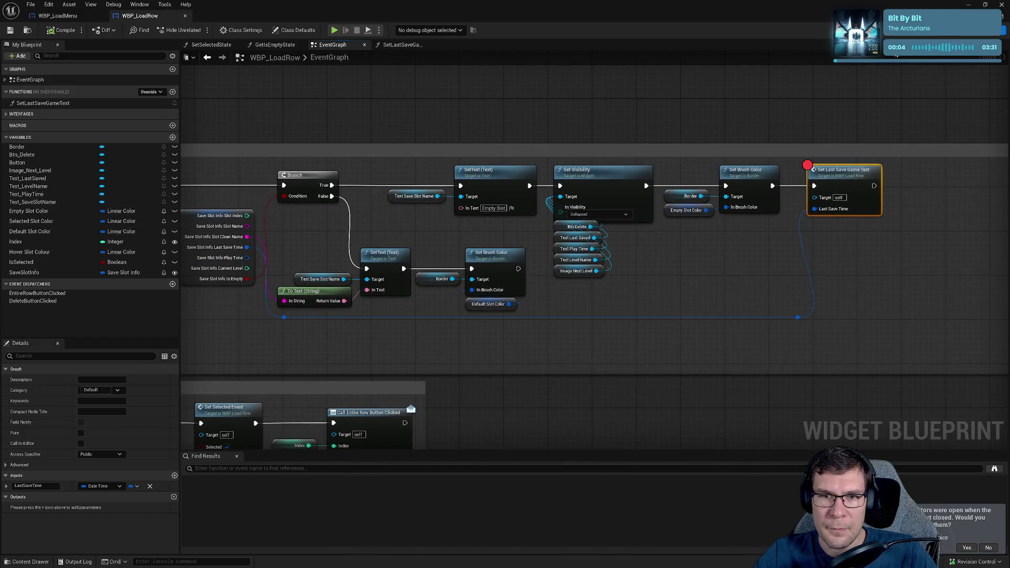
click(929, 38)
scroll(636, 361, up, 5)
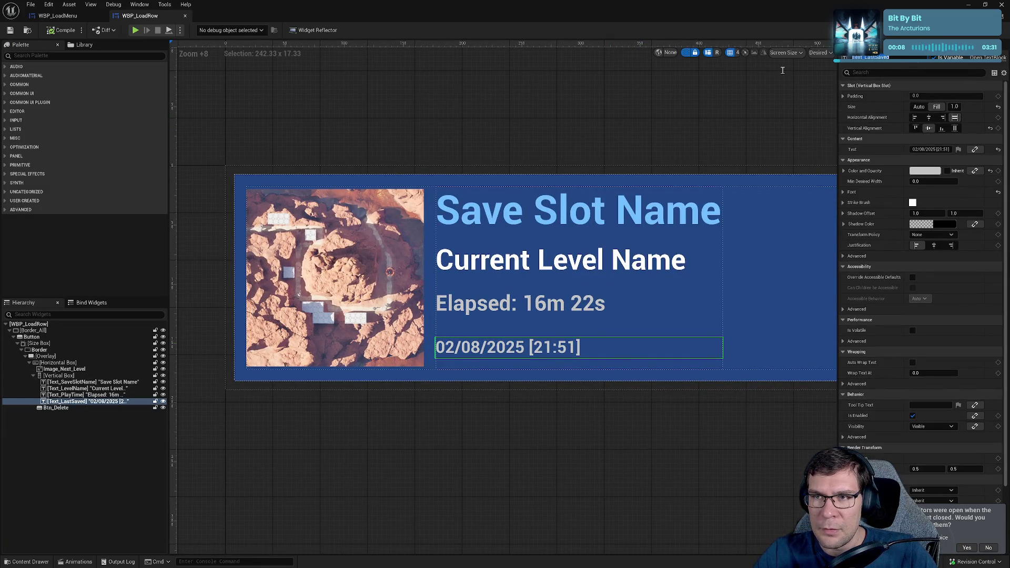
click(987, 30)
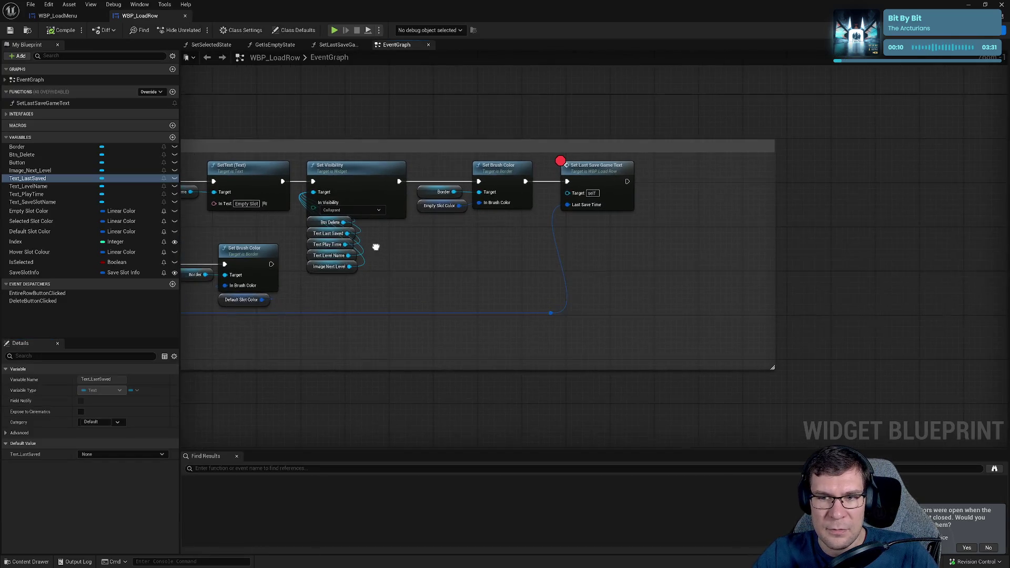
right_click(635, 254)
text(text last)
click(691, 293)
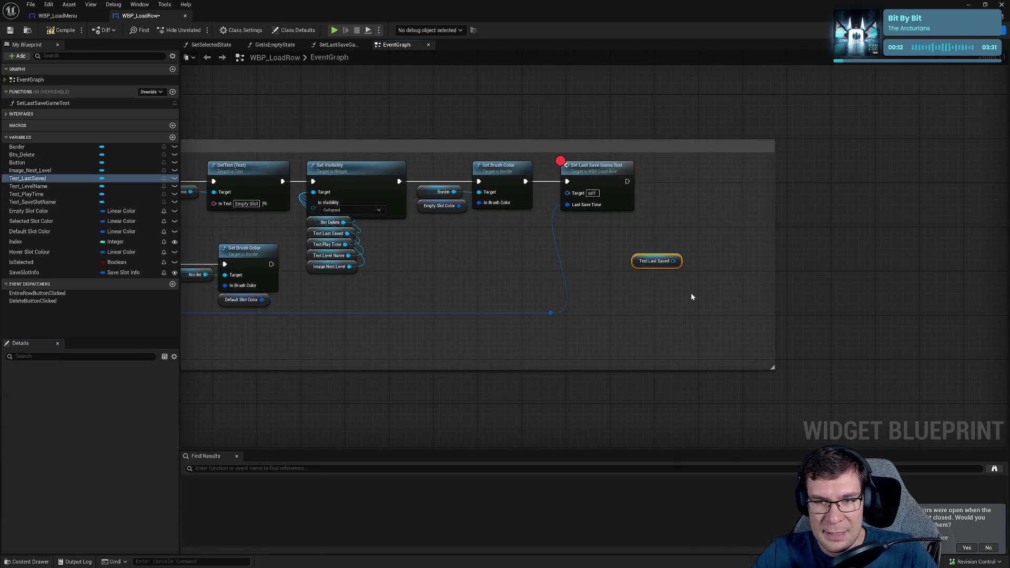
- Add a SetText on Text Last Saved with 'AAAAAAAAHHHHHHHHHHHHHHHHHH', run after Set Last Save Game Text
drag(673, 261, 735, 248)
text(set text)
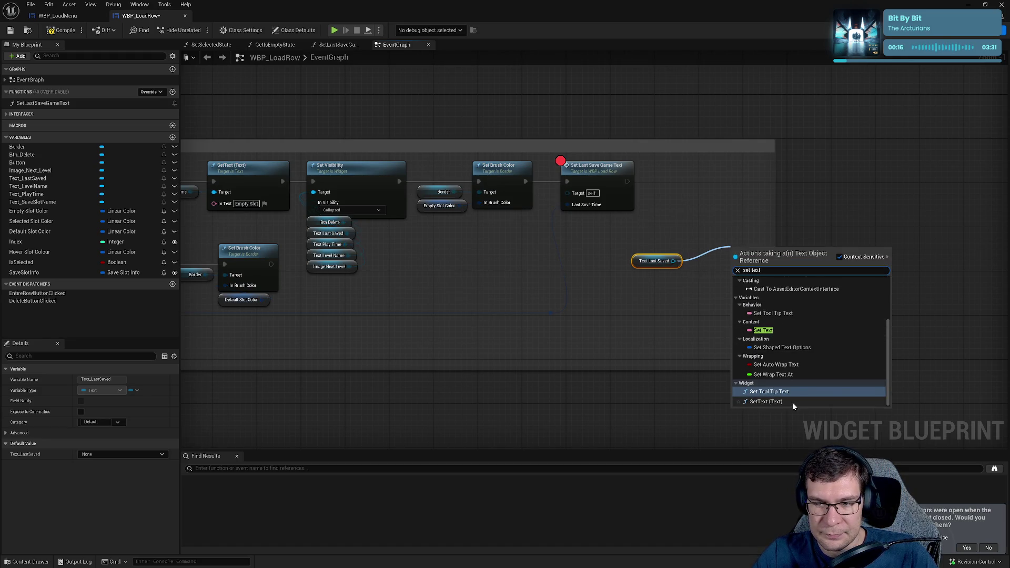
click(793, 402)
drag(752, 248, 736, 226)
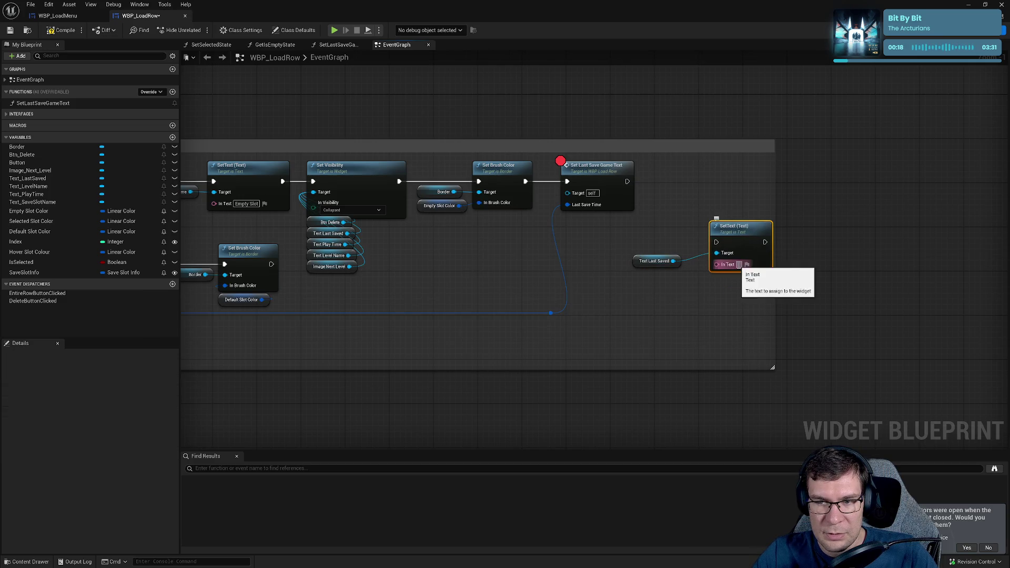
text(AAAAAAAAHHHHHHHHHHHHHHHHHH)
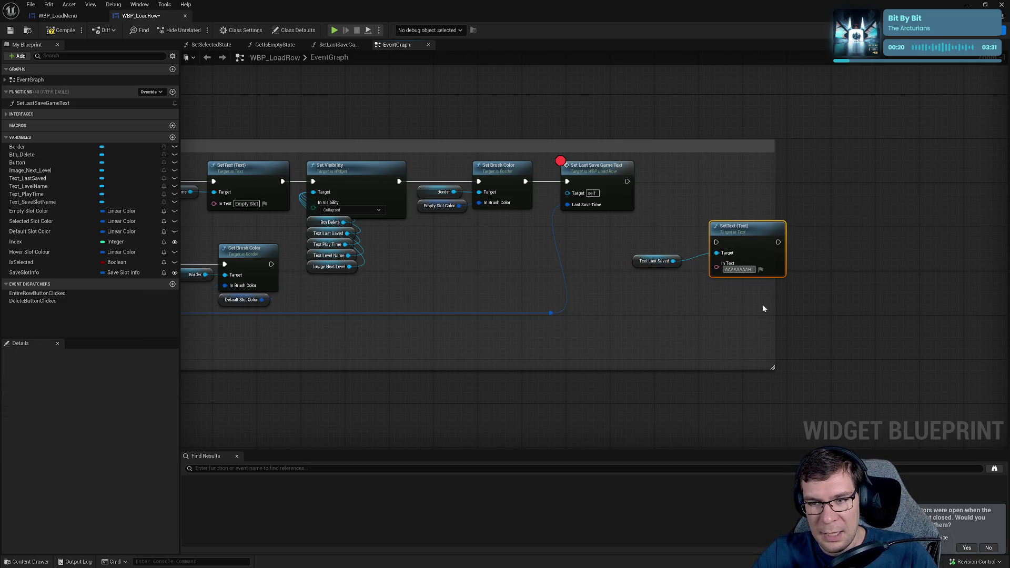
drag(713, 236, 627, 182)
- Compile the Blueprint and start a Play-in-Editor session
click(65, 31)
click(589, 169)
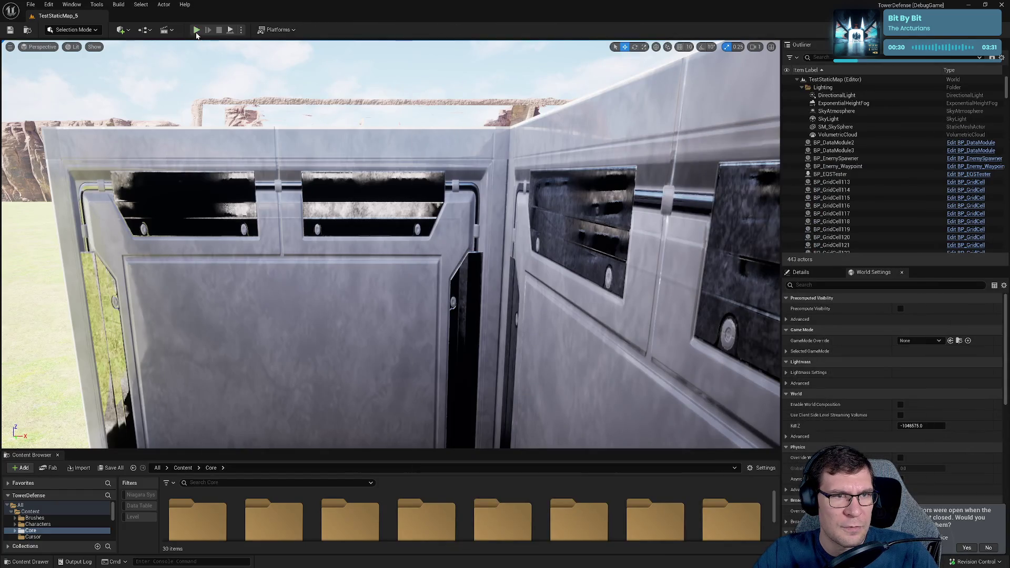
click(196, 30)
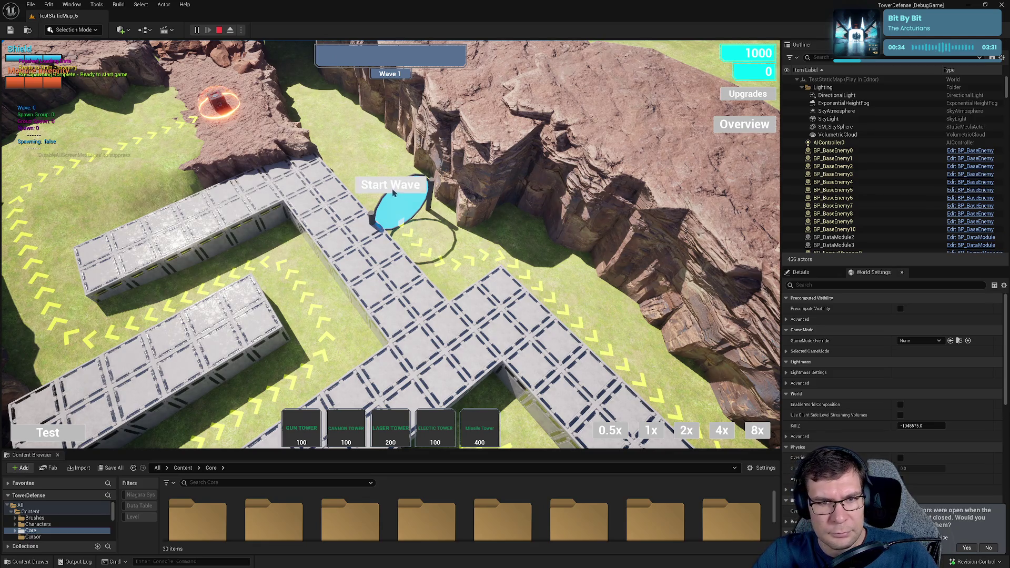
- Go back to the main menu, open Load Game, and create a new save
key(Escape)
click(405, 270)
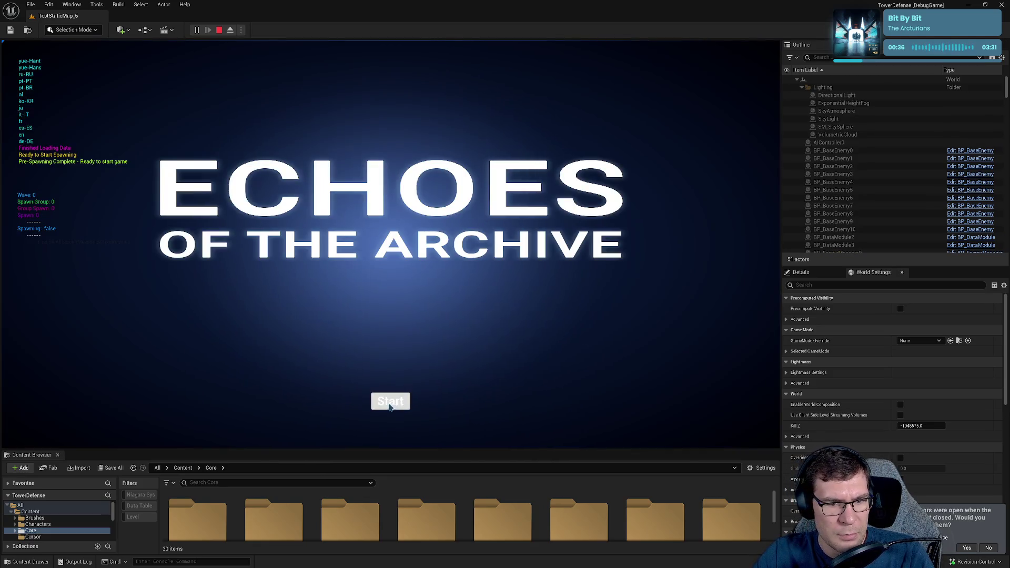
click(391, 403)
click(202, 211)
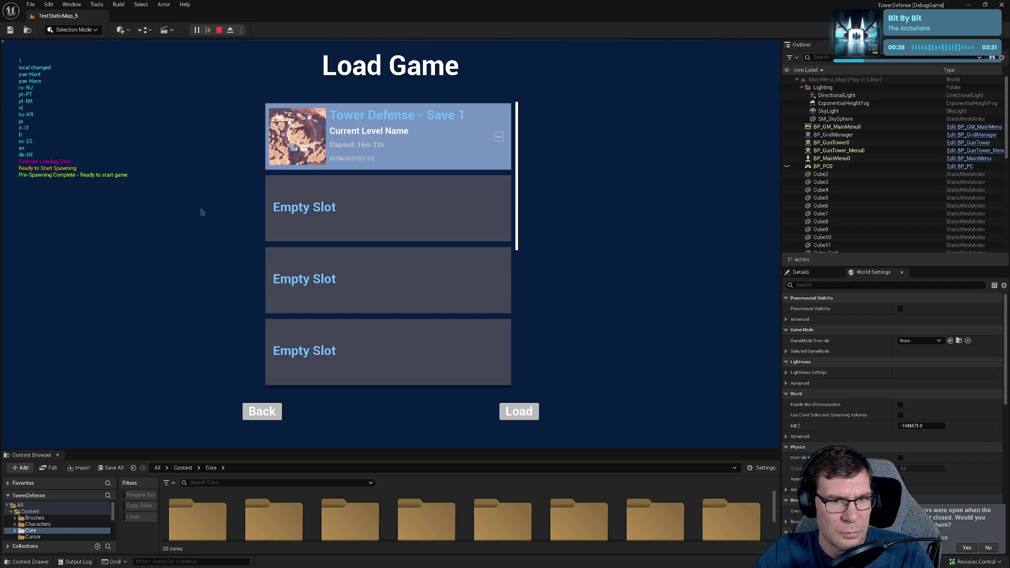
scroll(431, 198, down, 1)
scroll(431, 197, up, 1)
click(536, 415)
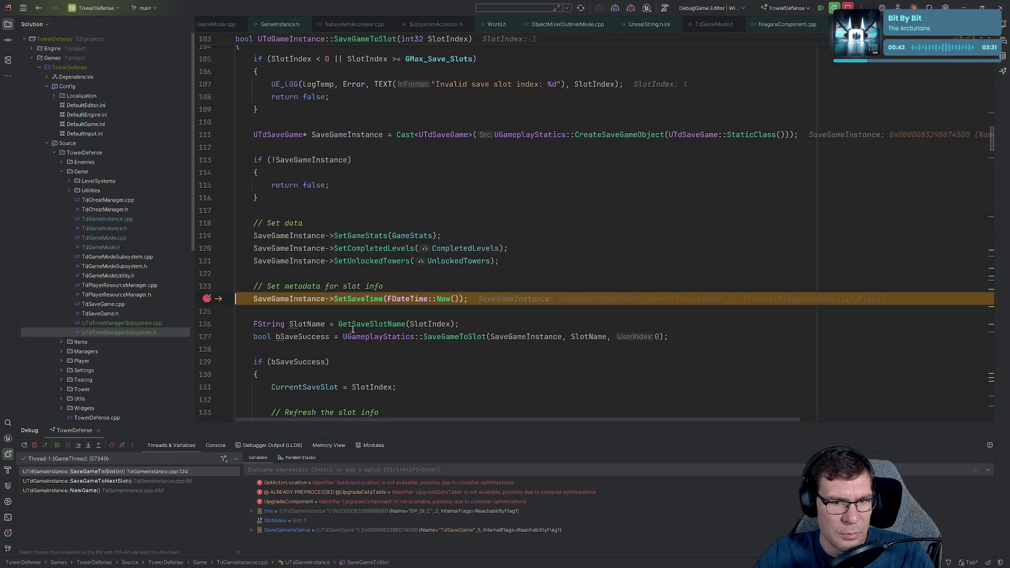
- Remove the line 124 SetSaveTime breakpoint in Rider and resume the game
click(206, 298)
click(57, 445)
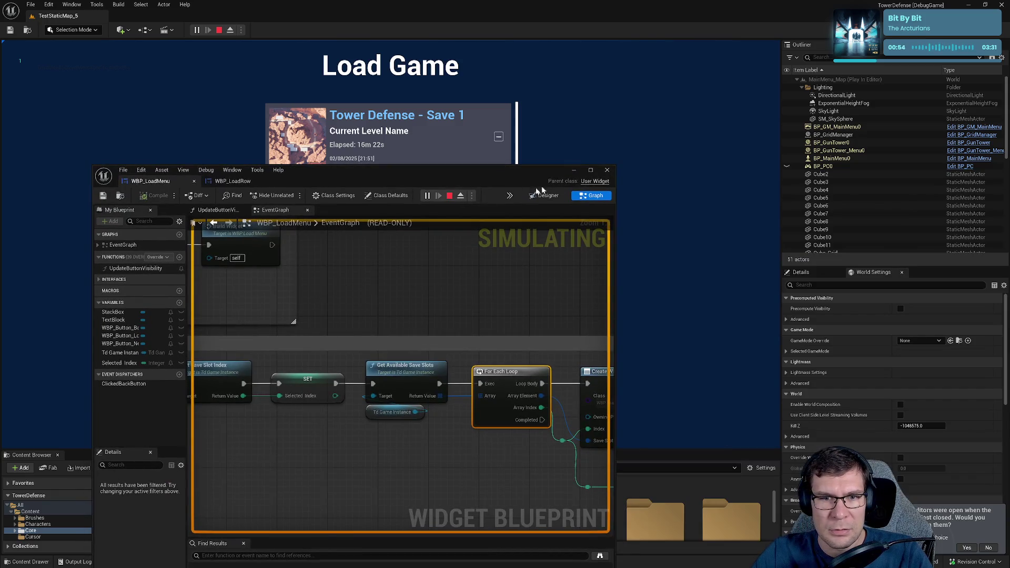
- Stop play and paste a copy of the Empty Slot SetText targeting Text Last Saved
key(Escape)
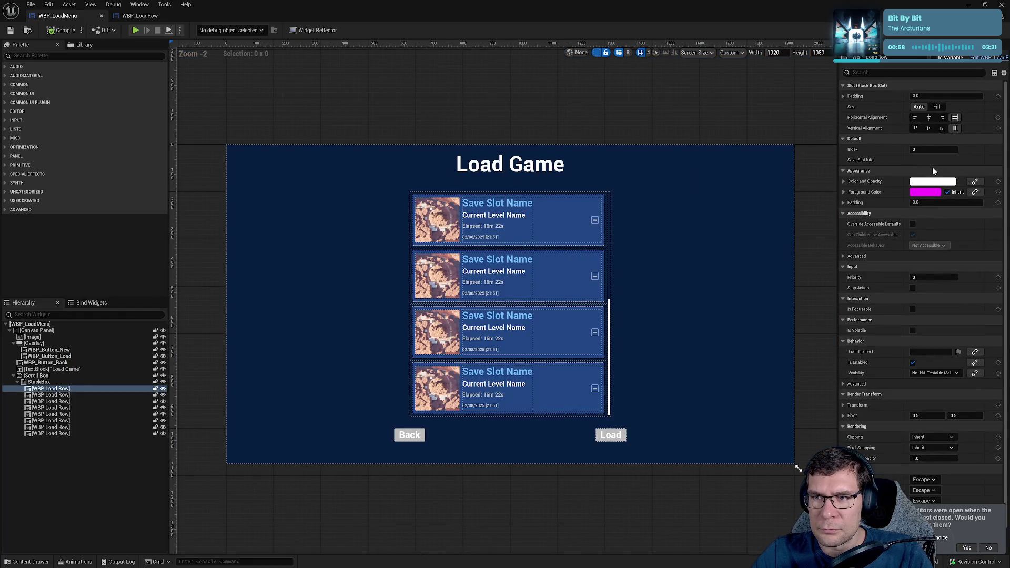
click(516, 293)
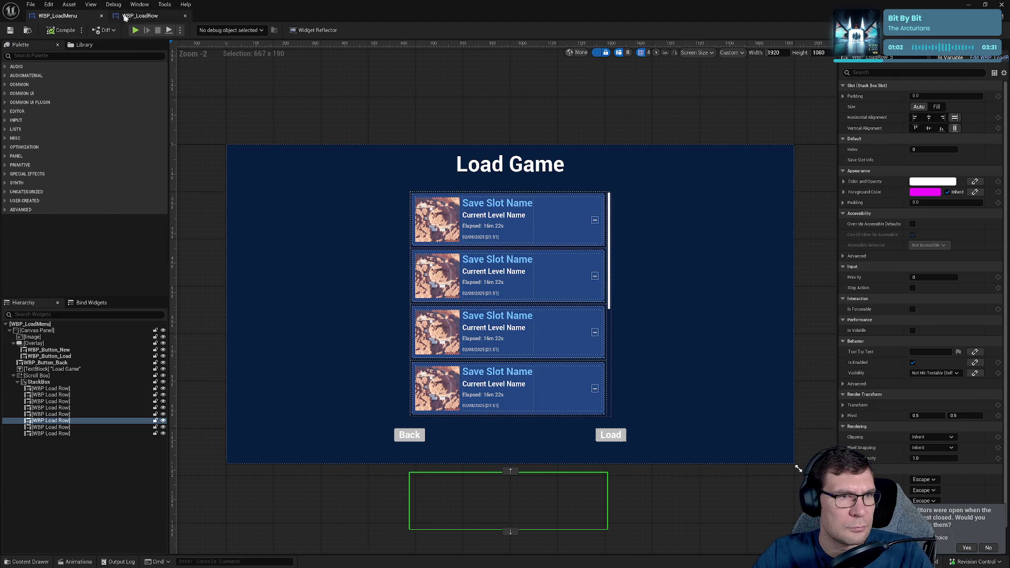
click(121, 16)
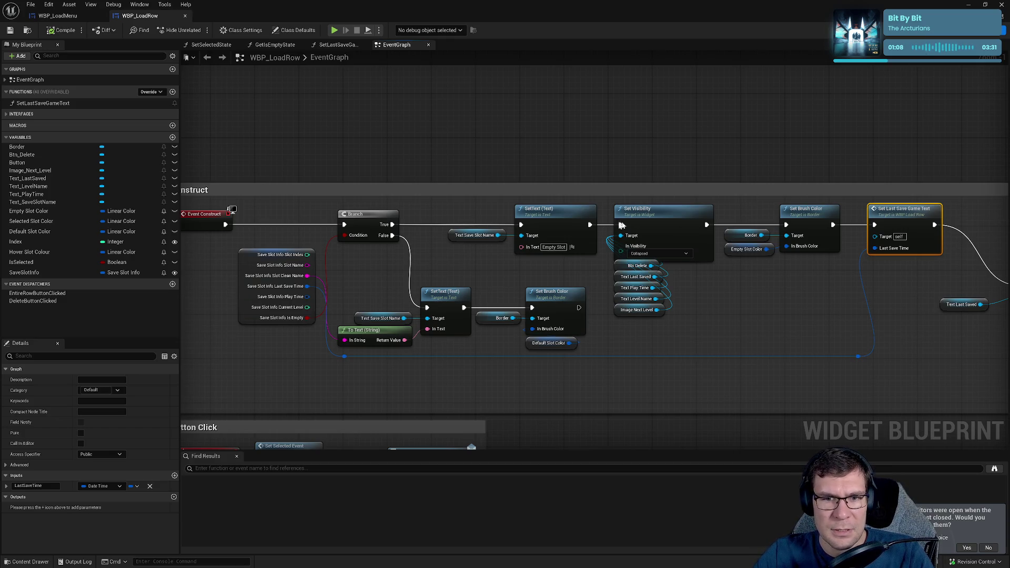
click(571, 209)
drag(567, 210, 456, 155)
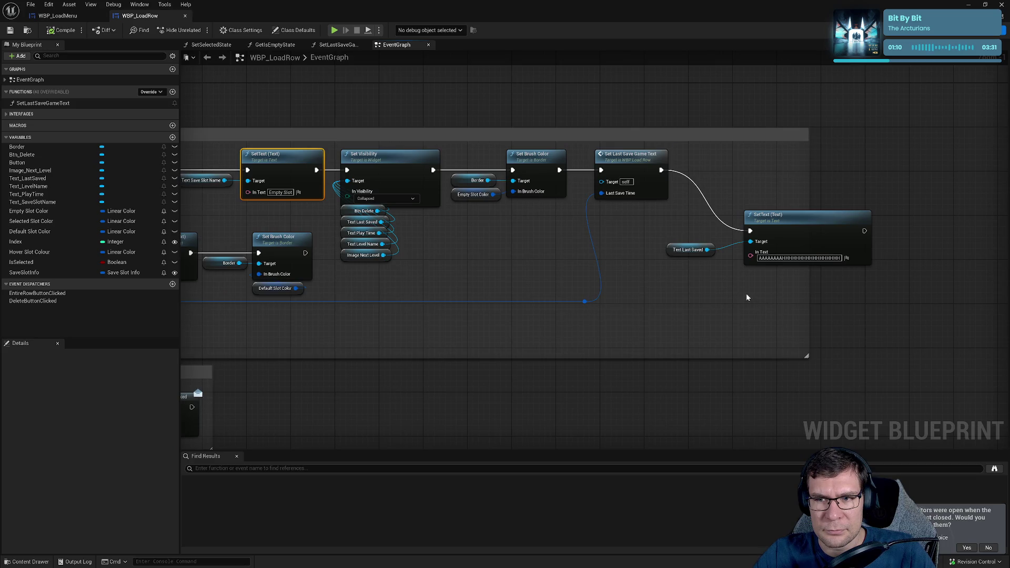
key(ctrl+v)
drag(751, 325, 709, 252)
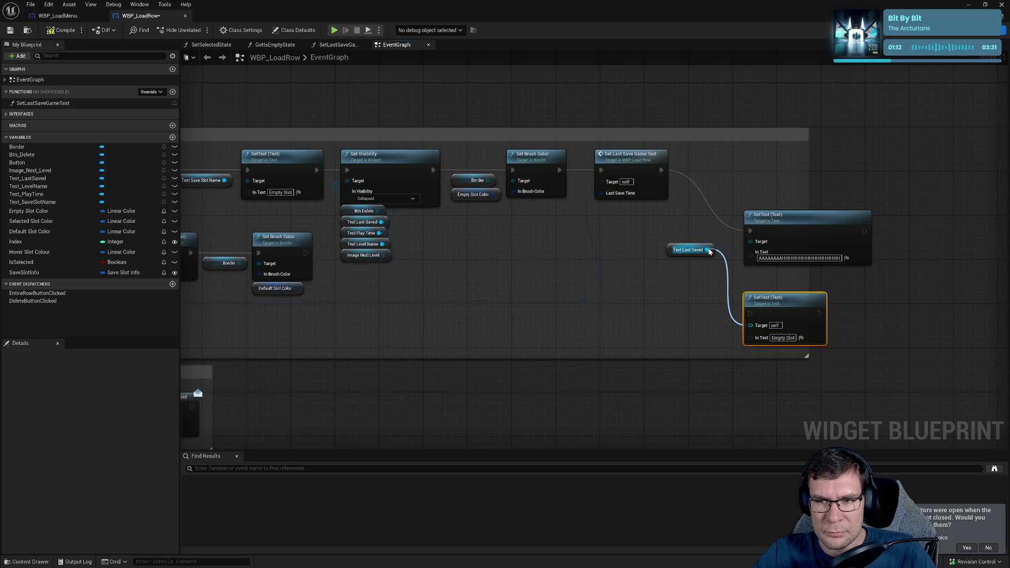
- Replace the placeholder SetText with the new one after Set Last Save Game Text and compile
click(783, 217)
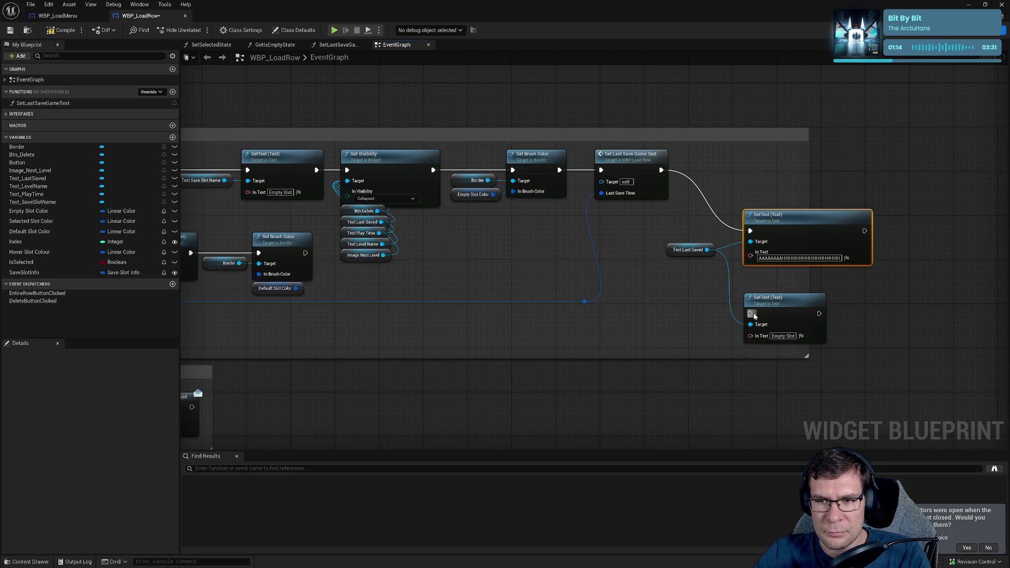
key(Delete)
drag(751, 314, 662, 170)
click(46, 31)
- Set Text_LastSaved's default text to 'AA 02/08/2025 [21:51]' in the Designer
click(954, 33)
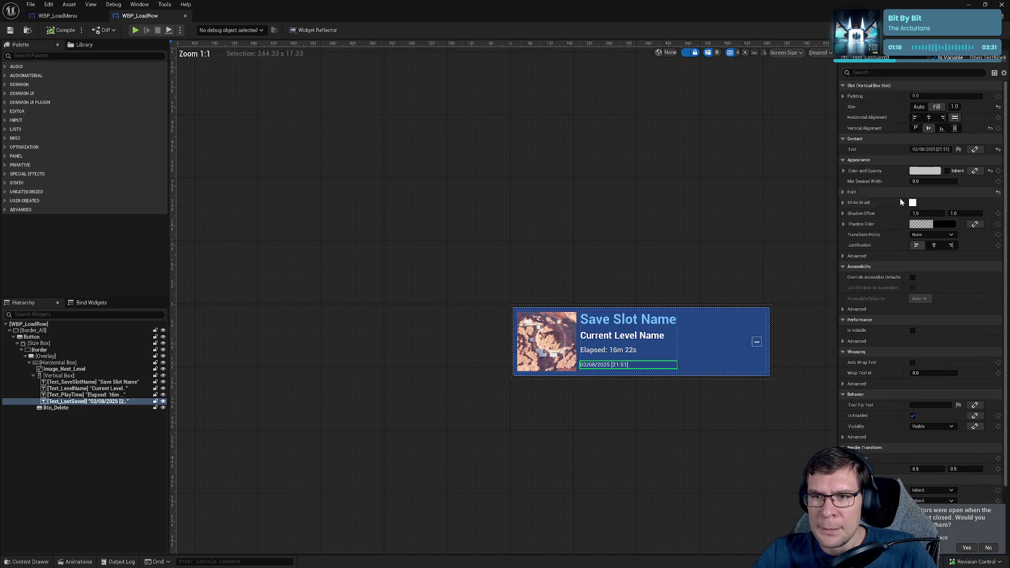
click(913, 149)
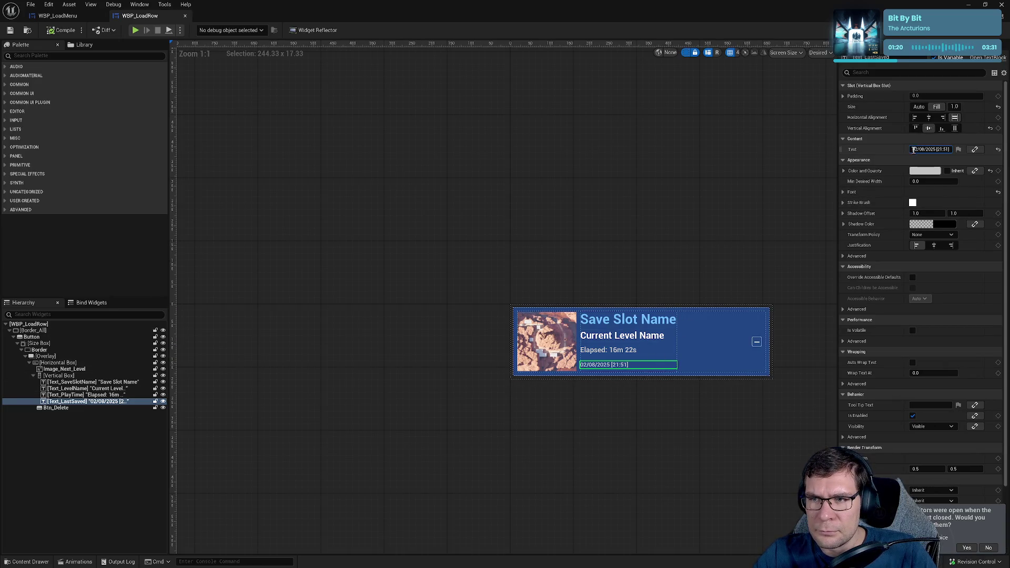
text(AA)
key(Return)
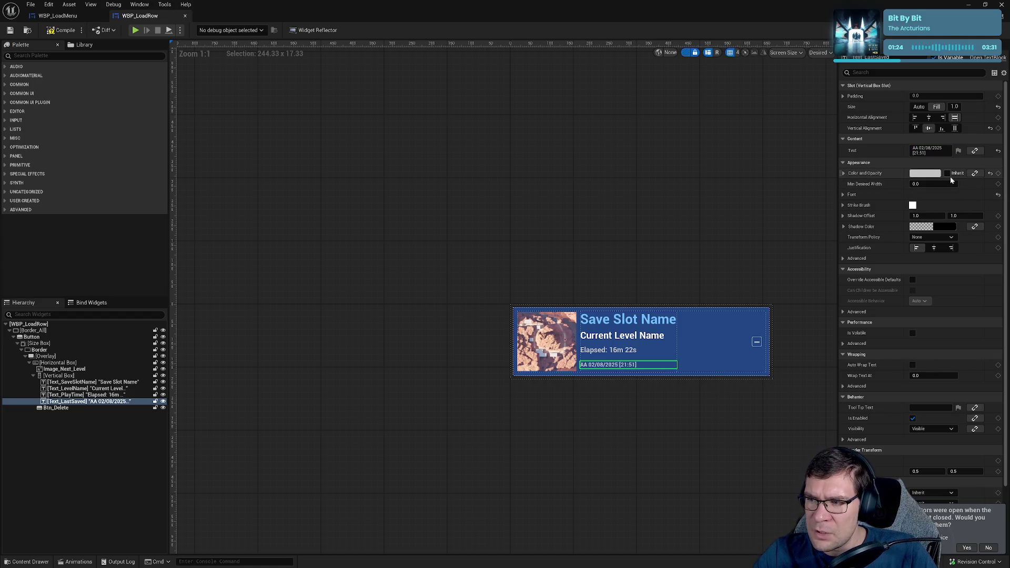
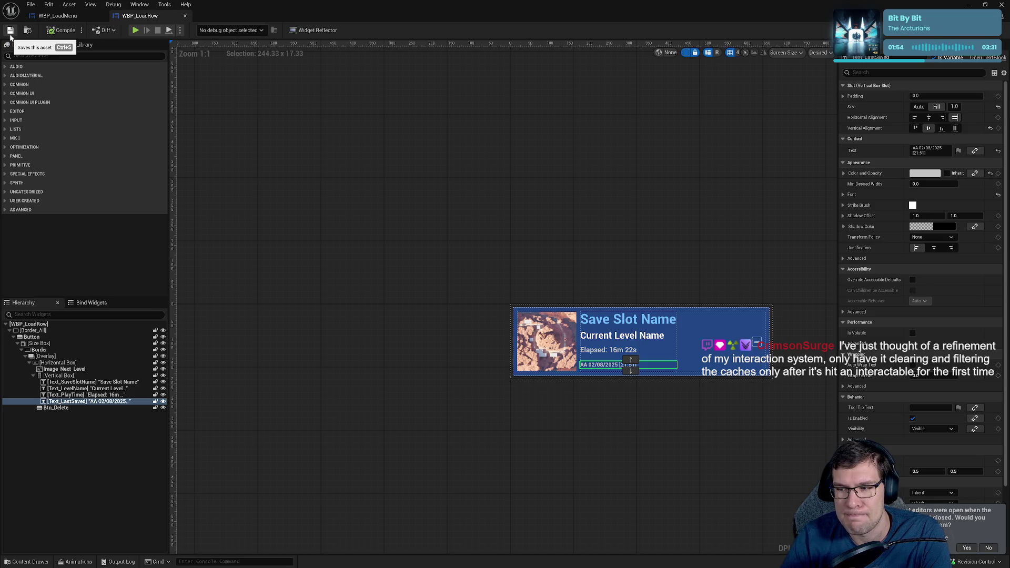
- Play-test the game, reach the Load Game screen through the pause and main menus, then stop
click(58, 15)
click(135, 30)
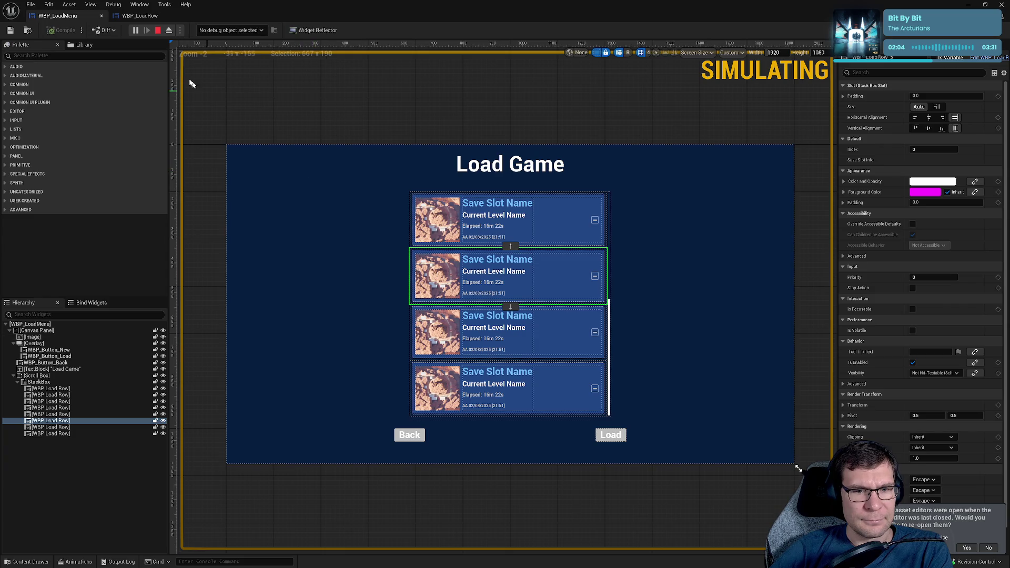
click(141, 15)
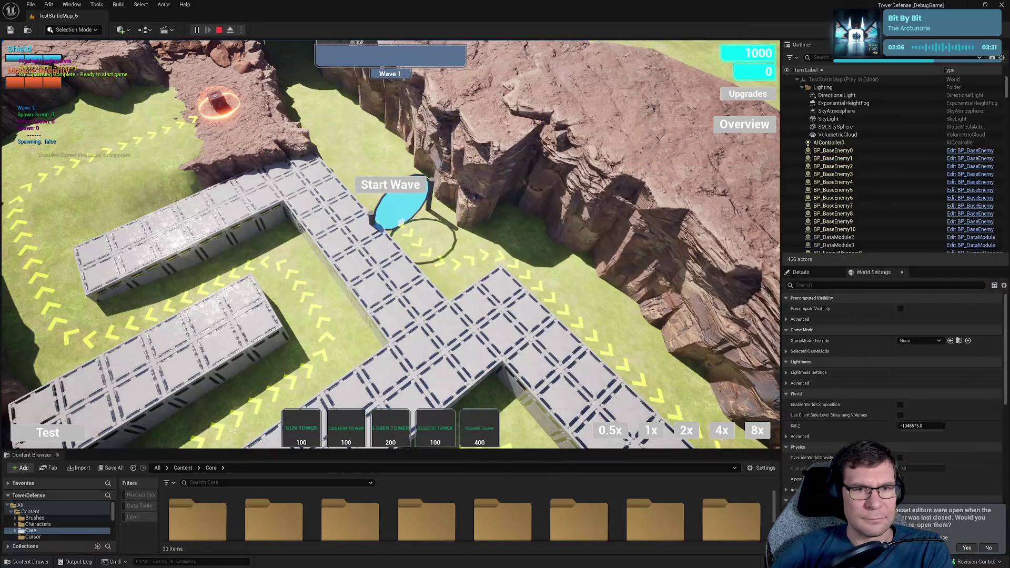
key(Escape)
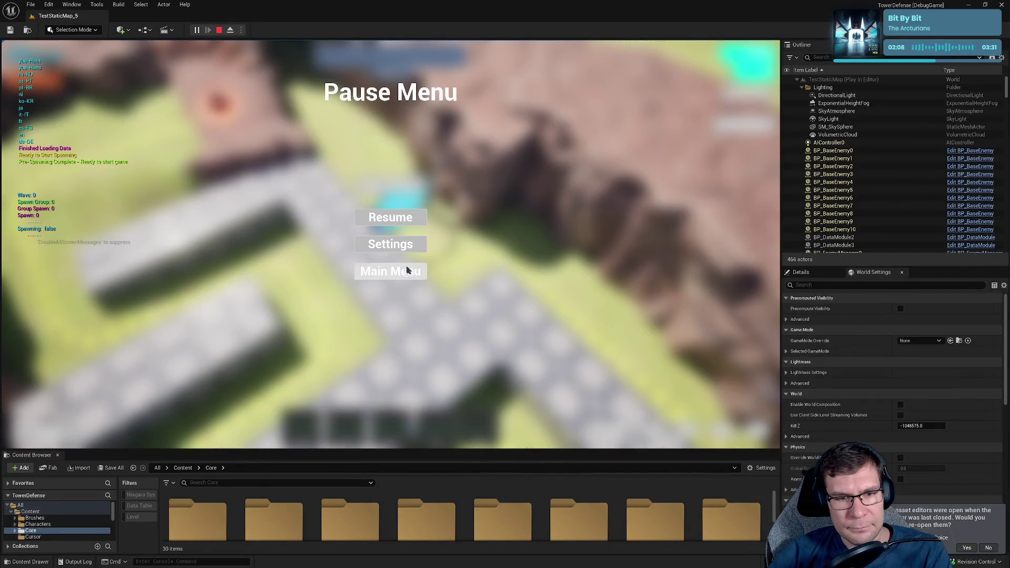
click(397, 272)
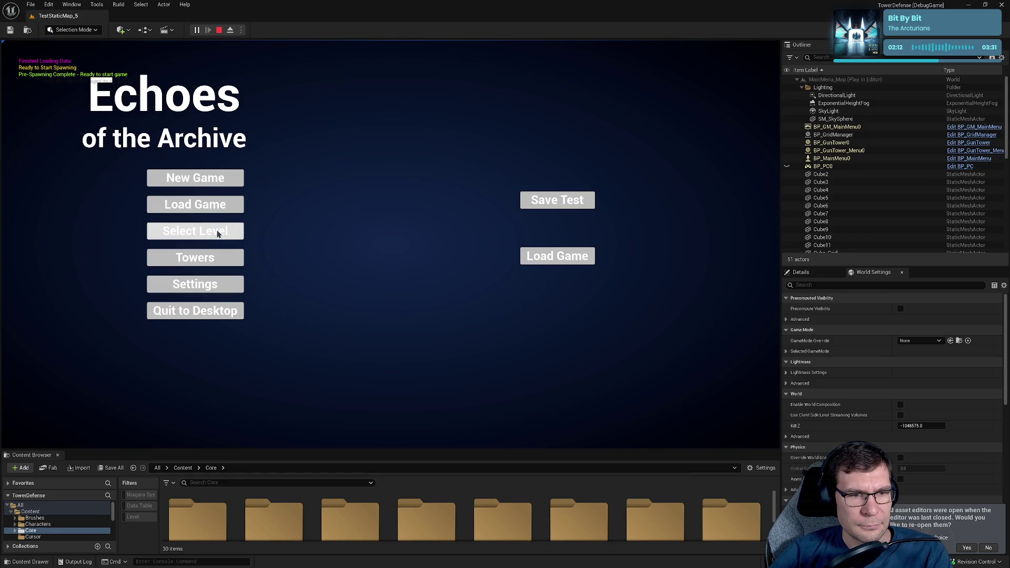
click(213, 207)
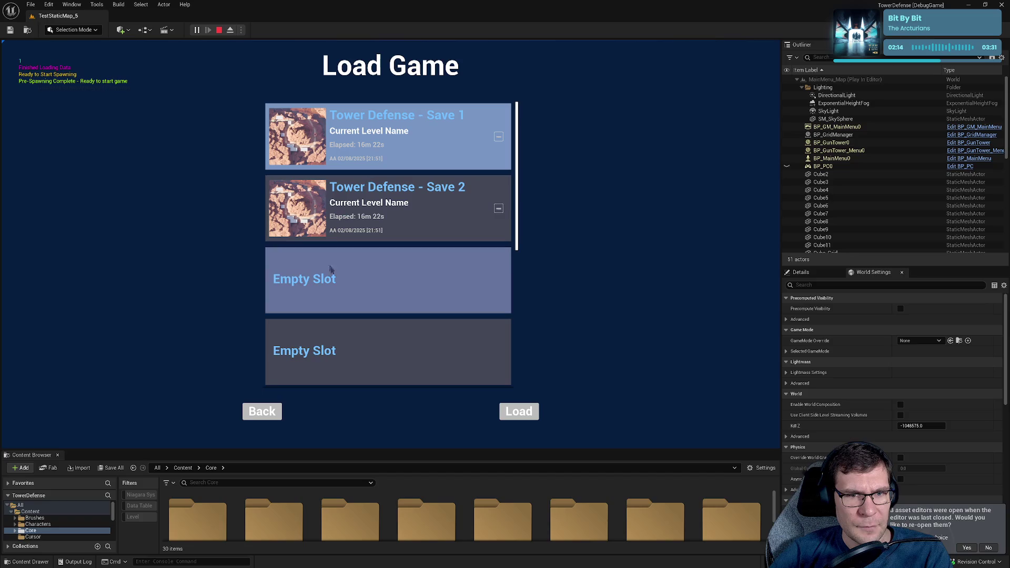
click(219, 30)
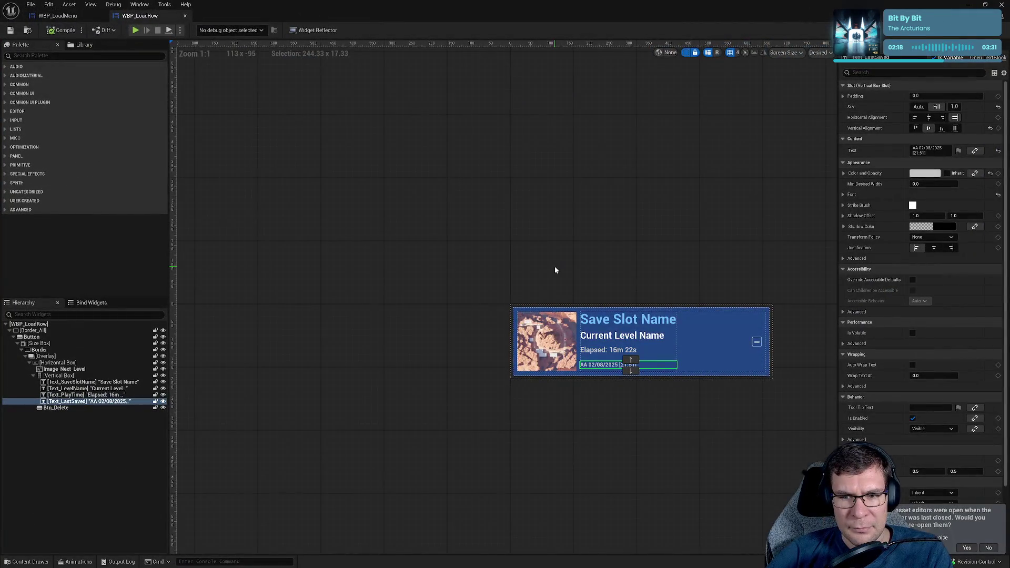
- Link Text_LastSaved to the CommonTermsUI QuitToDesktop string-table entry, then set it back to None
drag(554, 270, 436, 174)
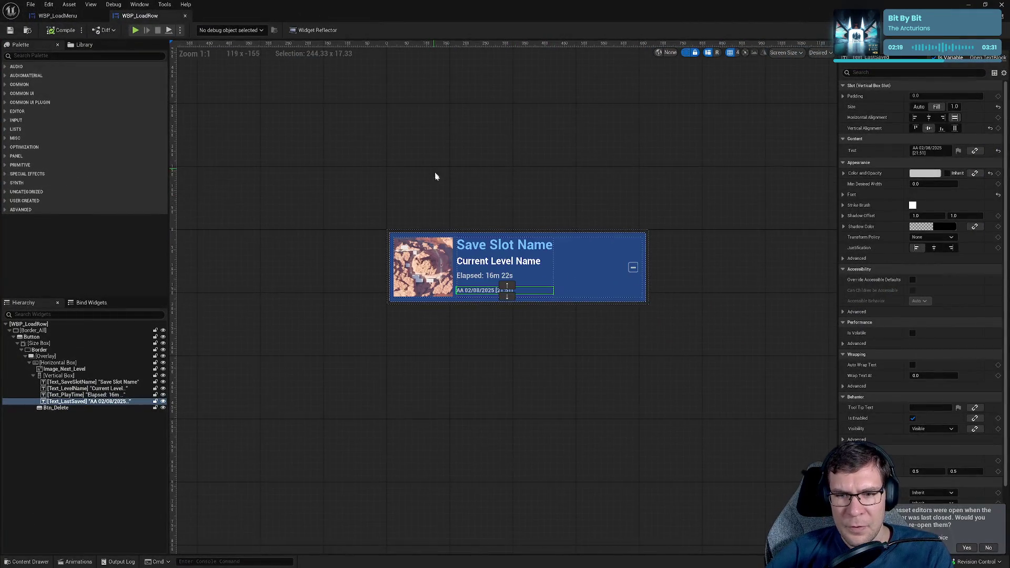
click(976, 152)
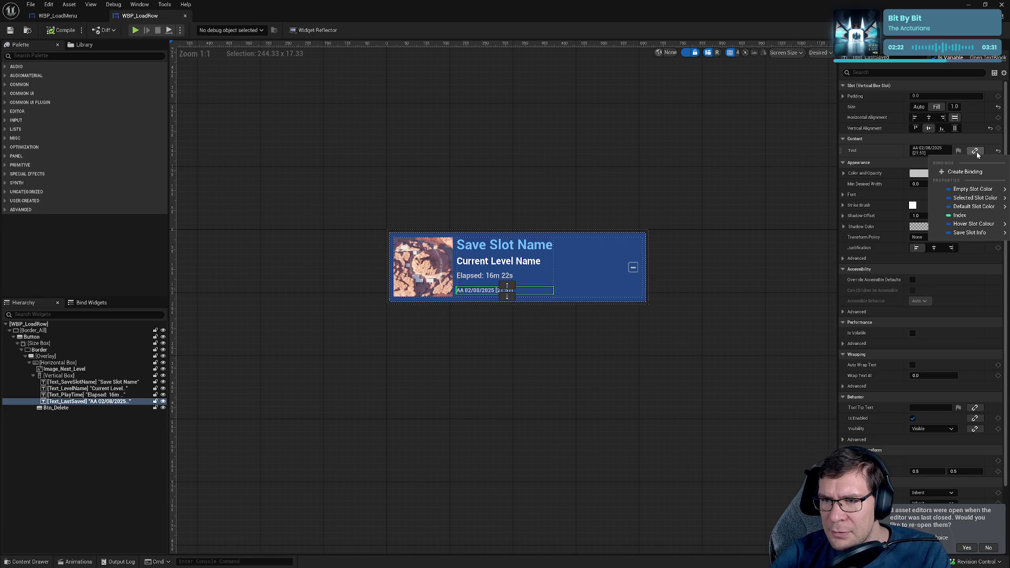
click(975, 153)
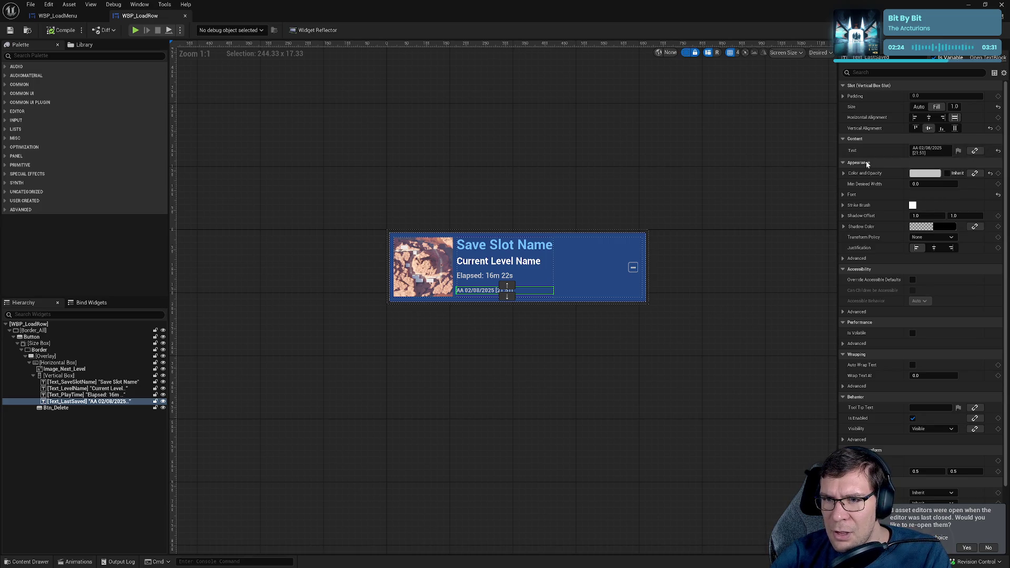
click(959, 151)
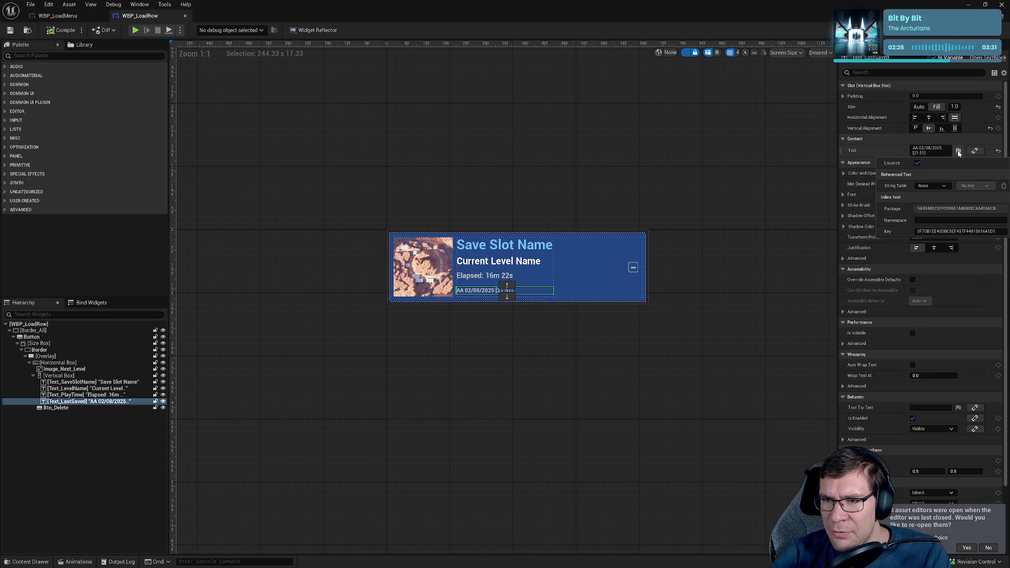
click(933, 186)
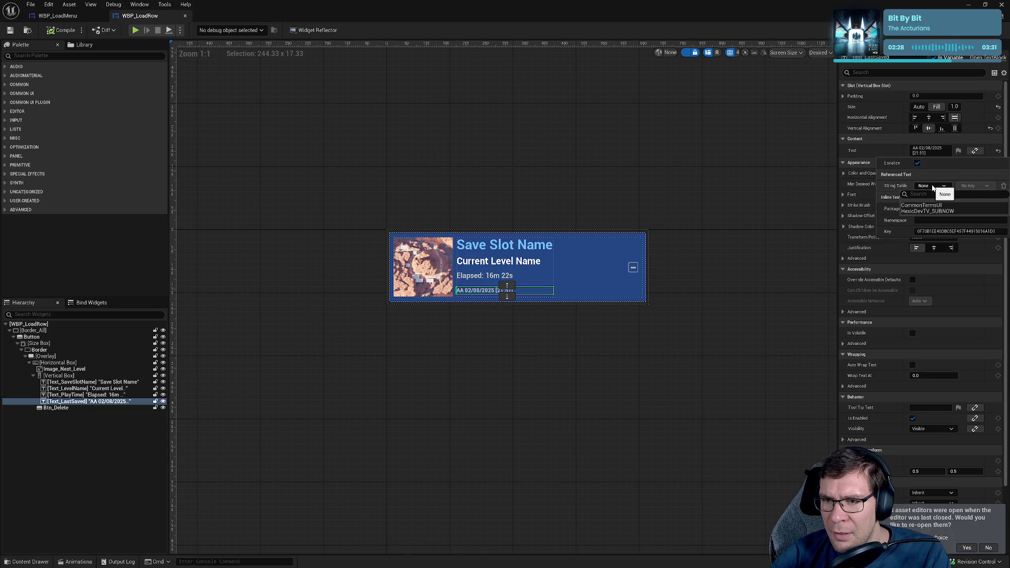
click(932, 205)
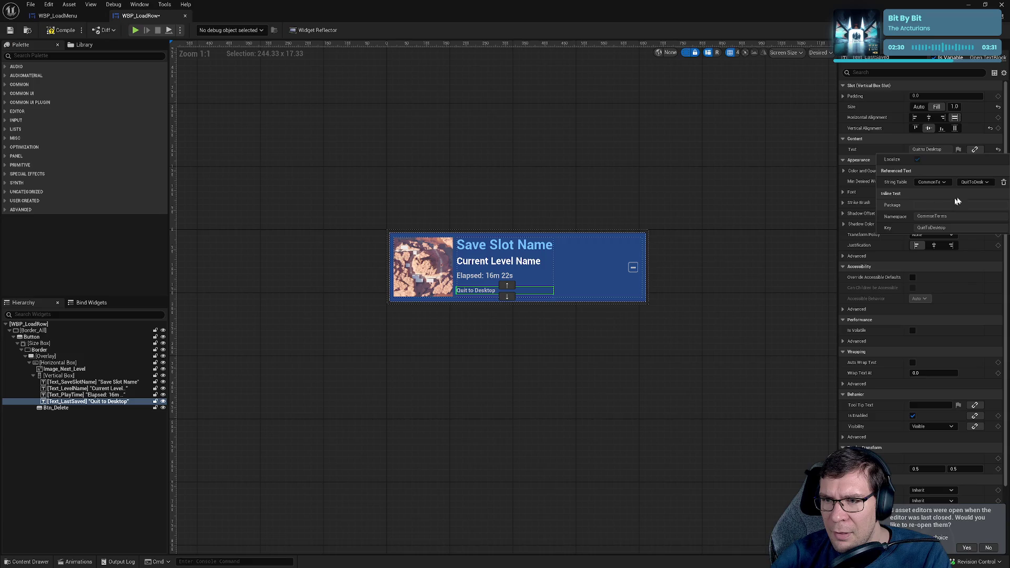
click(1003, 182)
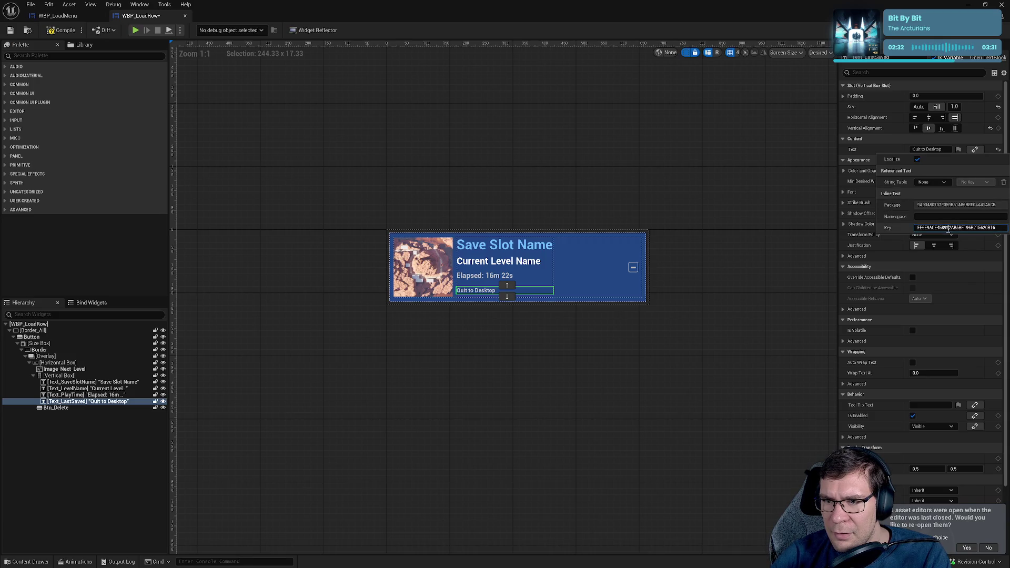
click(768, 169)
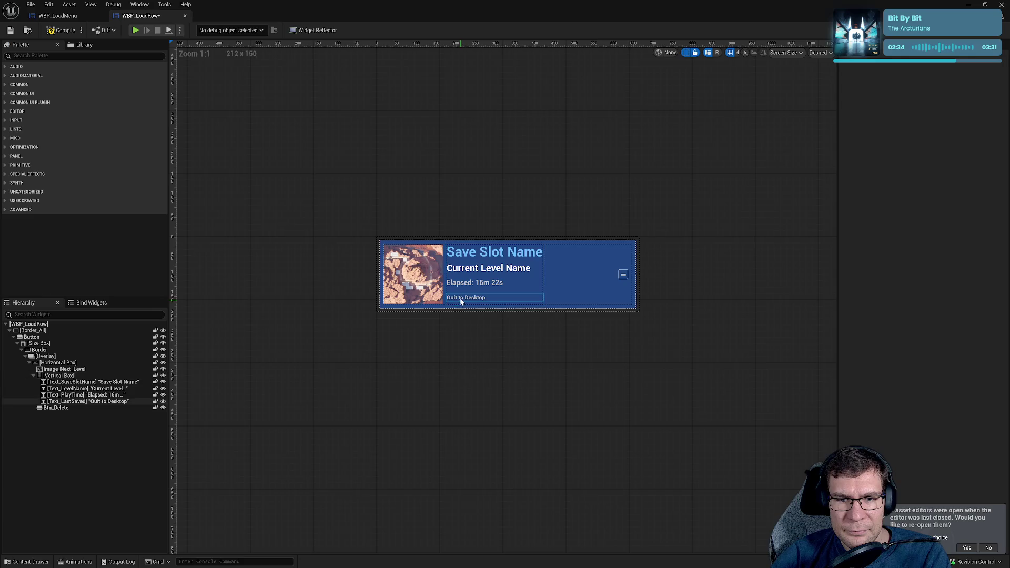
- Recheck the Quit to Desktop text's localization settings, leaving it as plain inline text
click(461, 302)
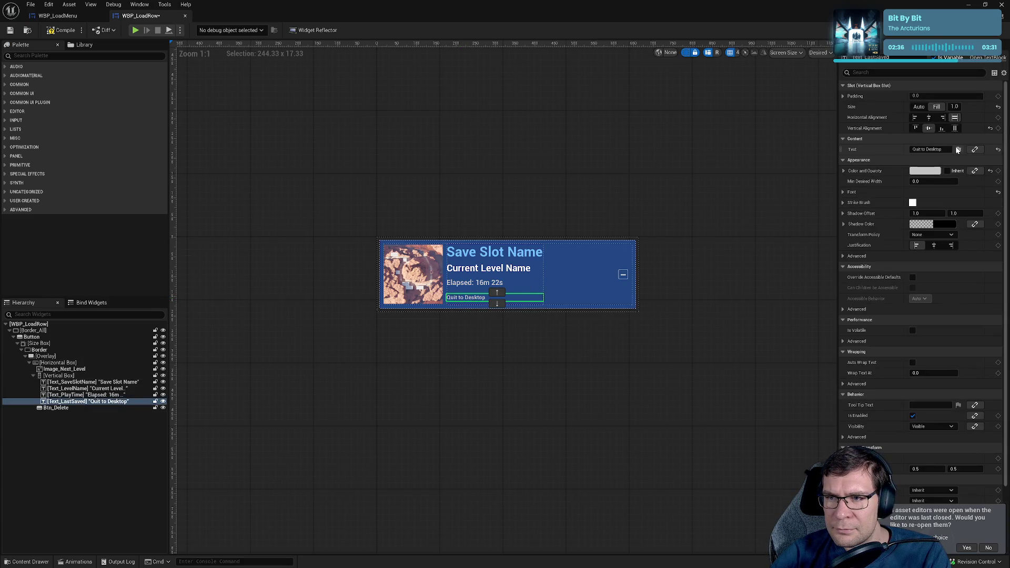
click(958, 150)
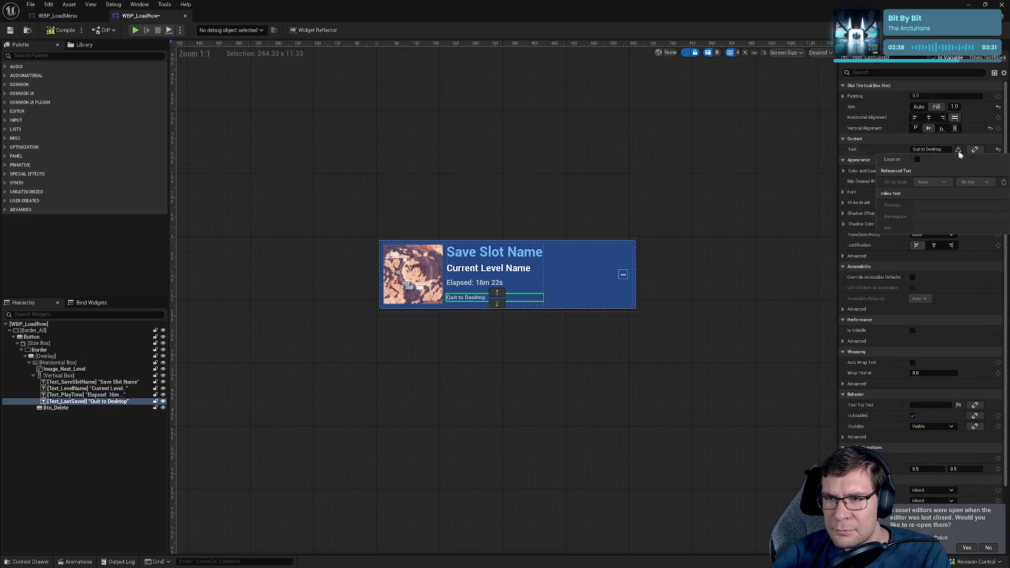
click(678, 173)
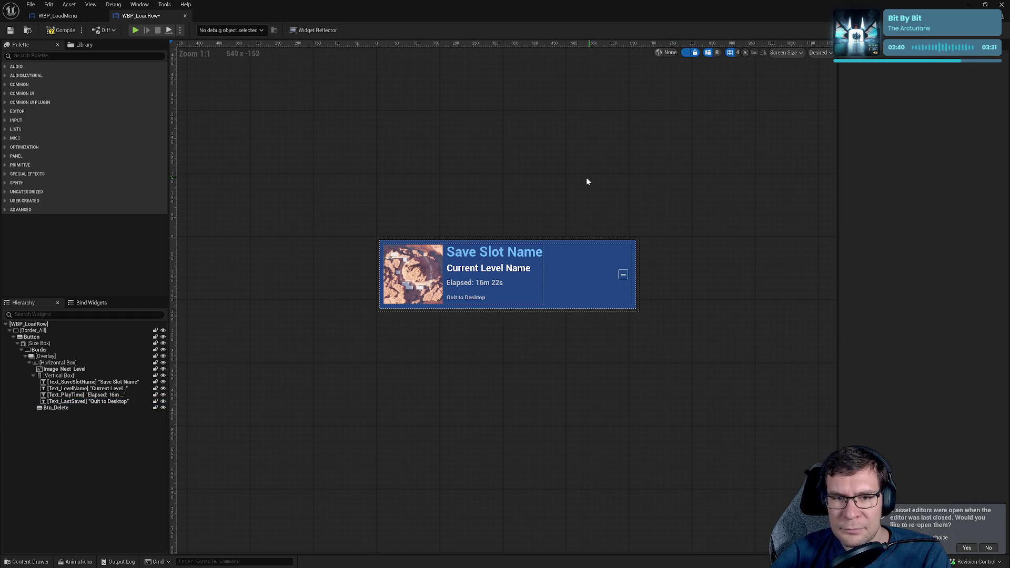
click(480, 298)
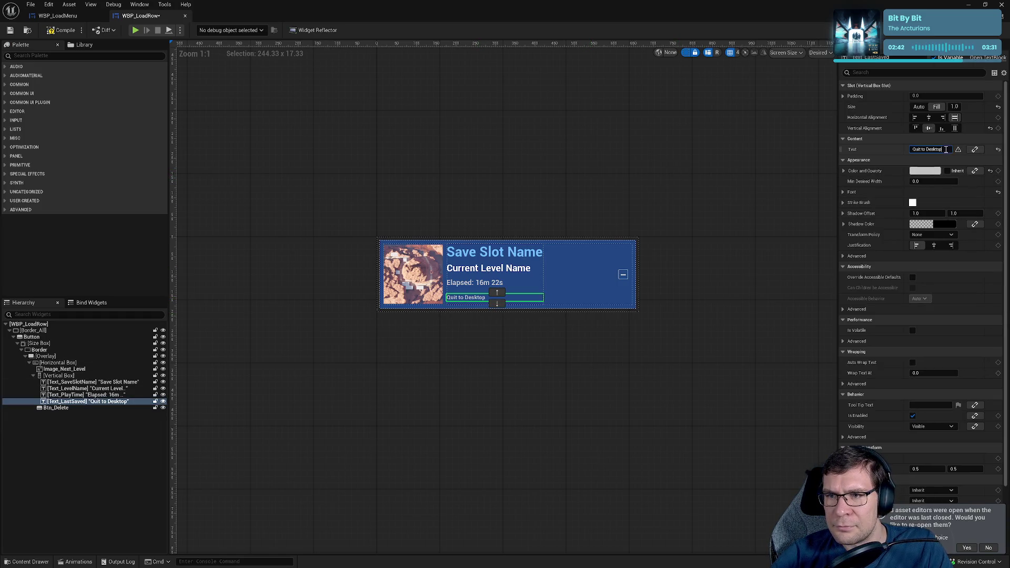
click(602, 359)
scroll(466, 332, up, 6)
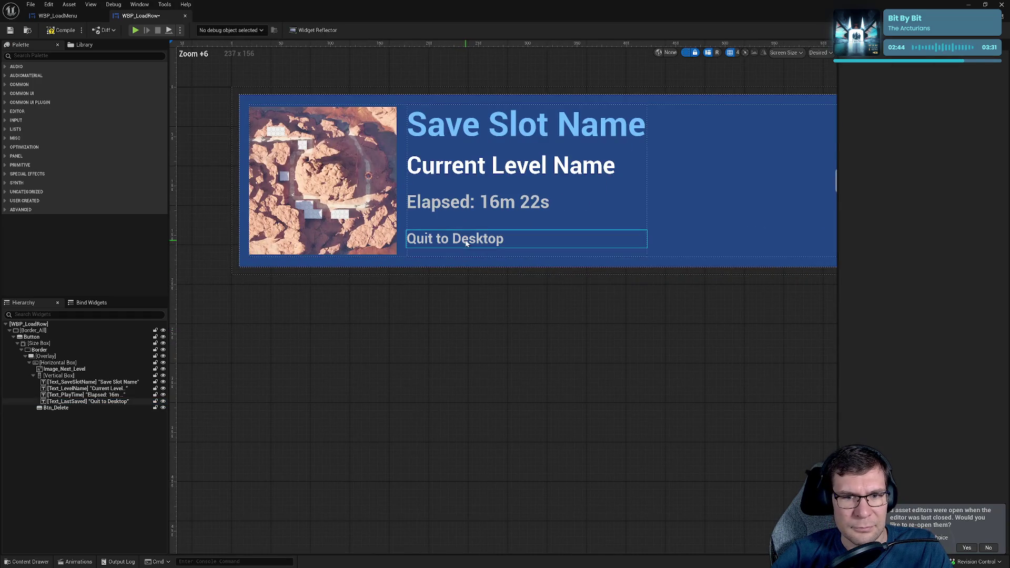
- Duplicate the Elapsed play-time text and delete the Quit to Desktop line
click(466, 243)
click(526, 212)
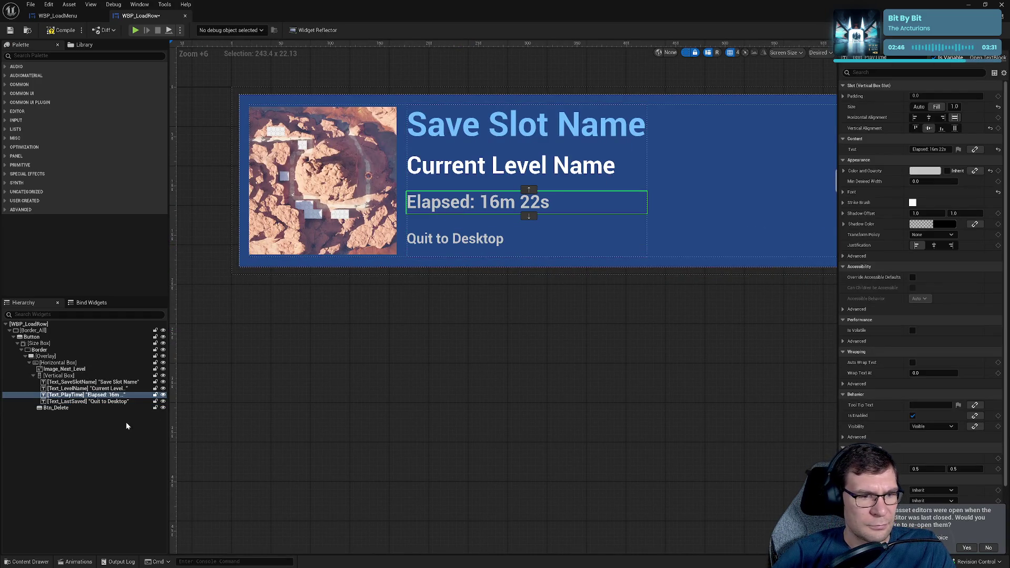
click(135, 395)
key(ctrl+d)
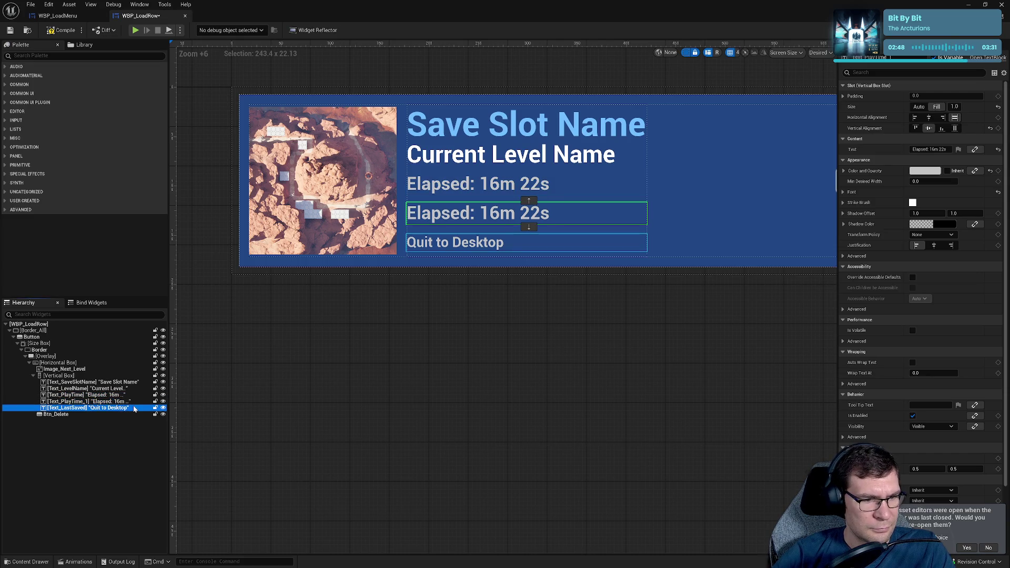
click(134, 409)
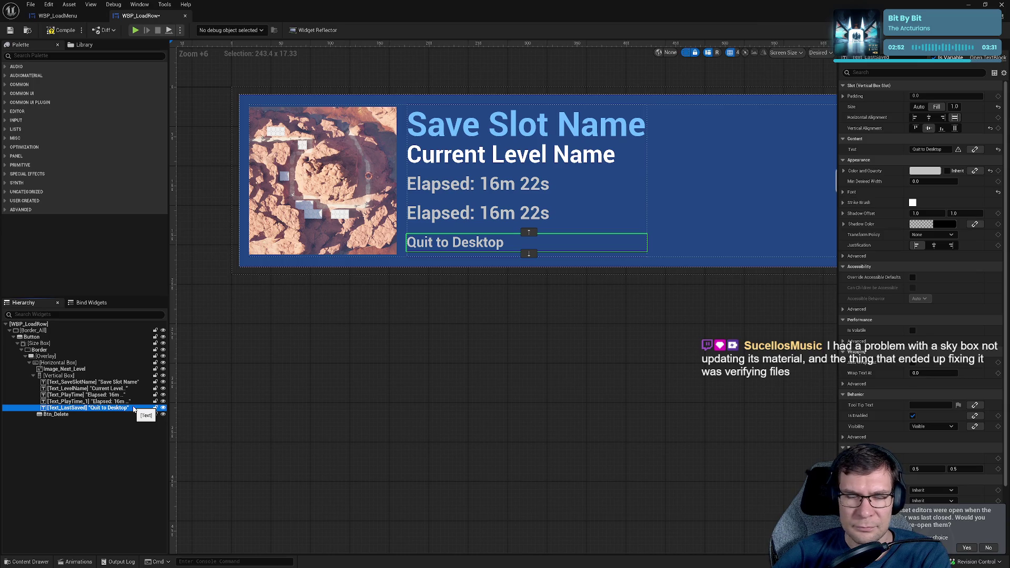
key(Delete)
- Rename the copied Elapsed text to TEST_TEXT and save WBP_LoadRow
click(127, 402)
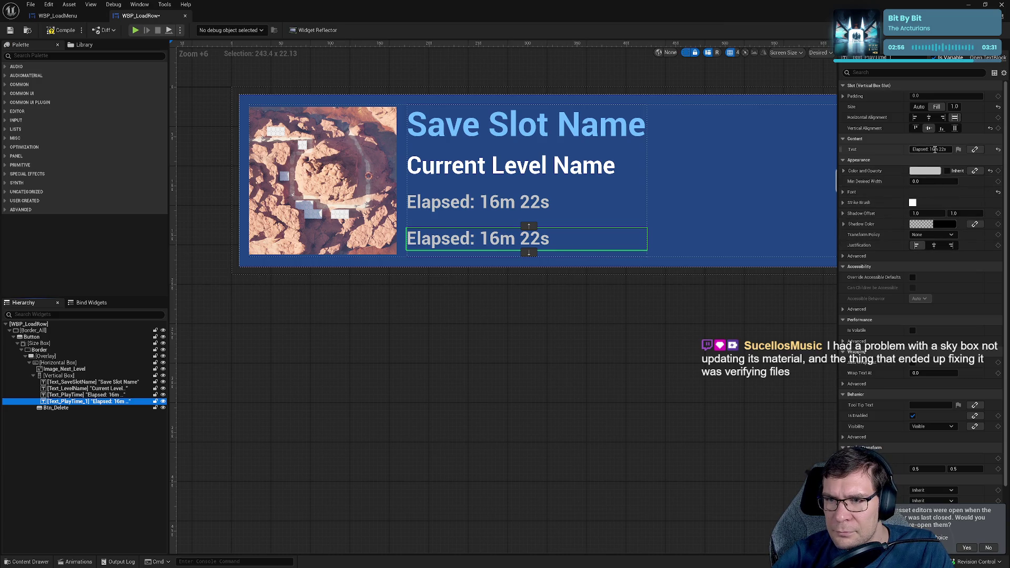
double_click(91, 402)
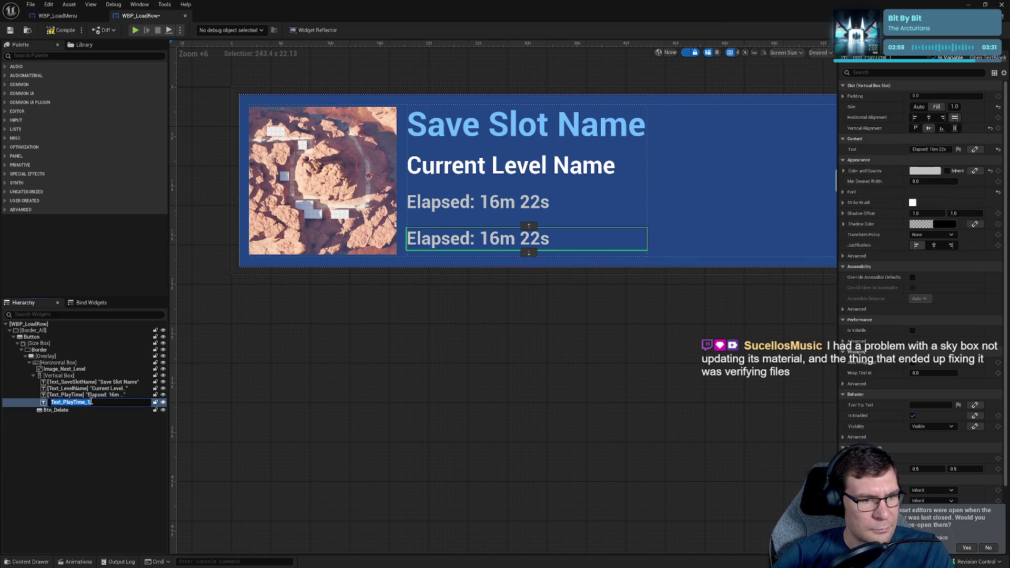
text(TEST_TEXT)
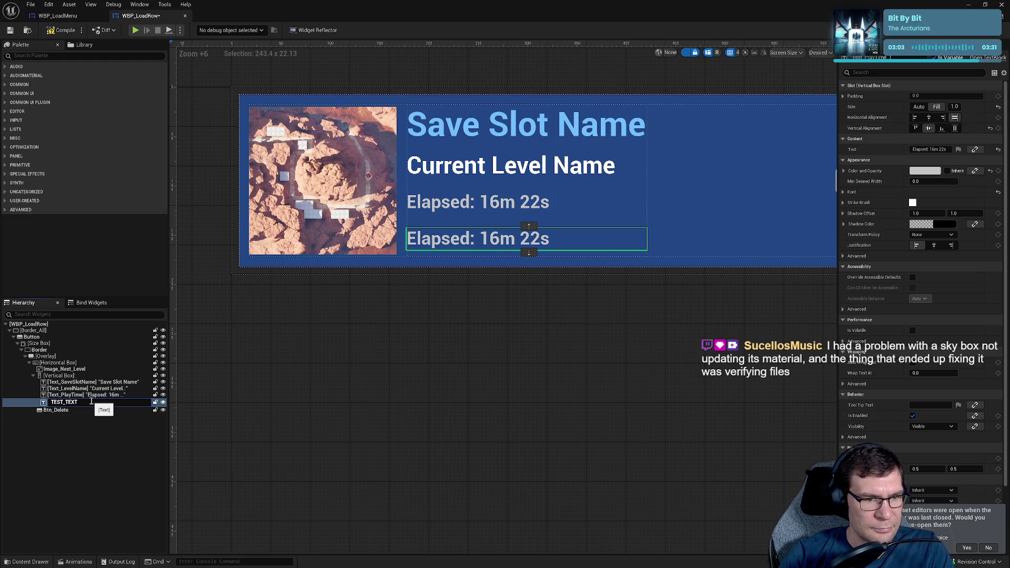
key(Return)
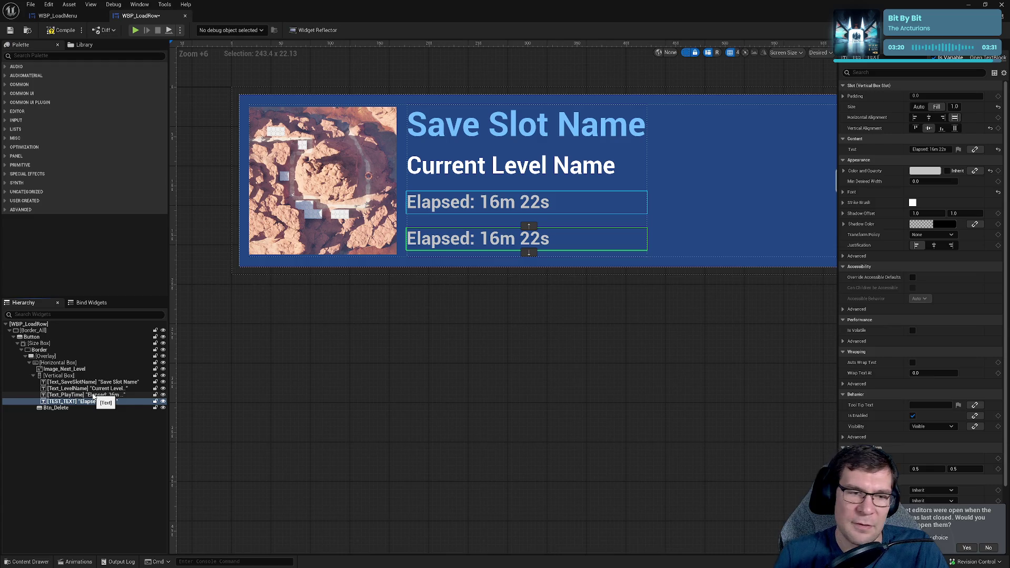
key(ctrl+s)
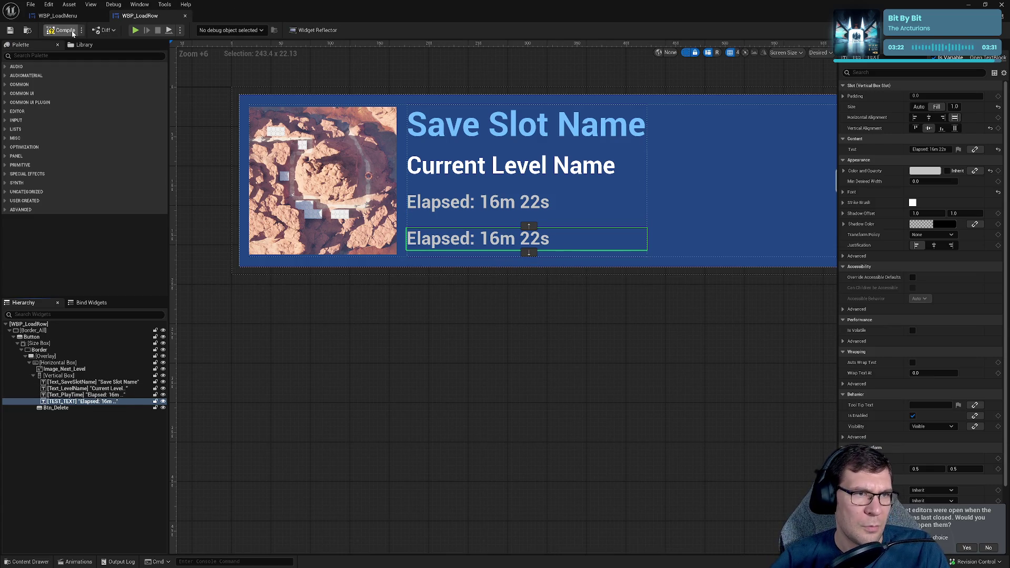
- Compile, then replace the broken Text Last Saved node with TEST_TEXT as SetText's target
click(68, 32)
click(384, 316)
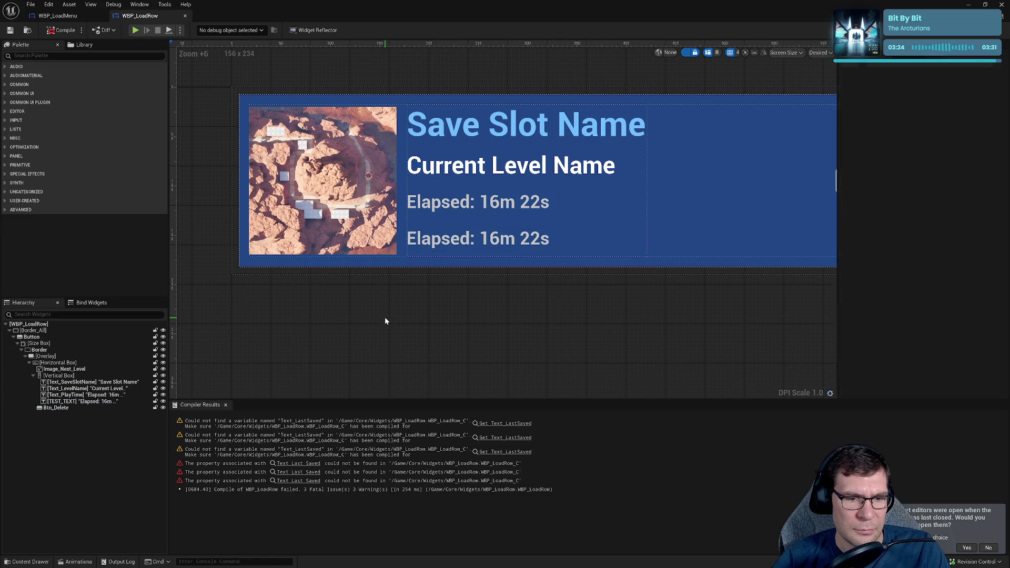
click(287, 472)
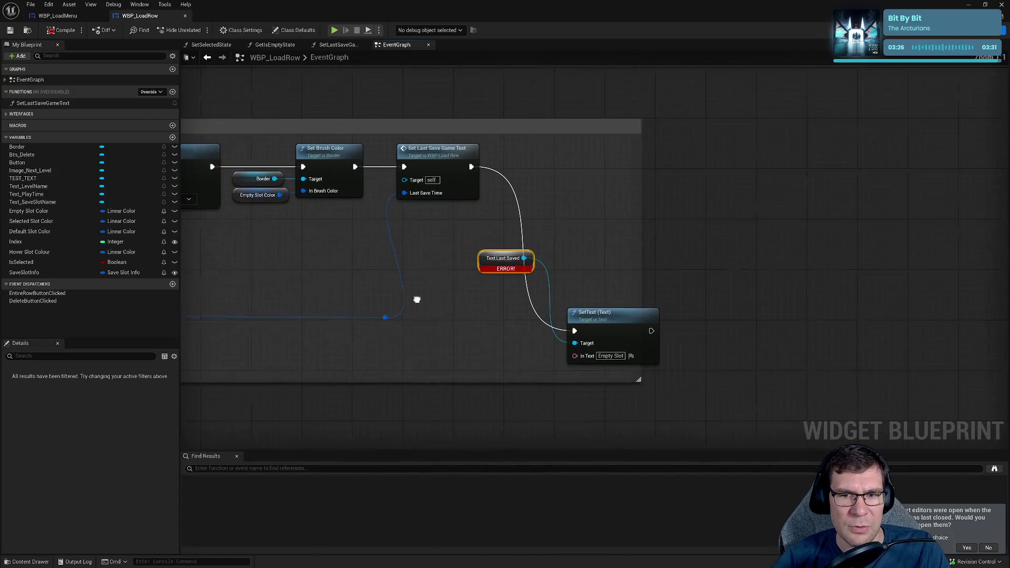
drag(471, 269, 448, 301)
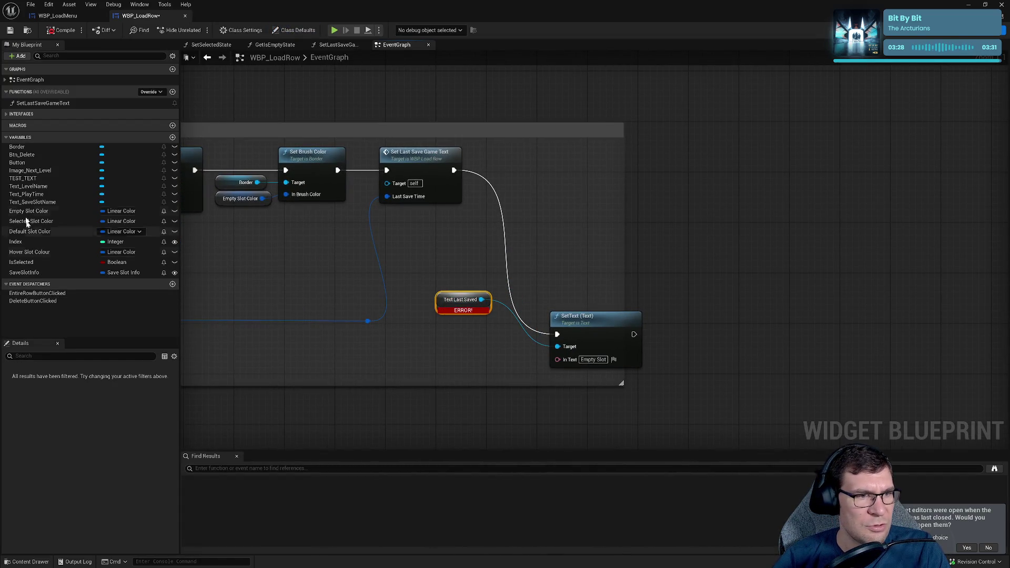
mouse_move(24, 178)
mouse_down()
mouse_move(580, 343)
mouse_move(559, 348)
mouse_up()
click(463, 305)
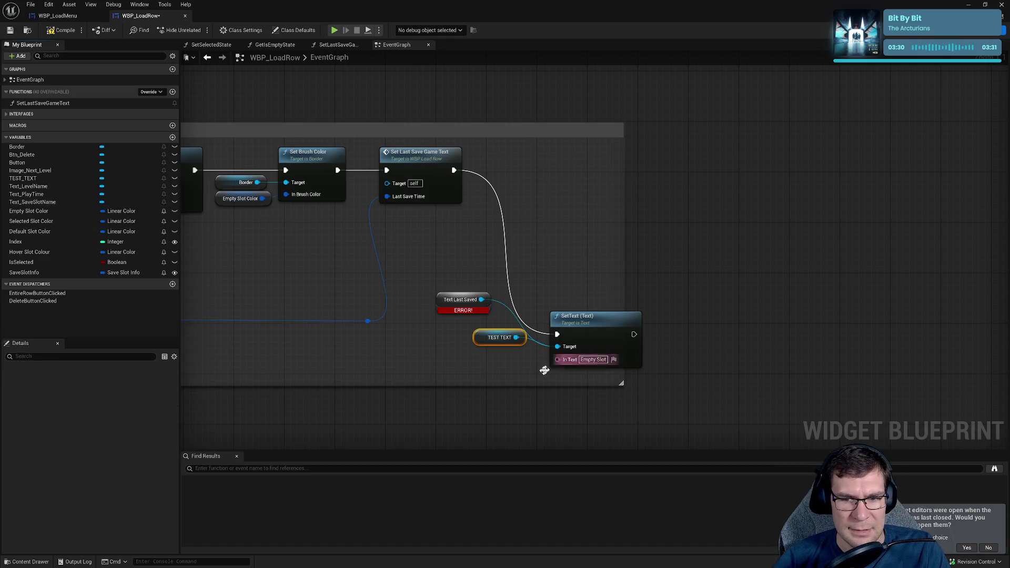
key(Delete)
- In the SetLastSaveGameText function, wire a TEST_TEXT getter into SetText and delete the broken node
double_click(423, 156)
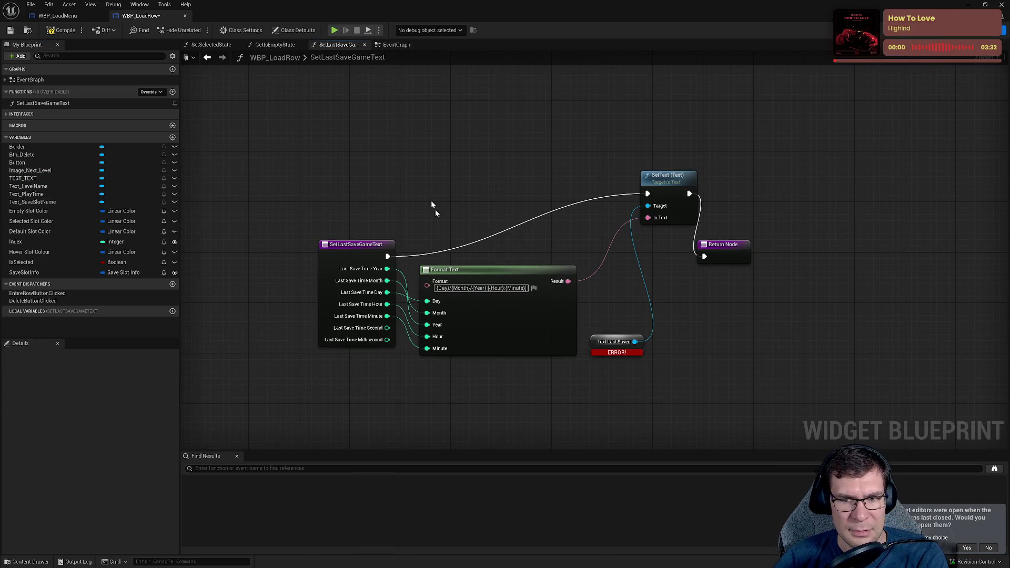
mouse_move(23, 179)
mouse_down()
mouse_move(232, 228)
mouse_move(677, 299)
mouse_move(668, 213)
mouse_move(649, 206)
mouse_up()
click(715, 342)
click(616, 342)
key(Delete)
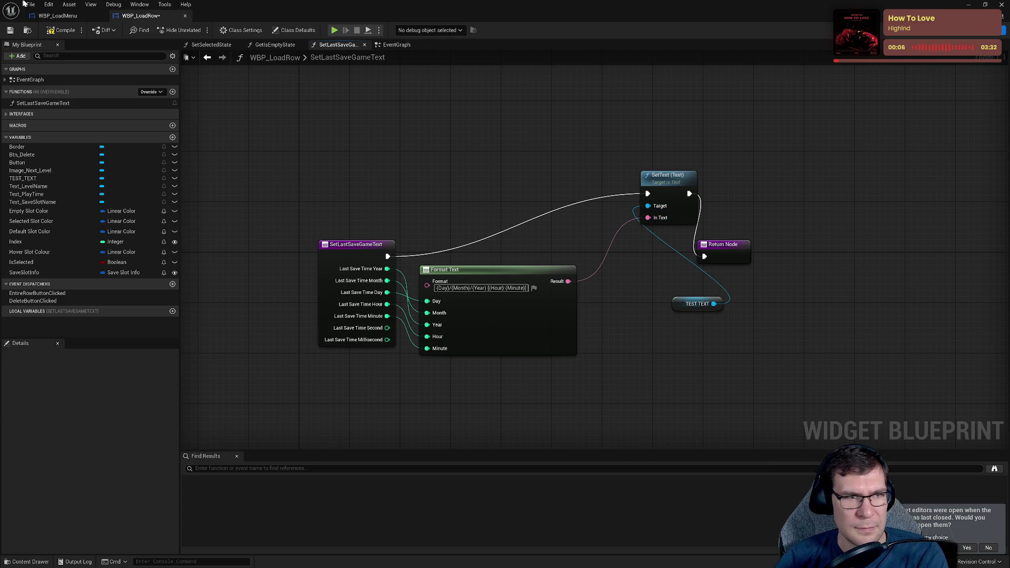
- Recompile and replace the broken Text Last Saved target of Set Visibility with TEST_TEXT
click(59, 30)
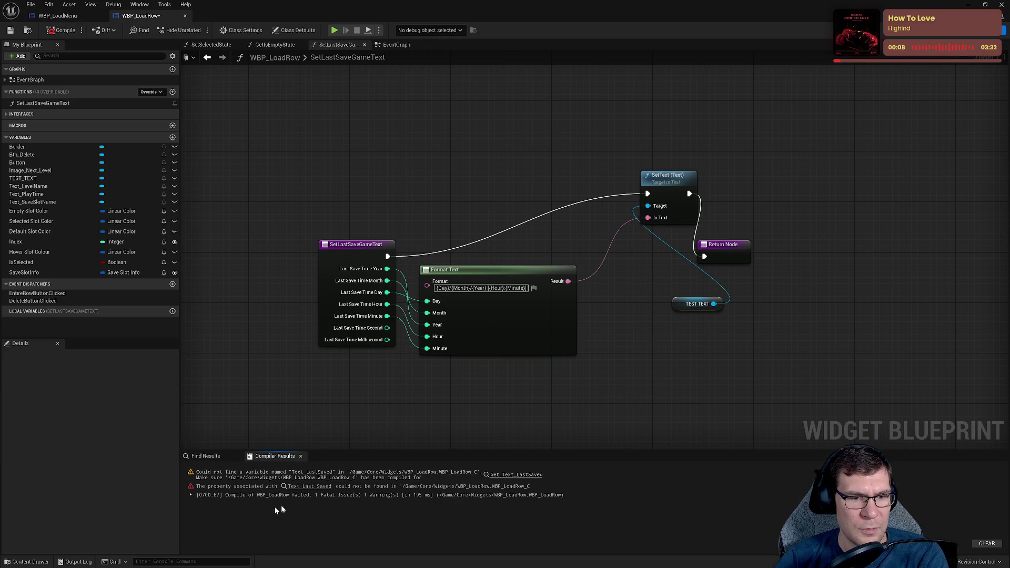
click(322, 487)
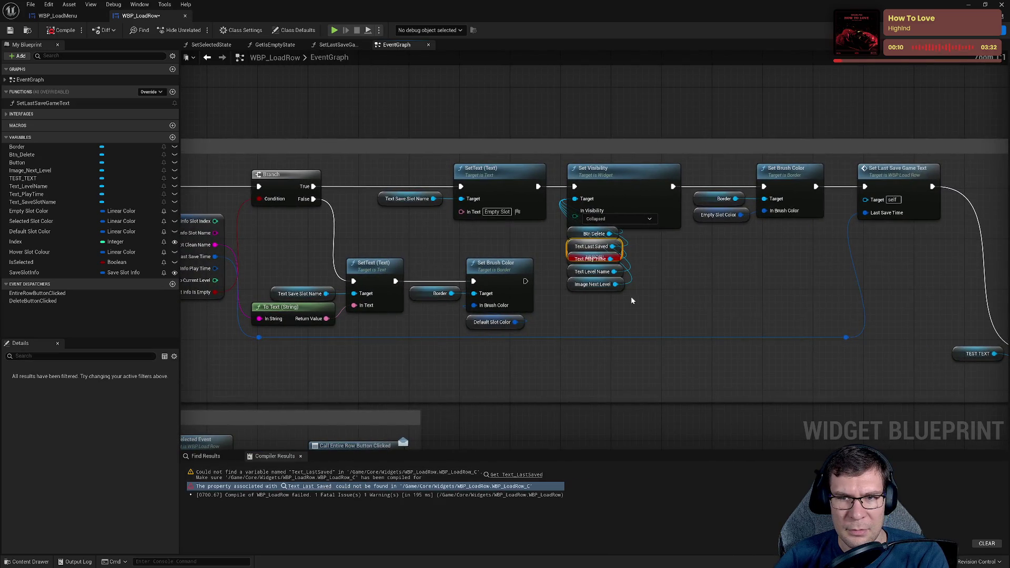
drag(569, 257, 512, 251)
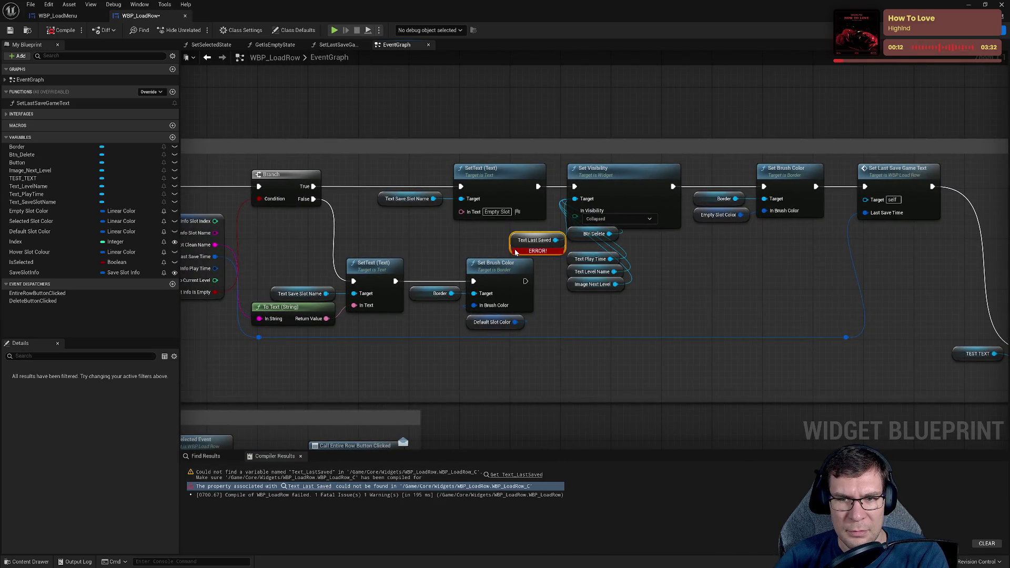
mouse_move(23, 179)
mouse_down()
mouse_move(579, 238)
mouse_move(586, 201)
mouse_move(558, 252)
mouse_move(610, 247)
mouse_up()
click(536, 240)
key(Delete)
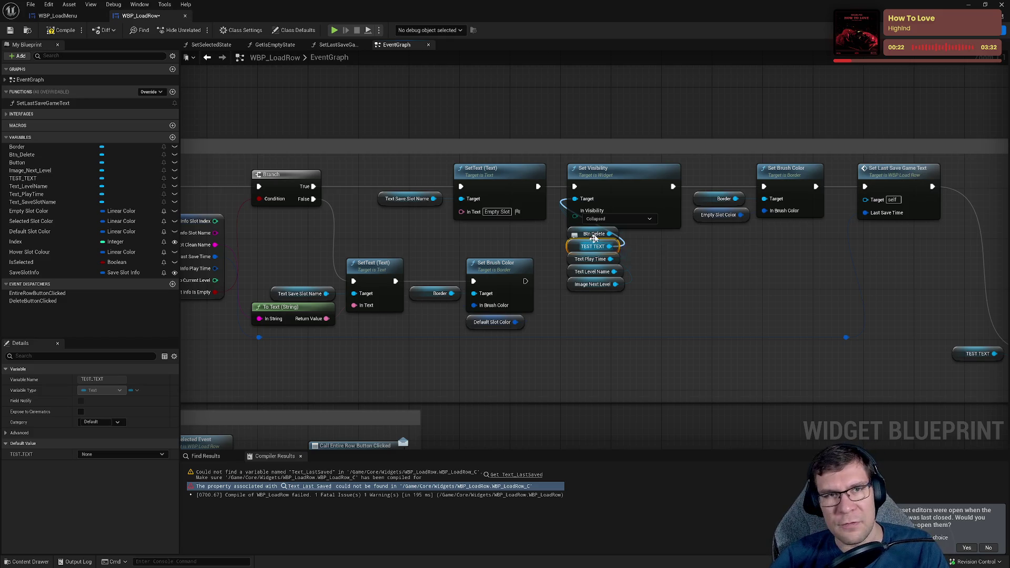
- Compile and save WBP_LoadRow, then play the level and bring up the pause menu
click(62, 30)
click(6, 31)
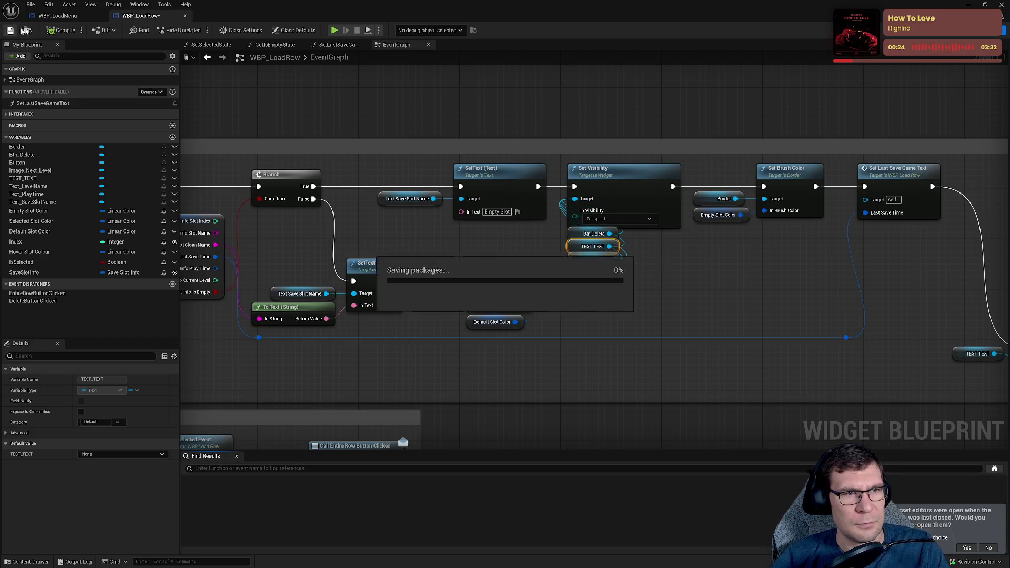
drag(752, 131, 508, 158)
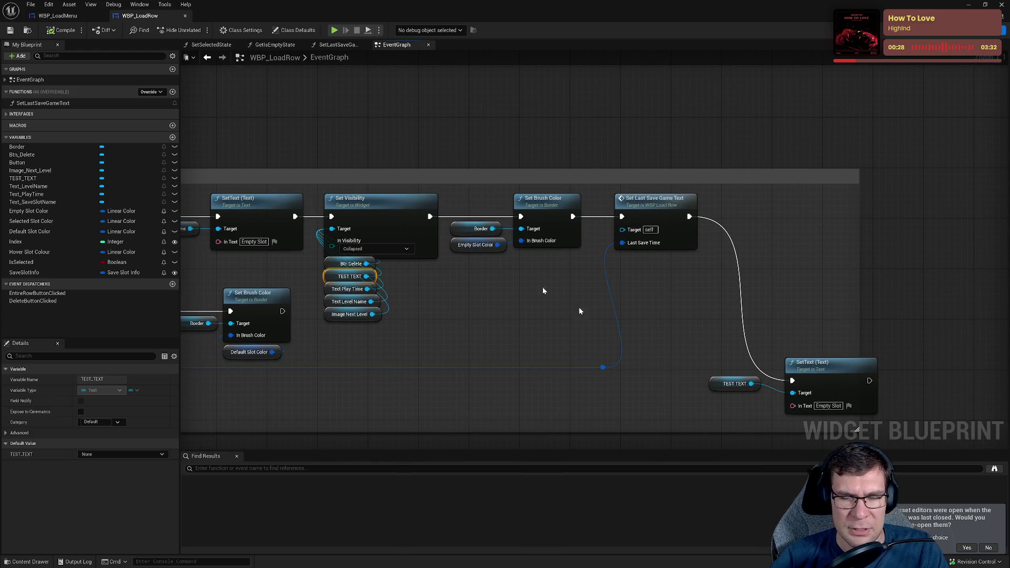
key(alt+Tab)
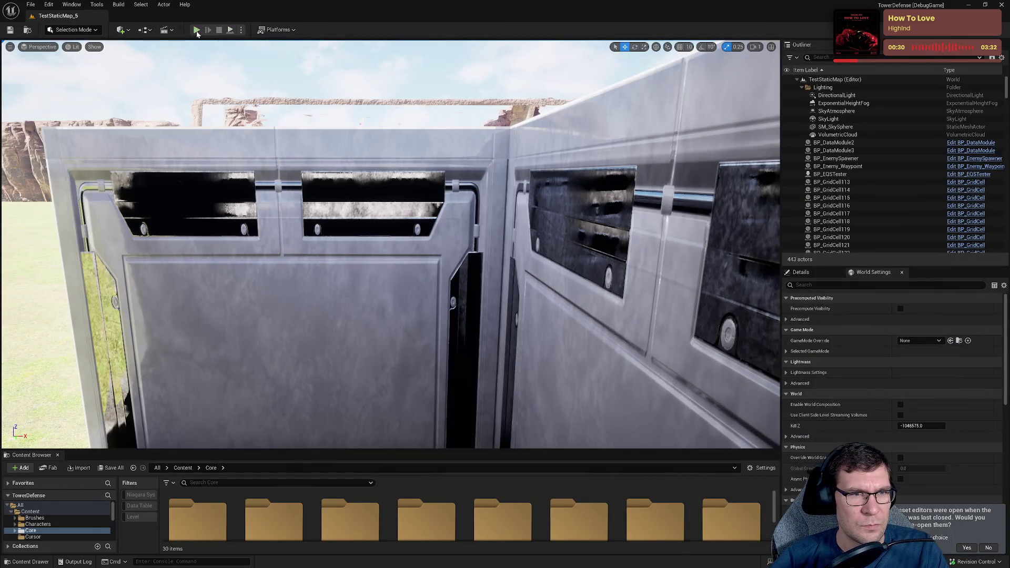
click(197, 30)
key(Escape)
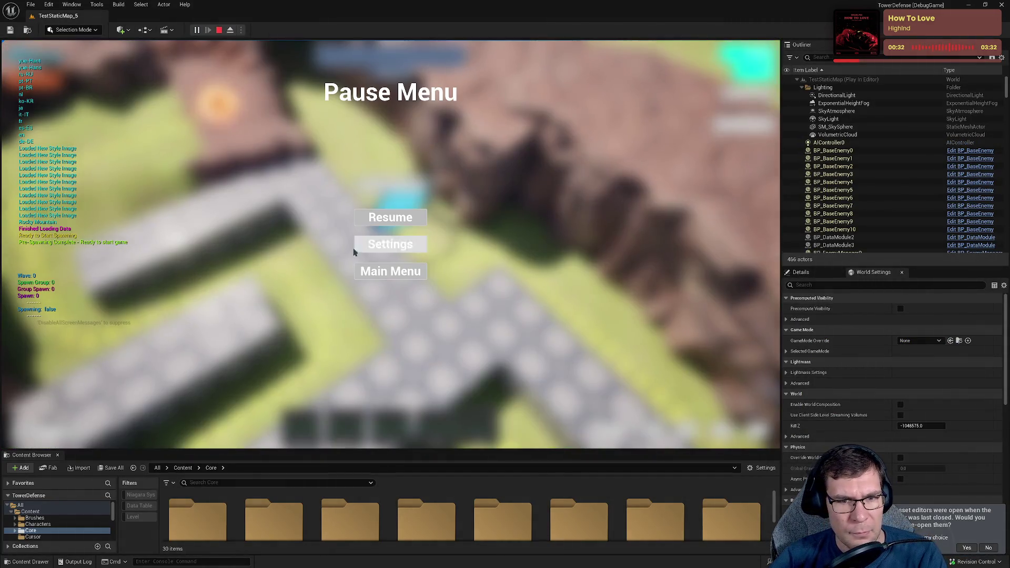
- Go from the pause menu to Main Menu and Load Game to check the rows, then stop playing
click(394, 271)
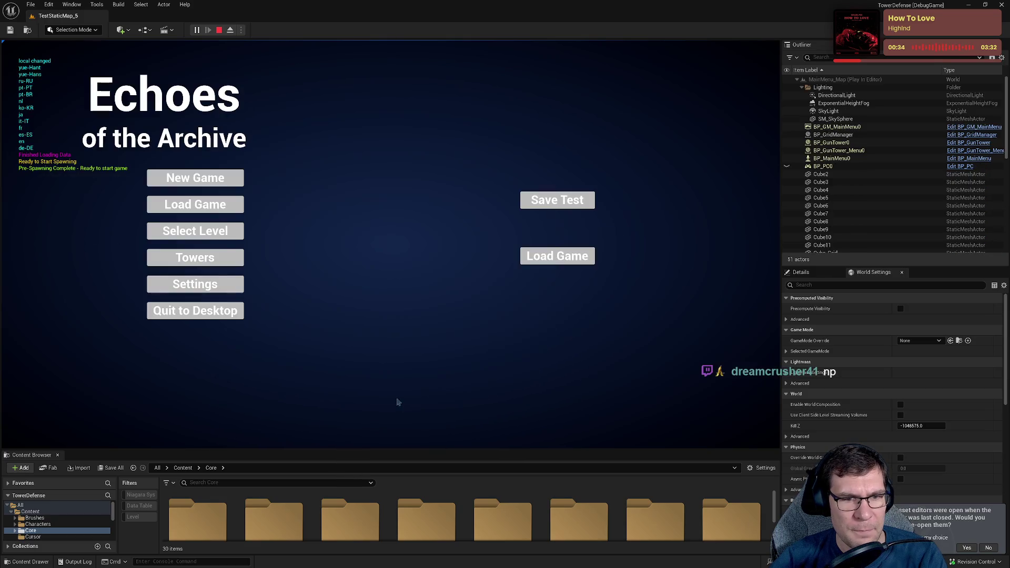
click(220, 209)
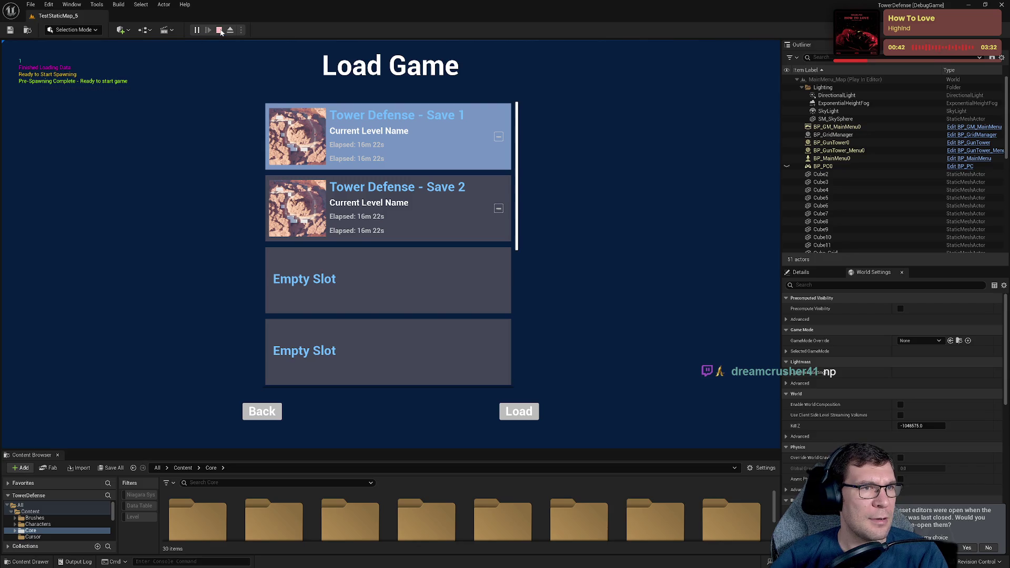
click(220, 30)
key(alt+Tab)
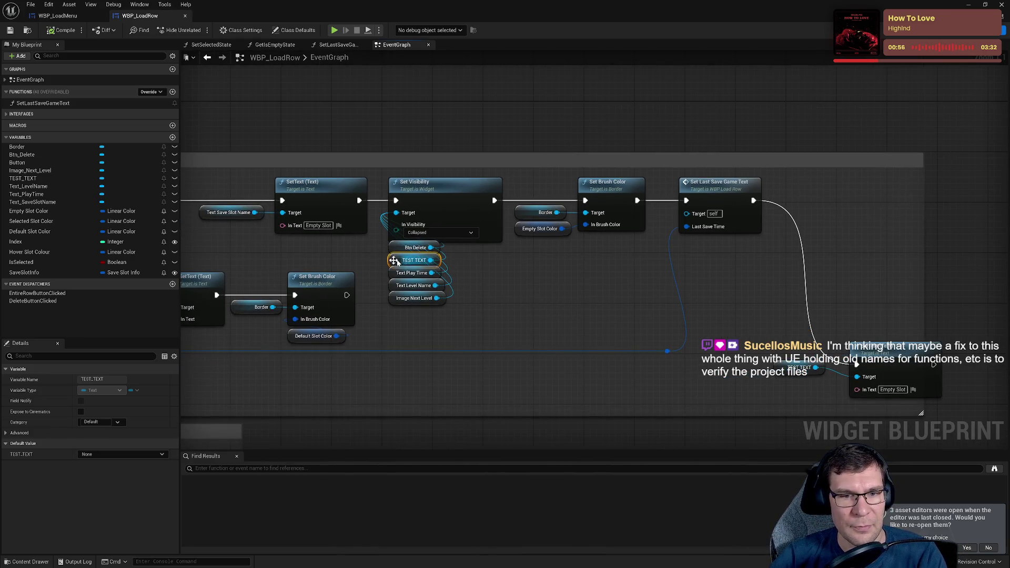
- Arrange SetText and its TEST TEXT input beside Set Last Save Game Text in the EventGraph
mouse_move(402, 262)
mouse_down()
mouse_move(554, 293)
mouse_move(395, 262)
mouse_up()
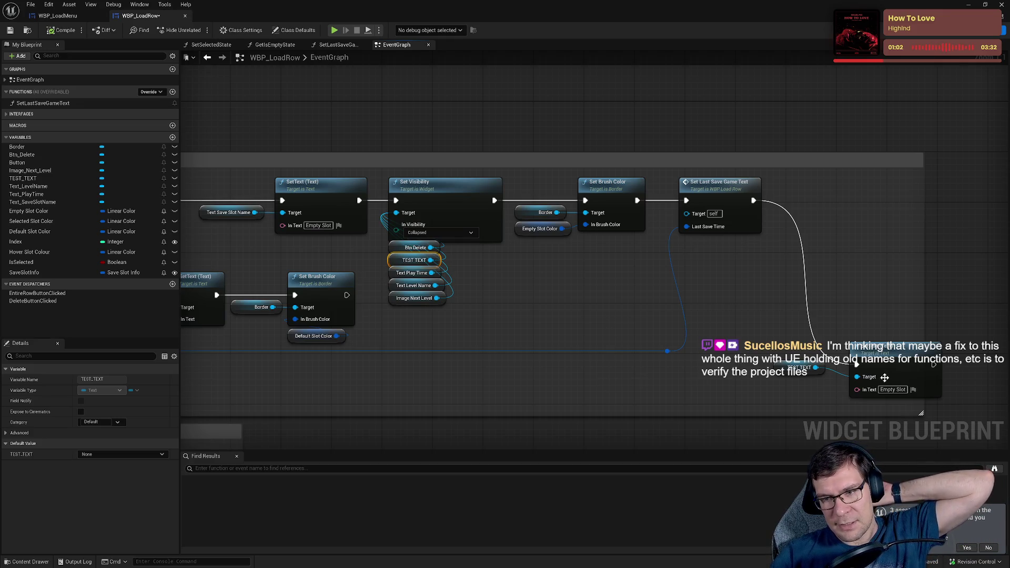
drag(905, 405, 763, 303)
mouse_move(886, 363)
mouse_down()
mouse_move(863, 206)
mouse_move(894, 197)
mouse_up()
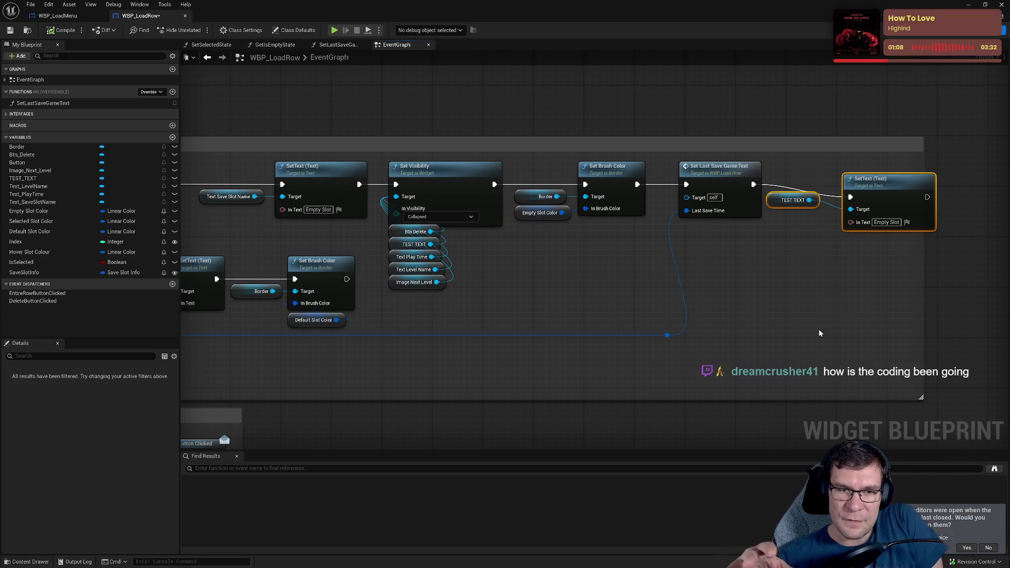
mouse_move(820, 333)
mouse_down()
mouse_move(727, 314)
mouse_move(799, 311)
mouse_up()
drag(795, 274, 1000, 277)
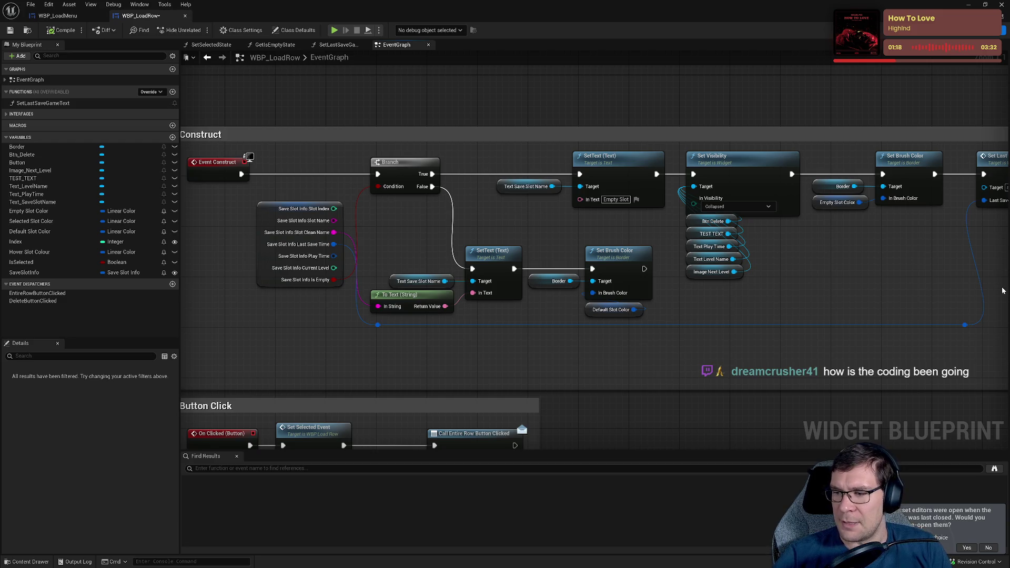
mouse_move(1003, 289)
mouse_down()
mouse_move(647, 322)
mouse_move(812, 343)
mouse_up()
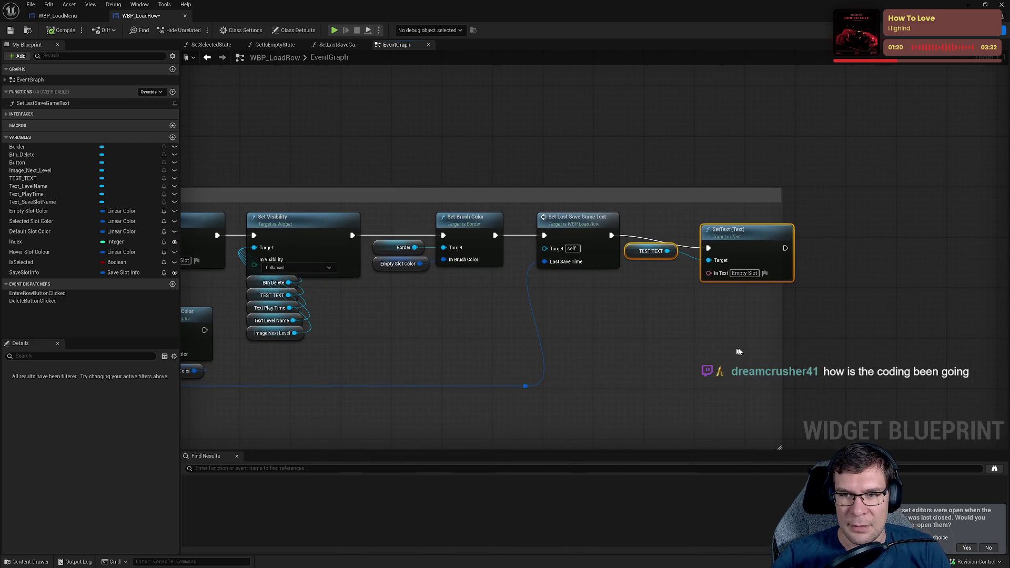
drag(719, 255, 707, 248)
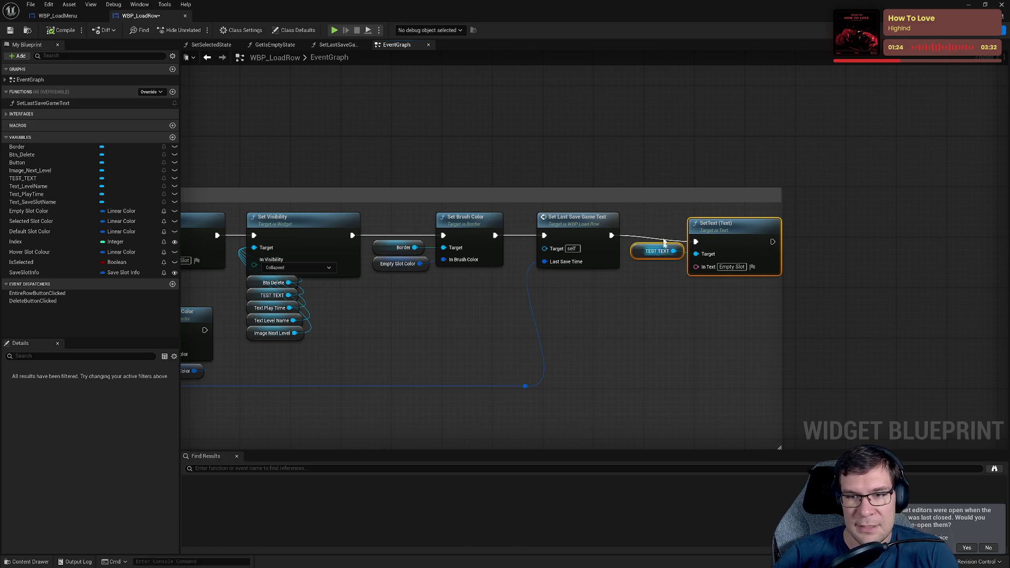
- Compile WBP_LoadRow successfully and switch to its Designer layout
double_click(726, 267)
click(62, 32)
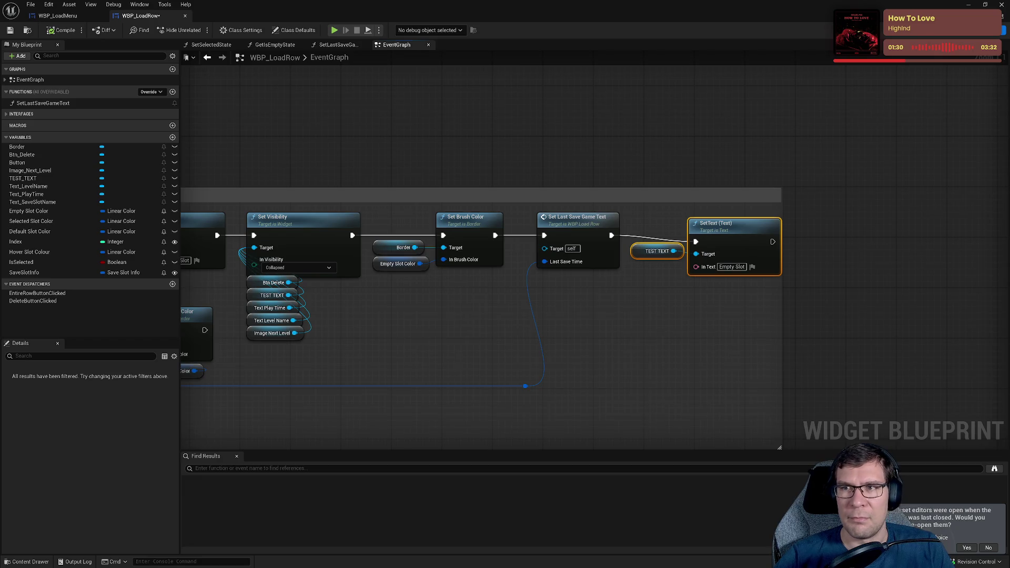
click(956, 30)
scroll(716, 297, up, 5)
click(562, 191)
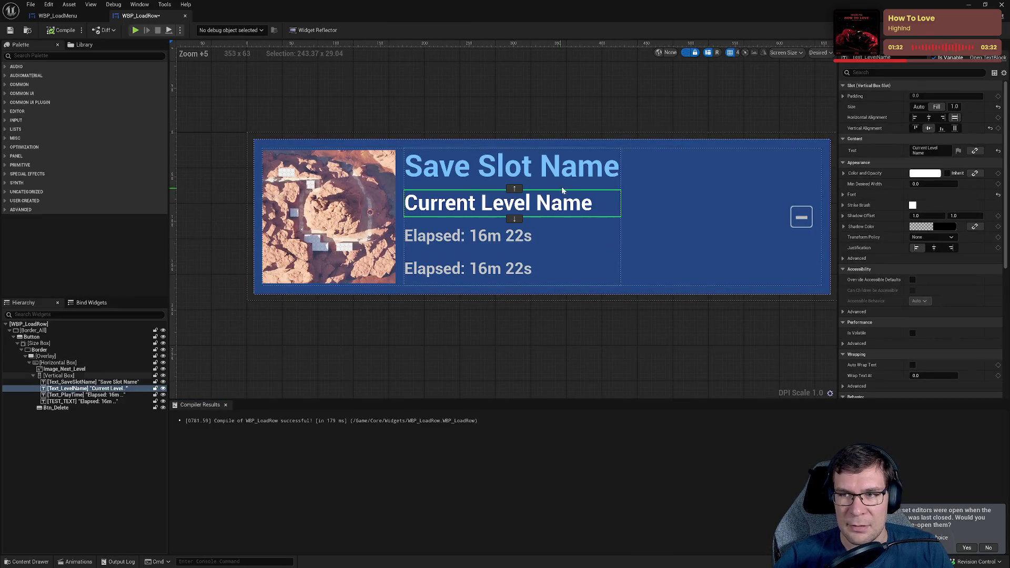
- Select TEST_TEXT, the second Elapsed line, and clear its Text to empty
click(585, 164)
click(542, 204)
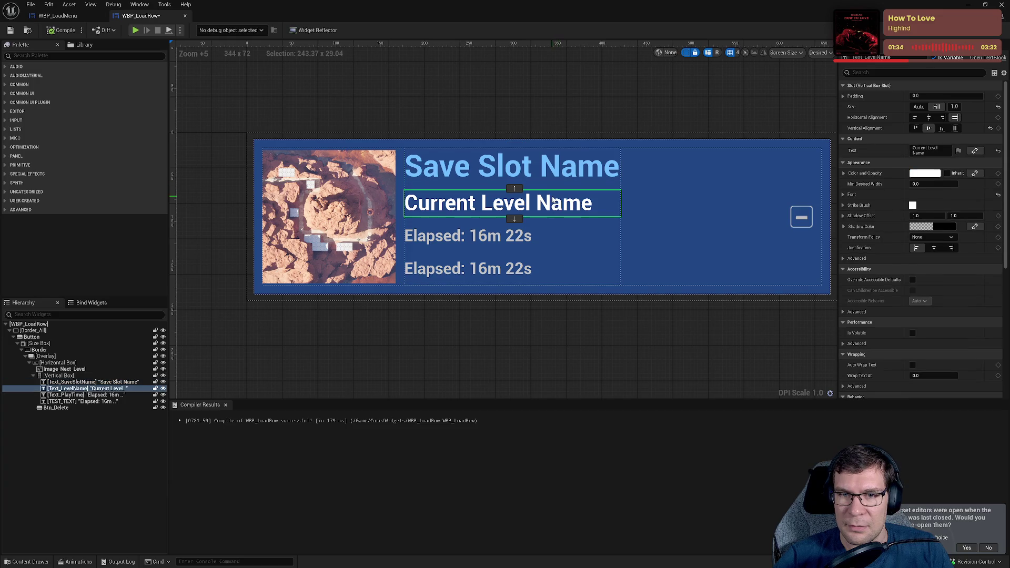
click(509, 241)
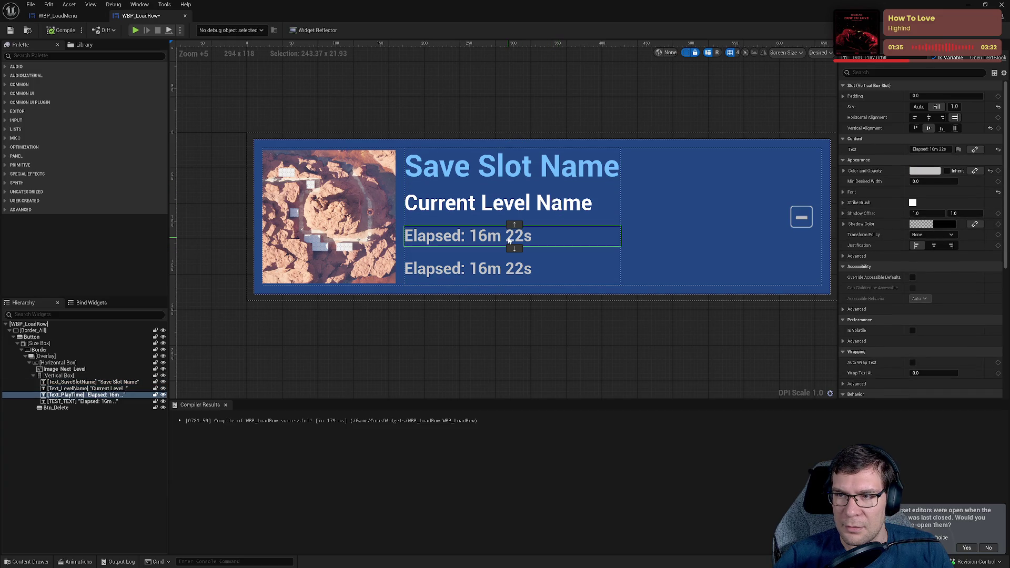
click(502, 277)
click(487, 244)
click(482, 267)
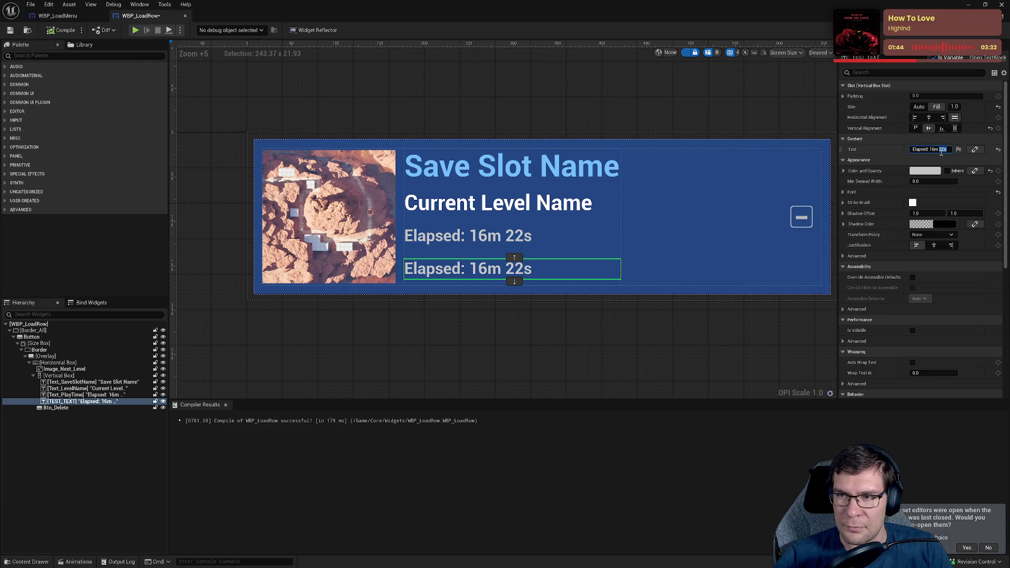
key(ctrl+a)
key(BackSpace)
key(Return)
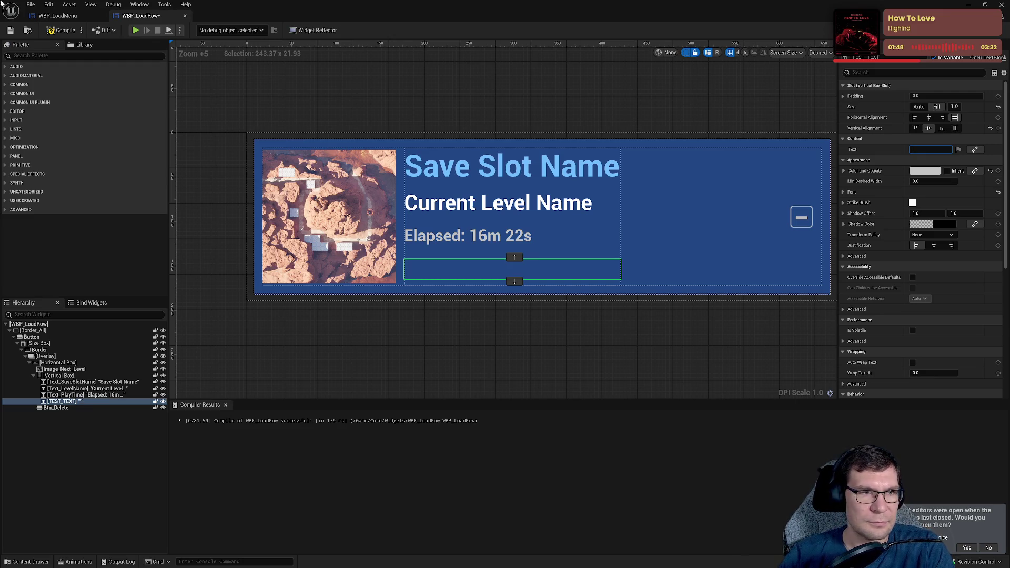
- Save WBP_LoadRow and return to its event graph
click(60, 30)
click(11, 32)
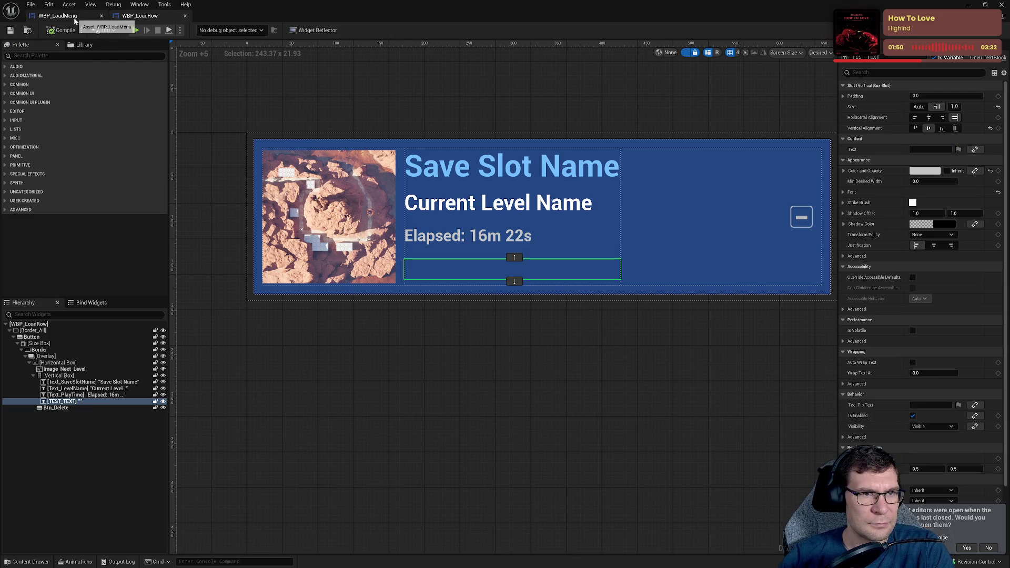
click(980, 38)
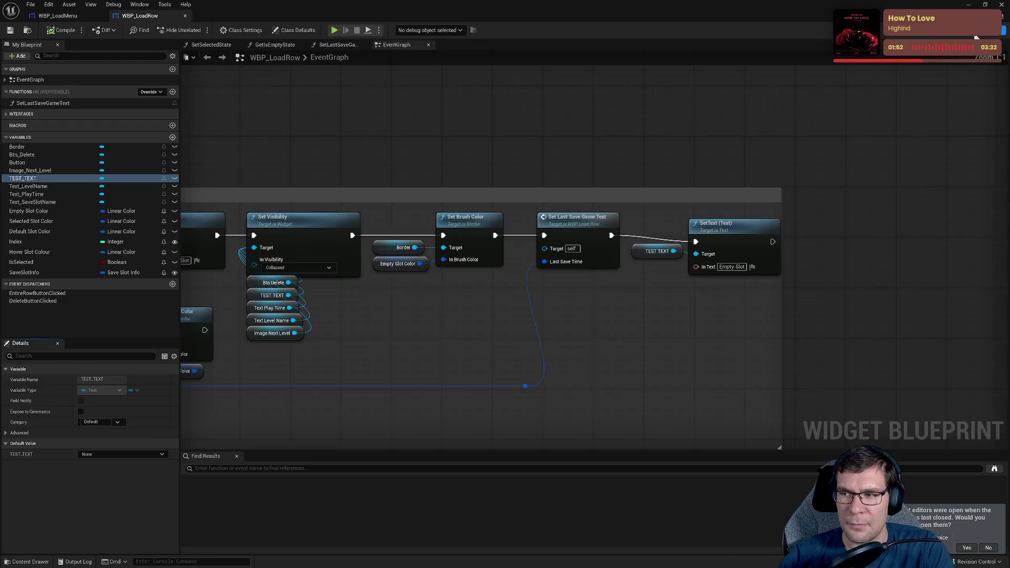
- Put an F9 breakpoint on the SetText node and start a play session
click(729, 233)
key(F9)
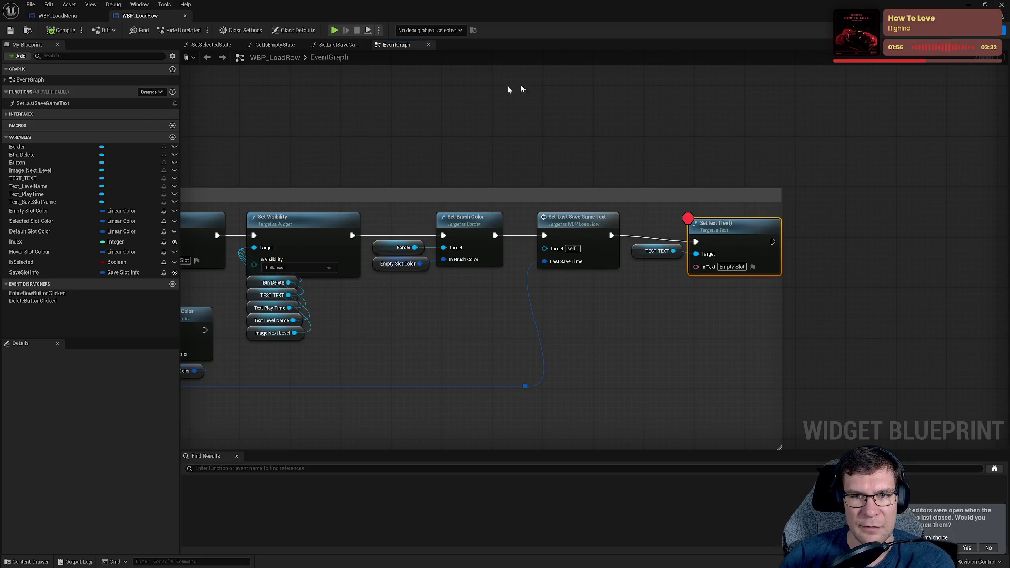
click(57, 16)
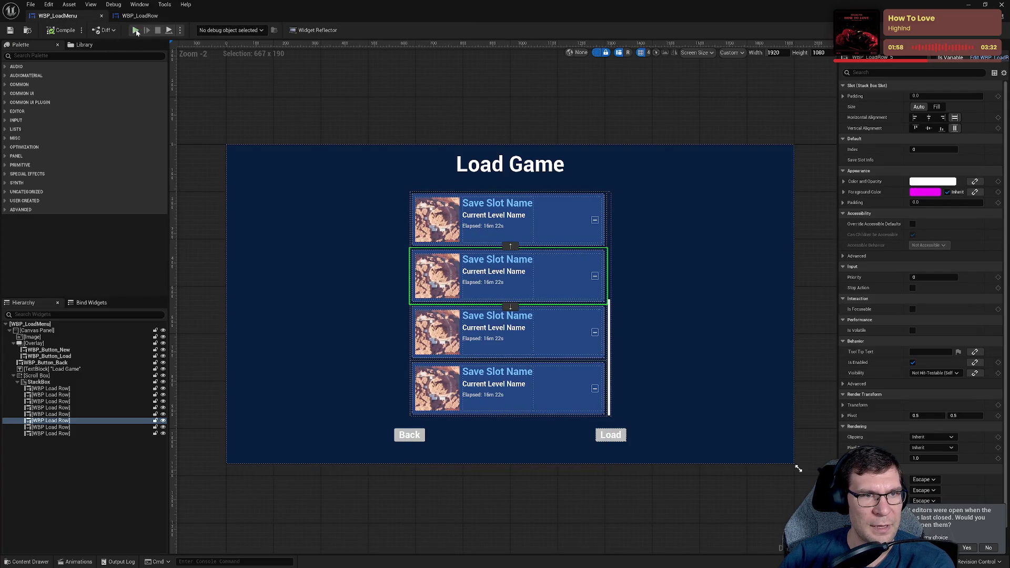
click(135, 31)
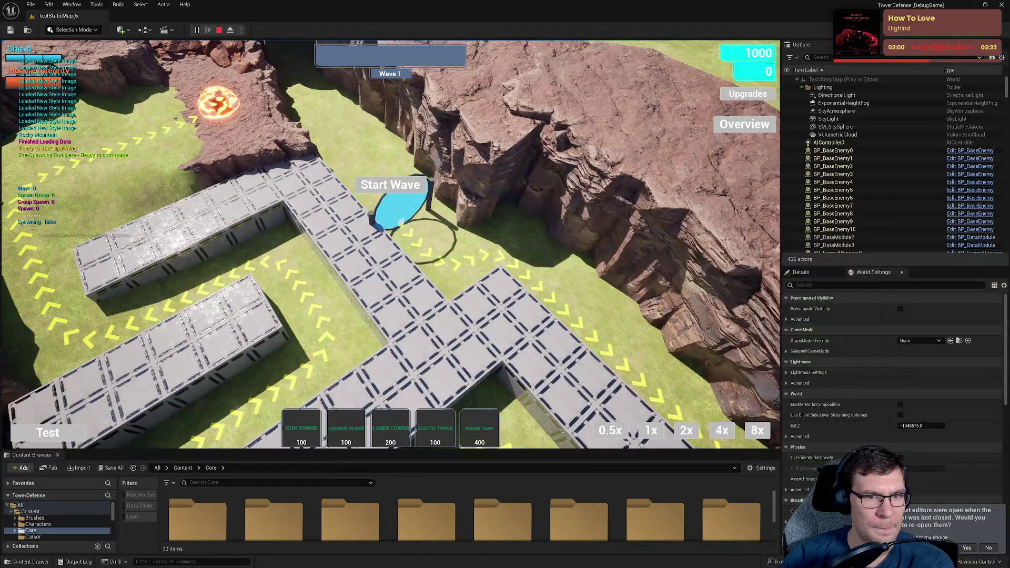
- Go to the game's main menu, resume from the breakpoint, and open Load Game
key(Escape)
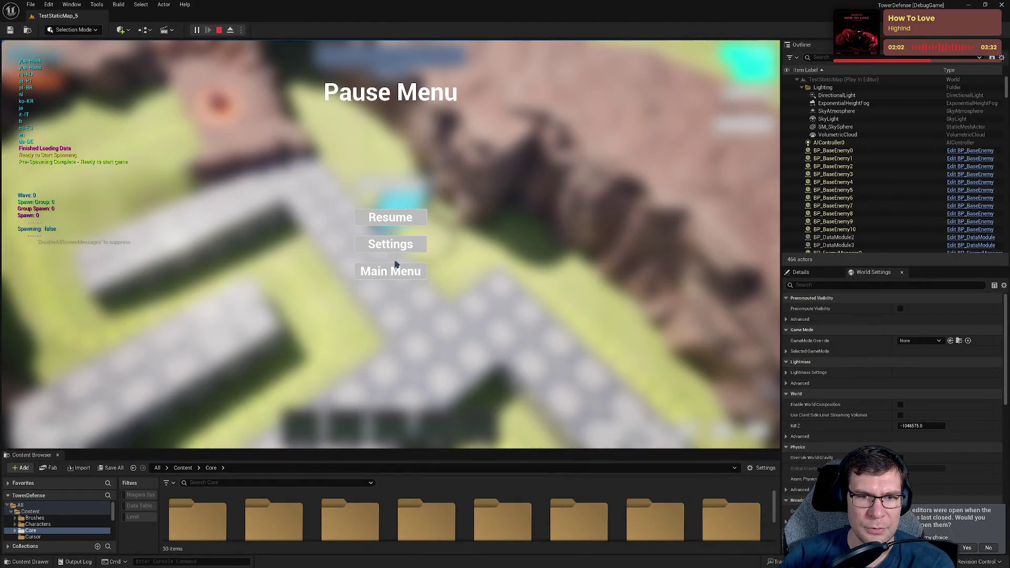
click(399, 270)
click(387, 402)
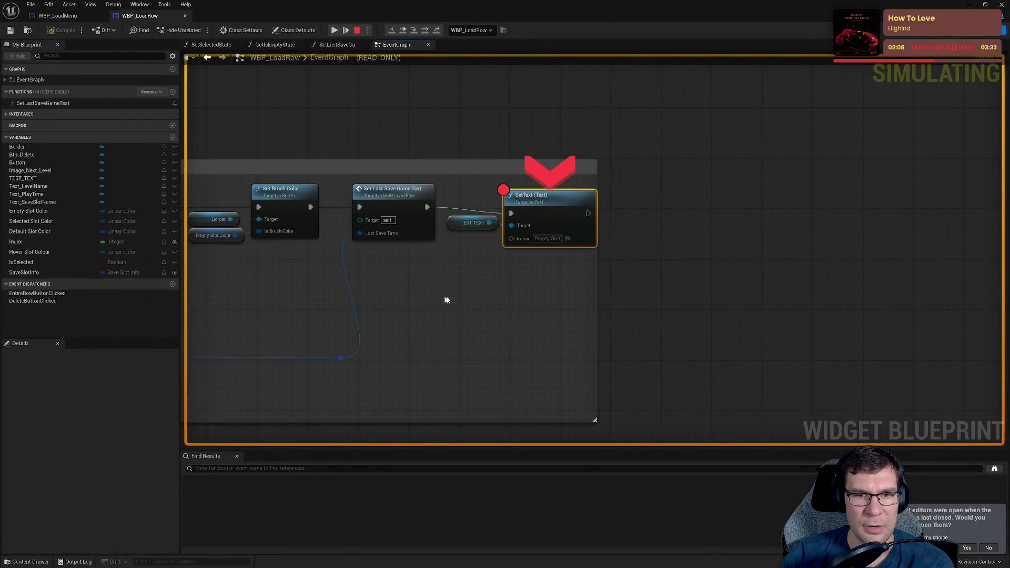
mouse_move(513, 241)
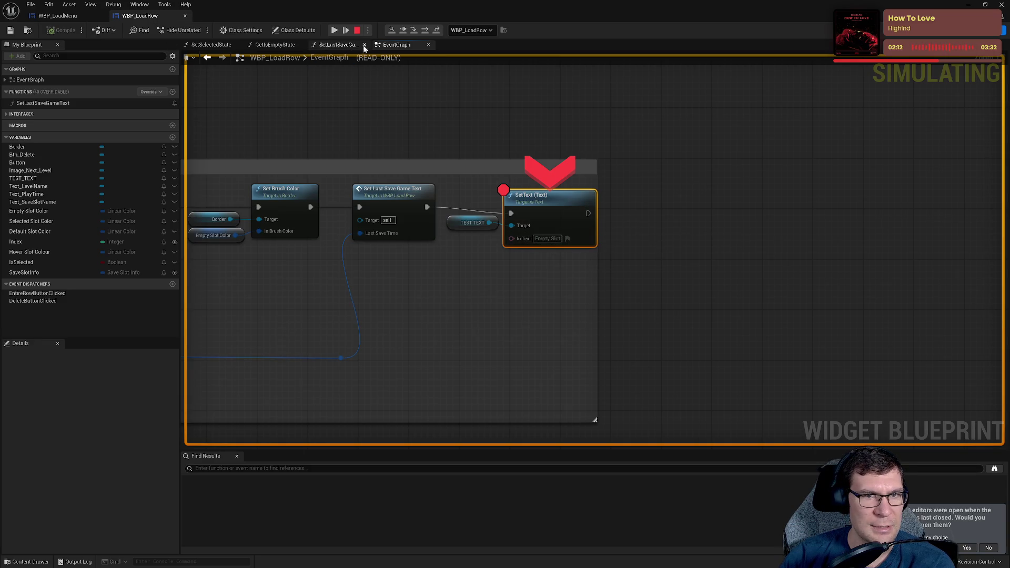
click(335, 31)
click(335, 29)
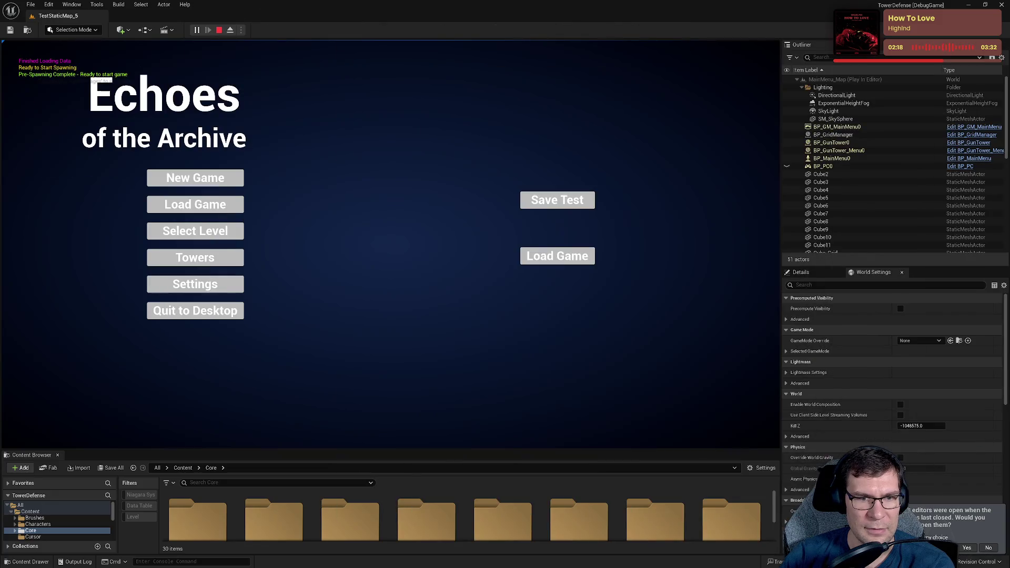
click(202, 209)
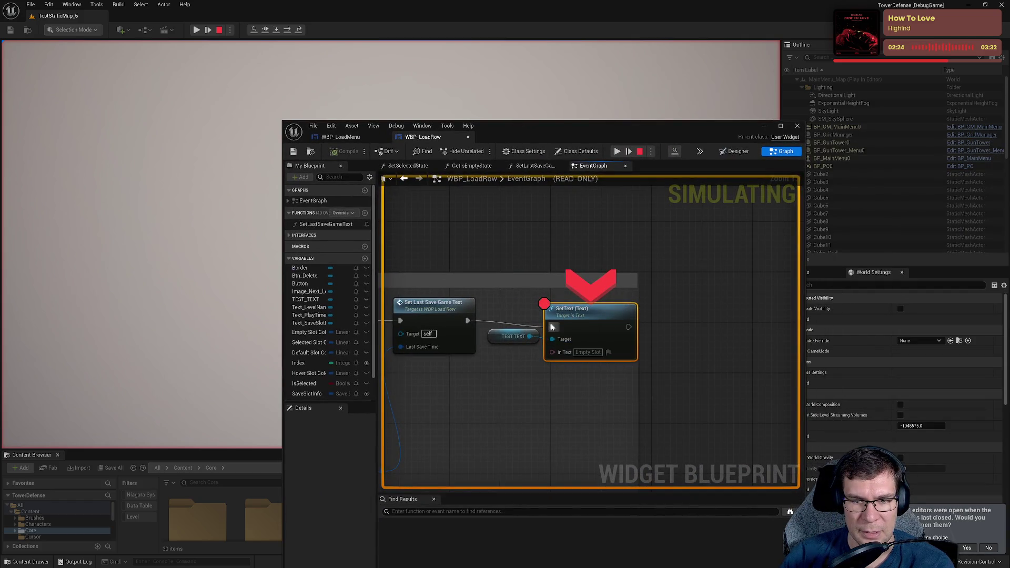
mouse_move(553, 339)
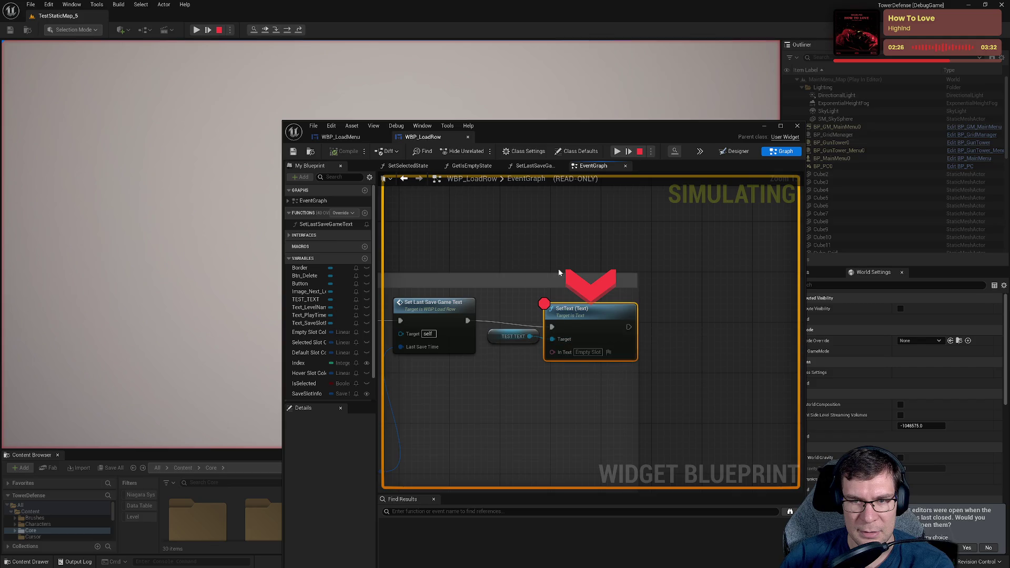
- Inspect TEST_TEXT's debug values at the SetText breakpoint
click(584, 349)
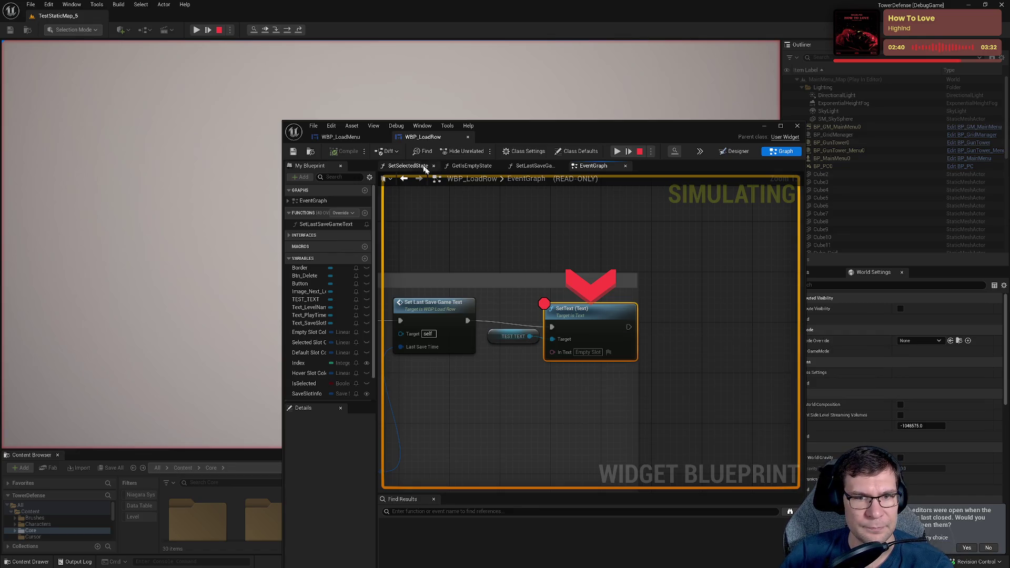
mouse_move(425, 327)
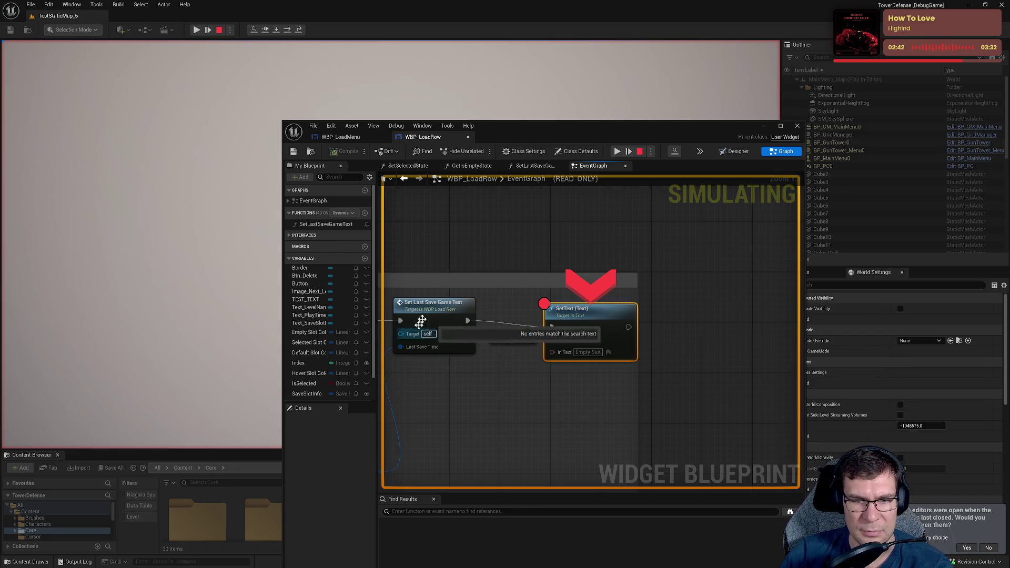
mouse_move(427, 399)
mouse_down()
mouse_move(484, 397)
mouse_move(557, 354)
mouse_move(757, 336)
mouse_up()
mouse_move(490, 258)
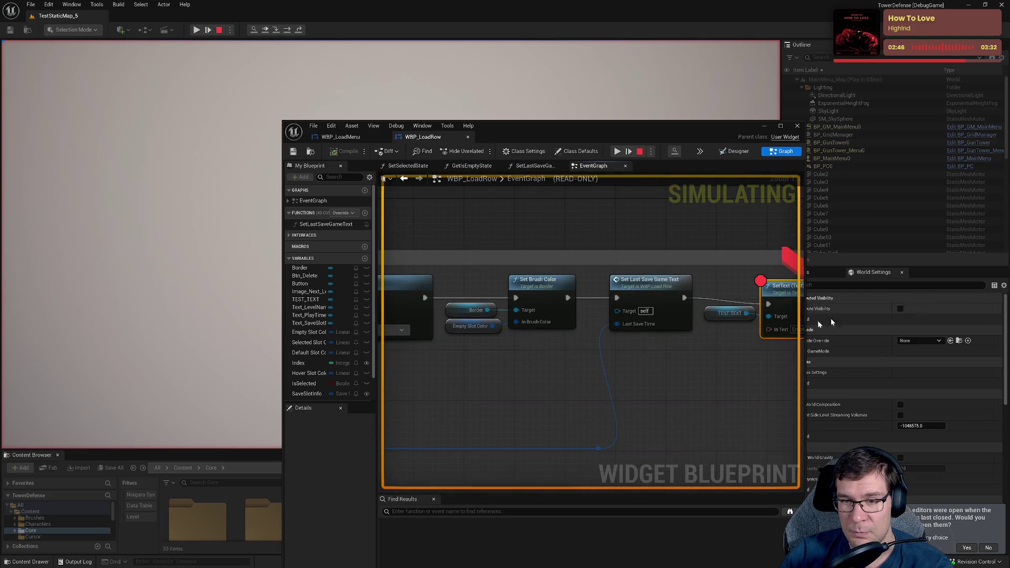
- Continue past the breakpoint to view the Load Game row, then stop and maximize the editor
click(618, 152)
mouse_move(594, 127)
mouse_down()
mouse_move(528, 299)
mouse_move(516, 300)
mouse_move(558, 316)
mouse_move(526, 179)
mouse_up()
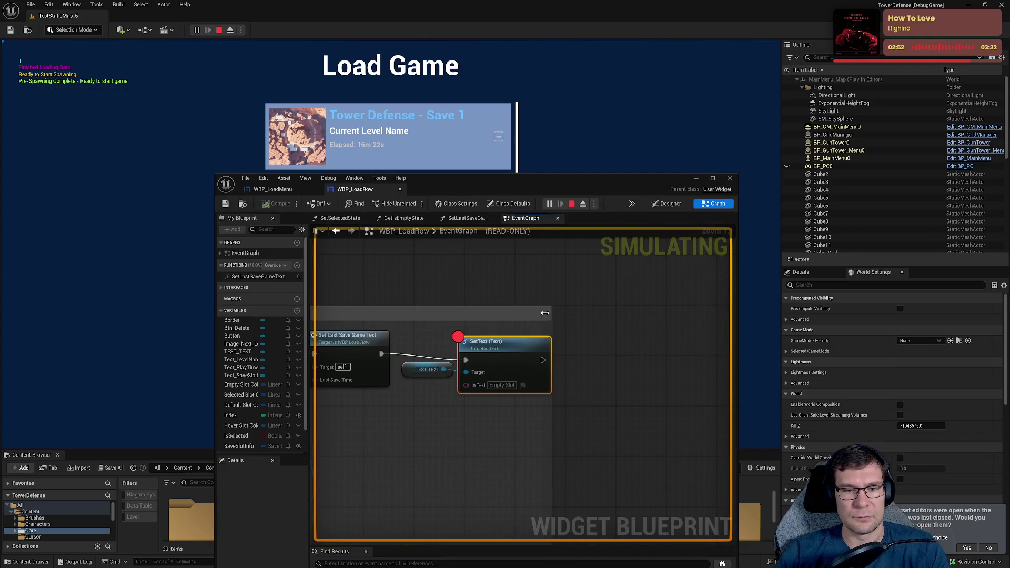
click(574, 205)
drag(576, 189, 564, 18)
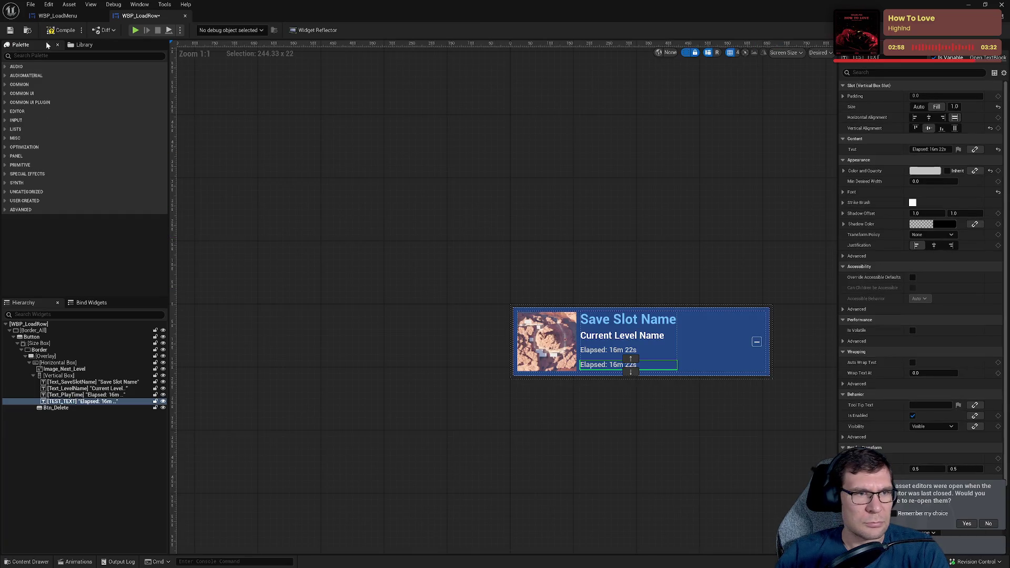
- Save WBP_LoadRow, begin editing TEST_TEXT's Text field, then cancel the edit
click(59, 30)
click(10, 30)
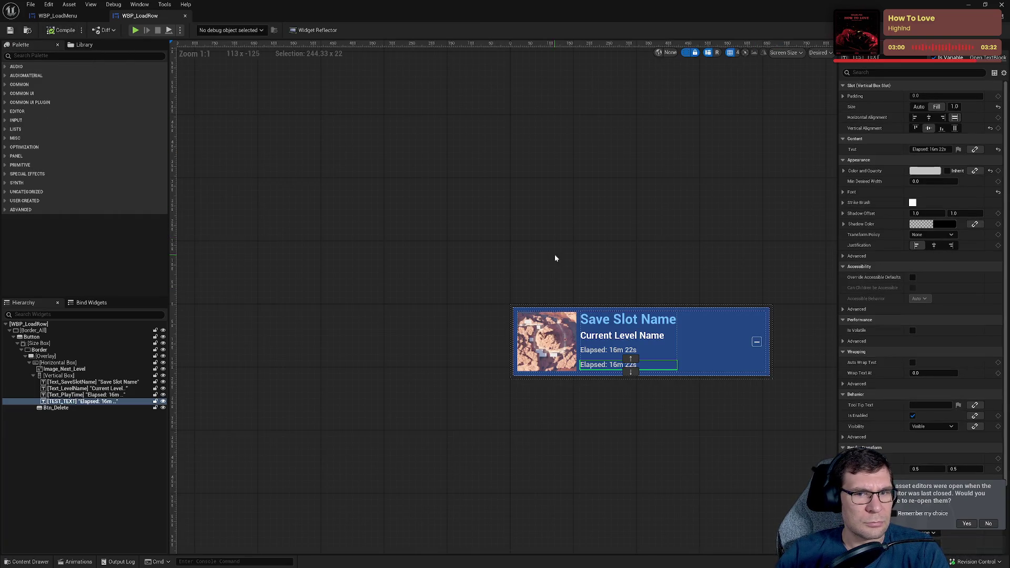
scroll(442, 326, up, 5)
drag(524, 425, 522, 420)
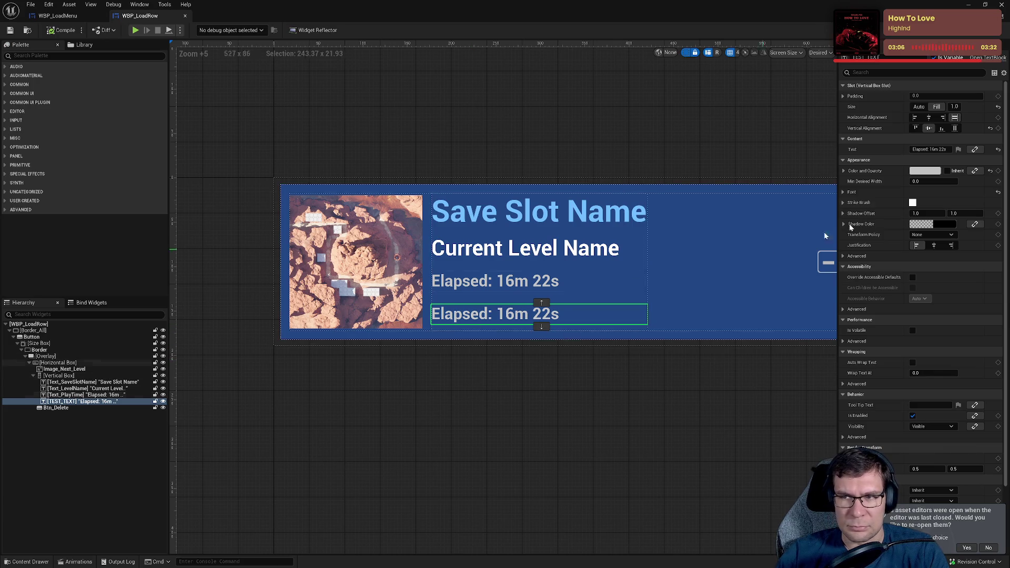
click(946, 150)
key(ctrl+a)
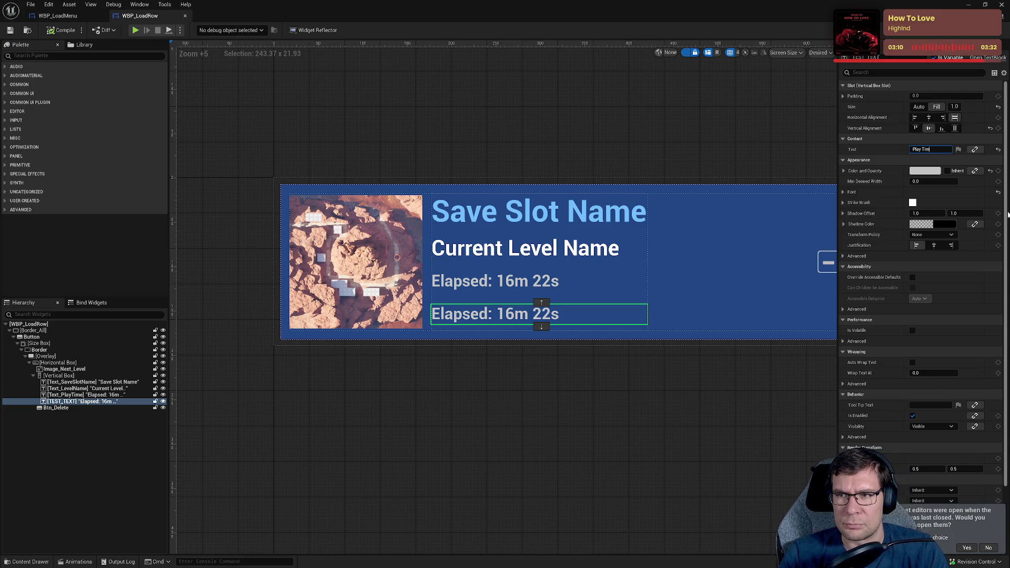
text(e)
key(Escape)
- Compile with F7, pan the event graph to Event Construct, and restore the window size
click(59, 16)
click(139, 16)
key(F7)
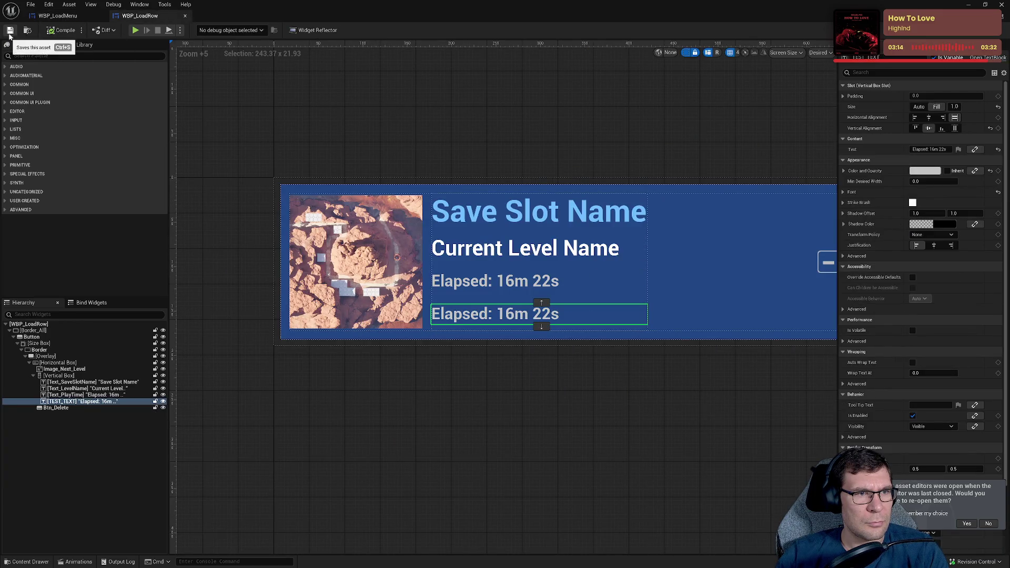
click(988, 30)
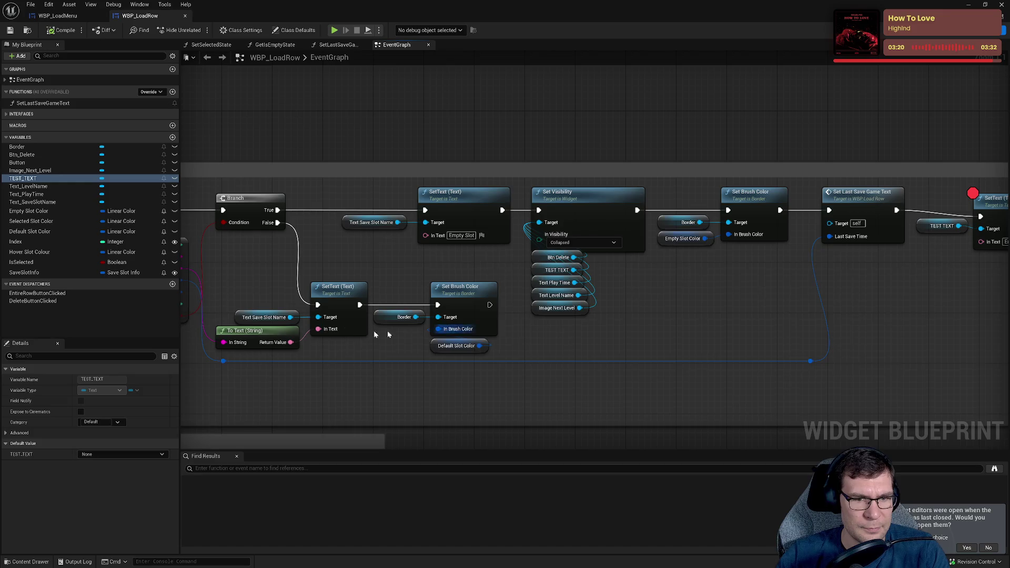
drag(346, 322, 514, 332)
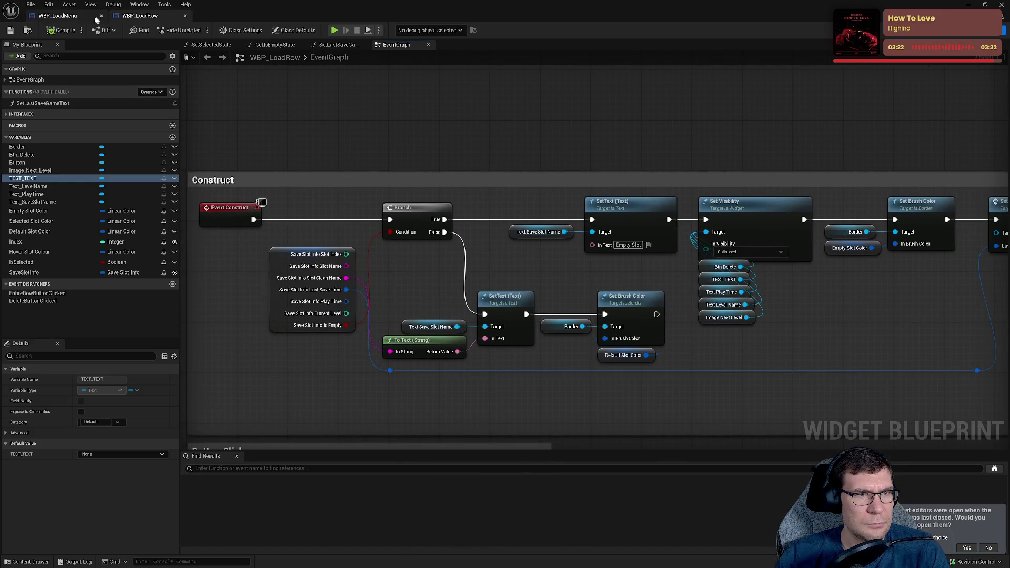
click(74, 5)
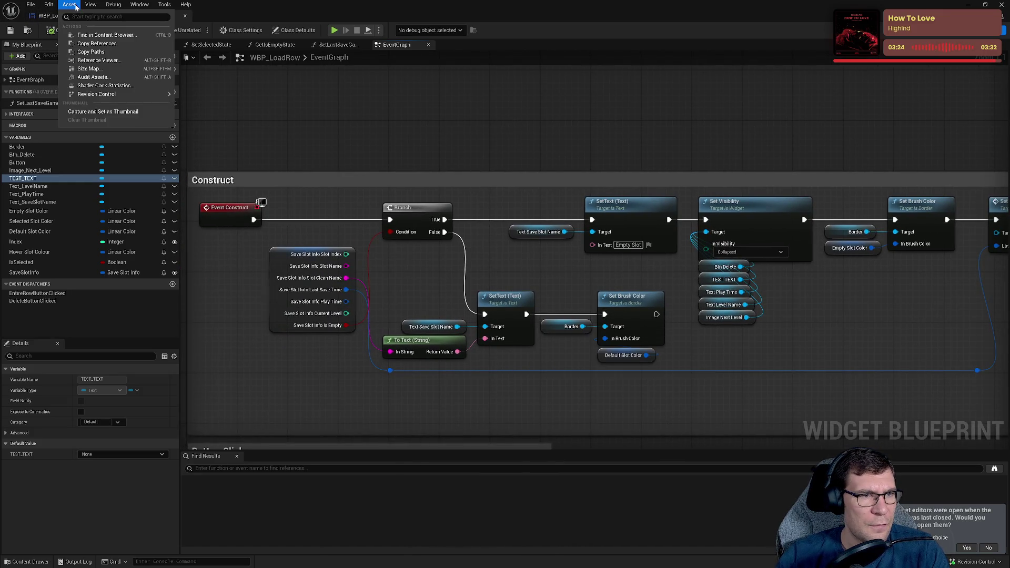
double_click(572, 5)
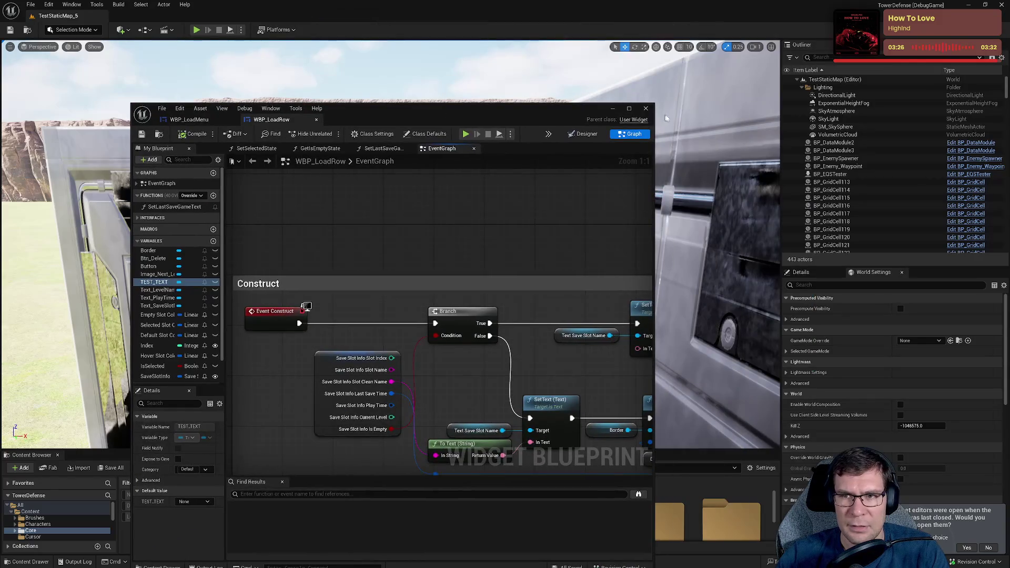
- Close WBP_LoadRow and the editor, reopen the project, and view TestStaticMap's tower-defence grid
click(647, 109)
click(1001, 6)
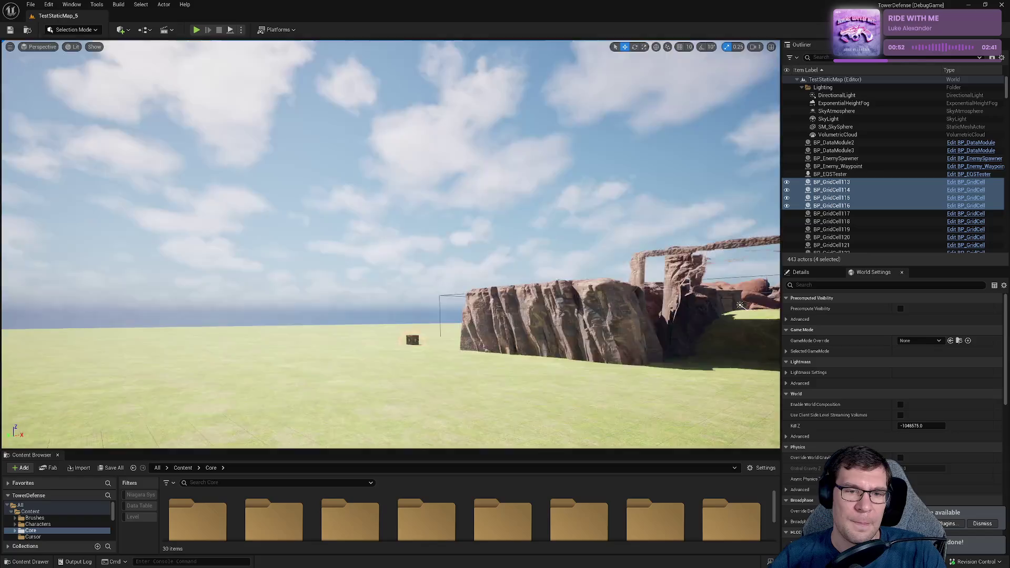
drag(467, 222, 467, 223)
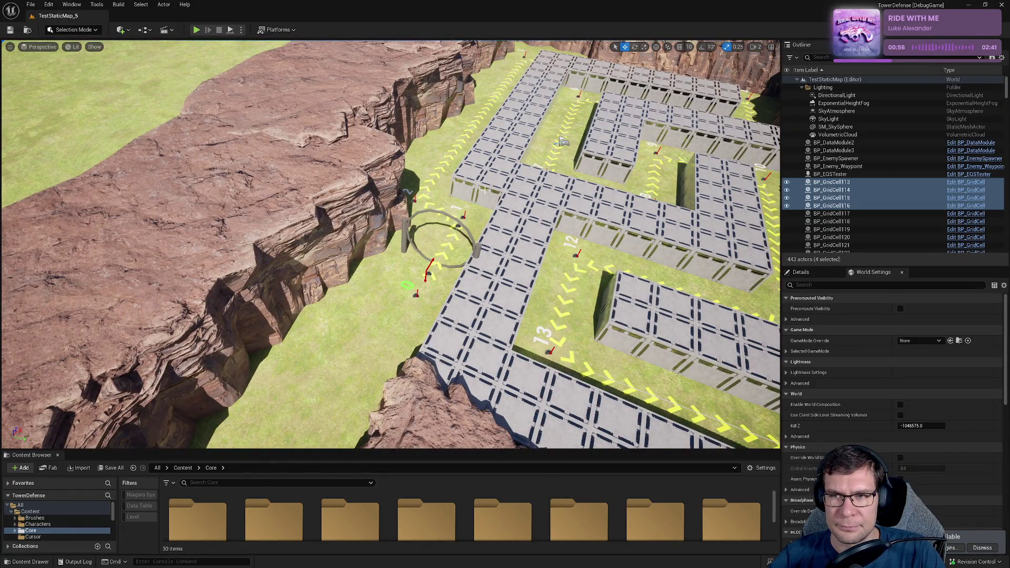
drag(334, 140, 334, 139)
- Open a taller Content Drawer and browse into the Core folder's Widgets subfolder
key(ctrl+space)
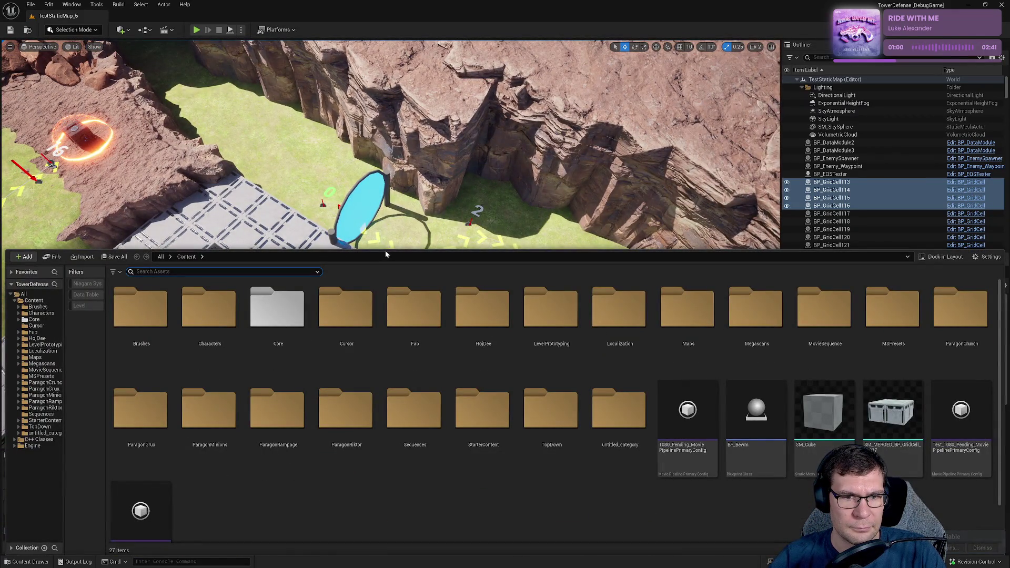
drag(381, 248, 381, 89)
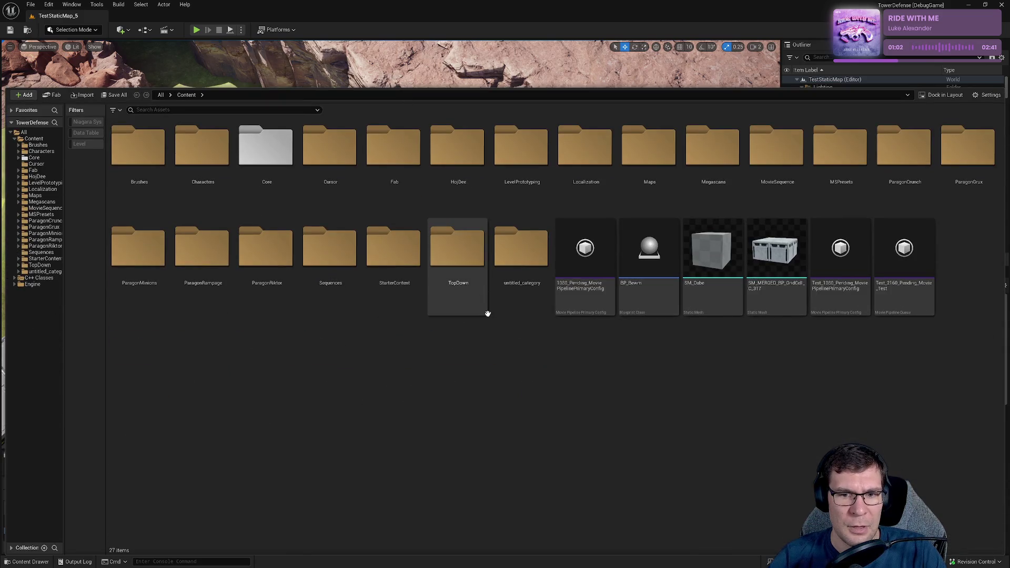
double_click(266, 153)
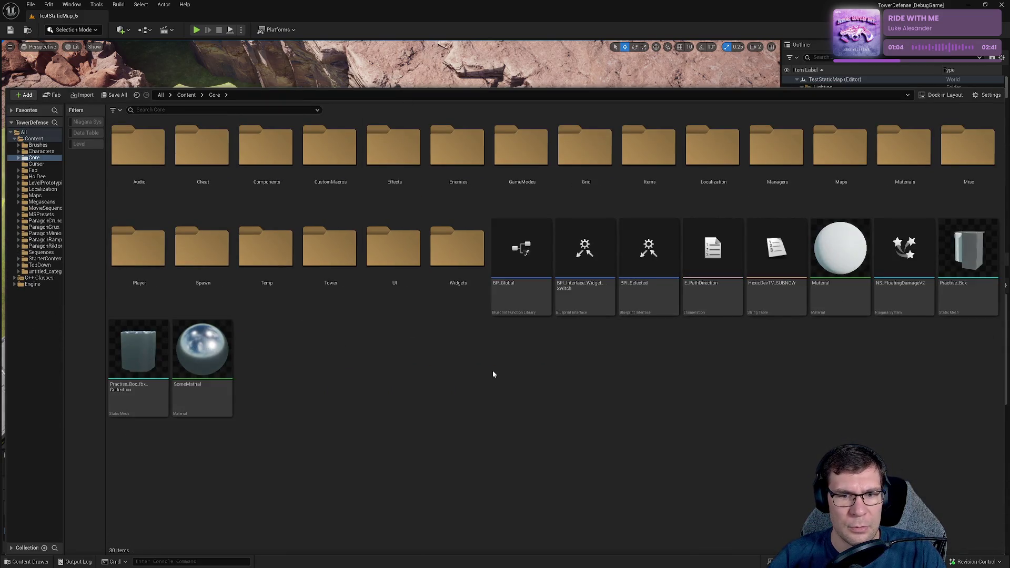
click(419, 247)
double_click(450, 246)
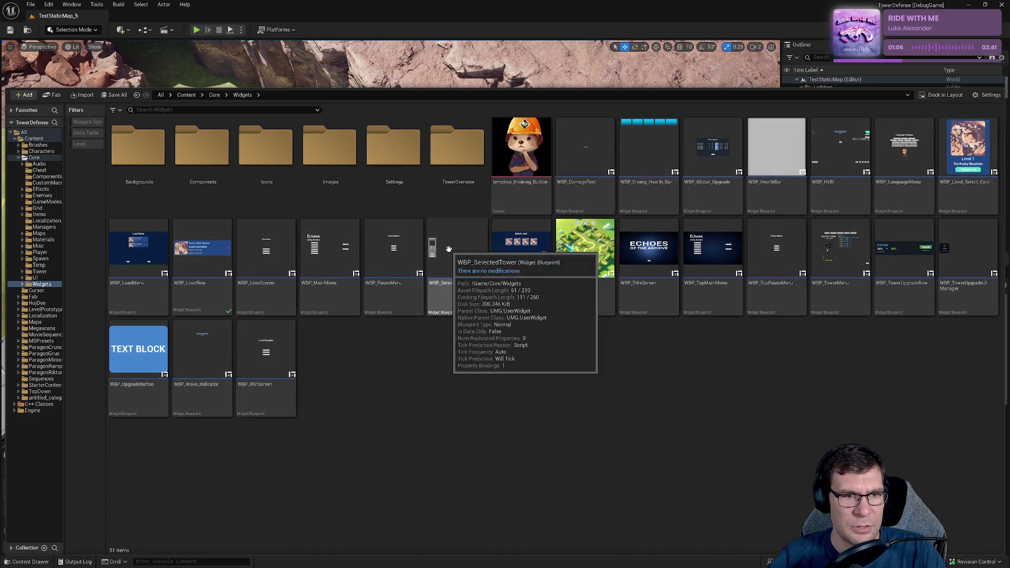
right_click(353, 418)
click(341, 356)
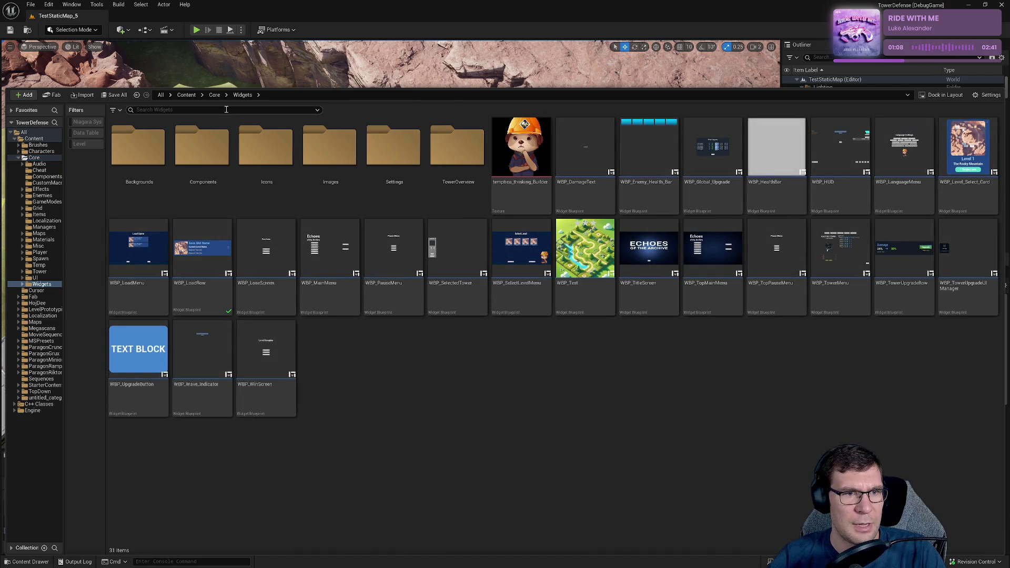
- Go back up to the Core folder, check pending source-control changes, then close the drawer
click(216, 96)
right_click(470, 274)
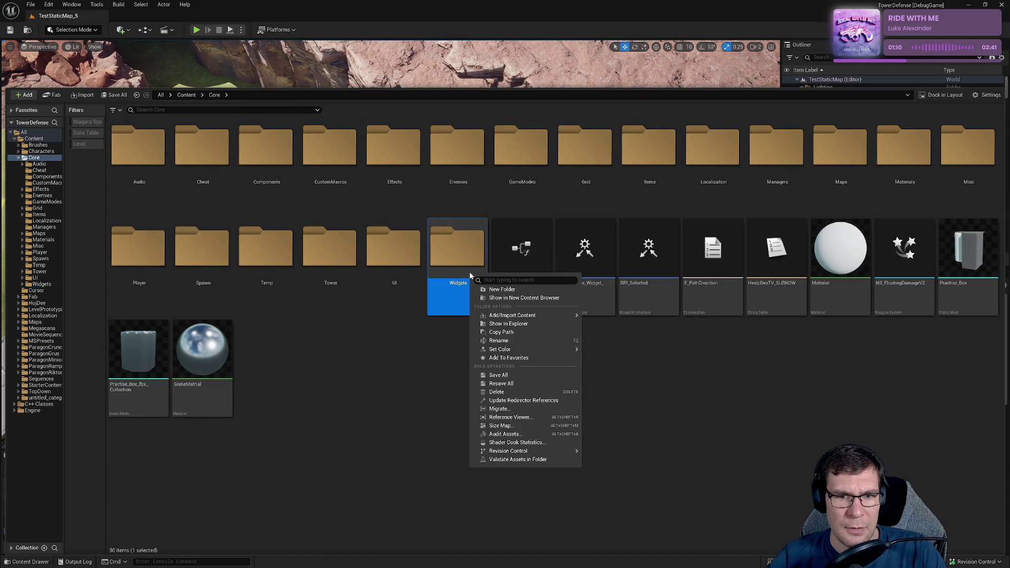
click(552, 400)
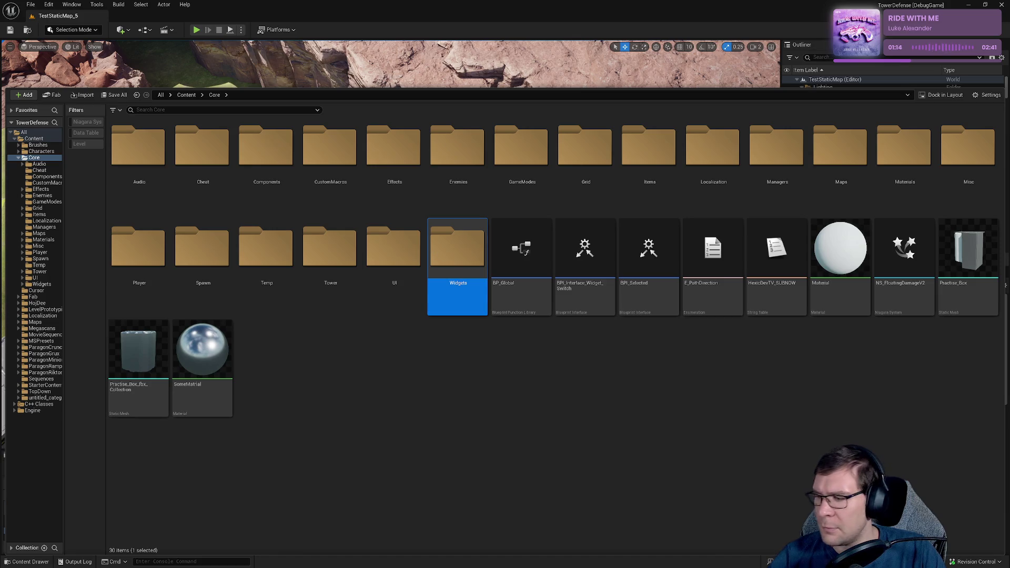
key(alt+Tab)
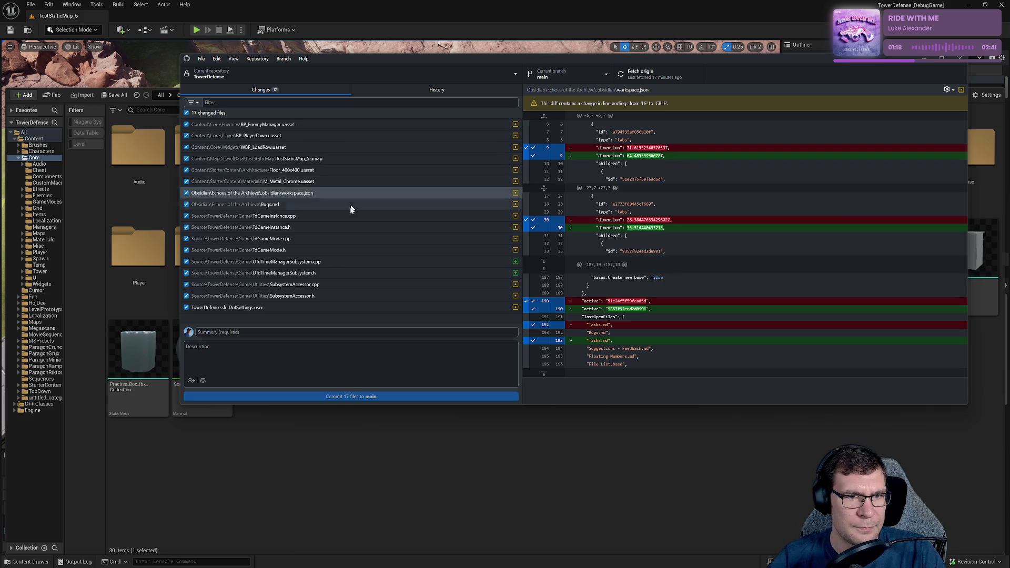
click(602, 481)
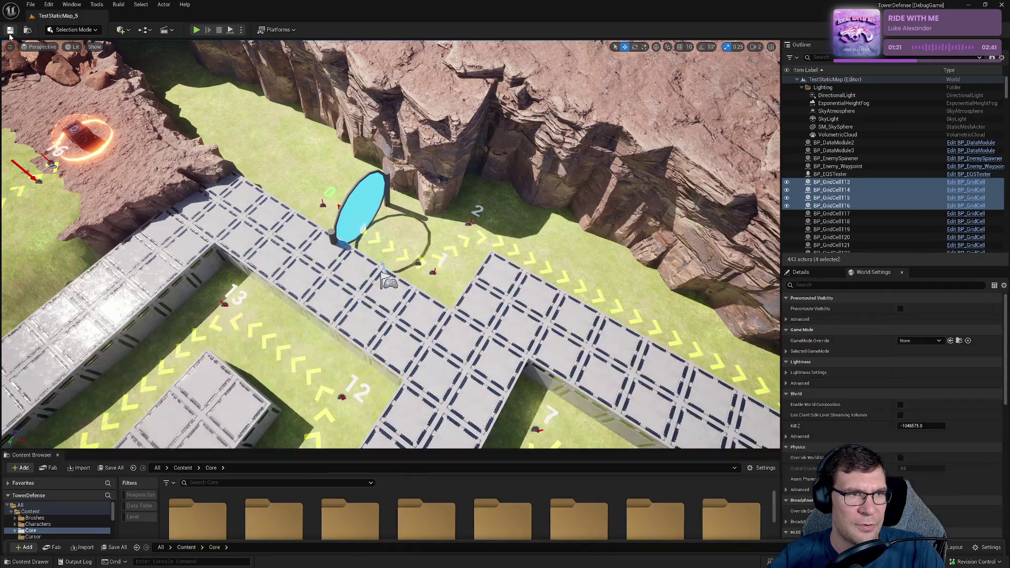
click(24, 9)
- Play the level in the editor and go through the pause menu to the game's title screen
click(25, 7)
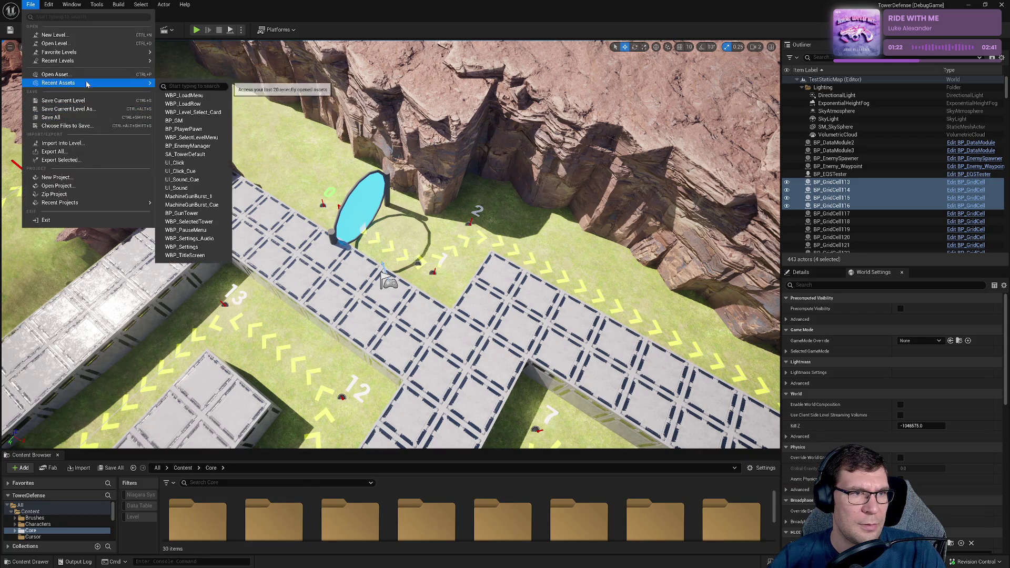
click(171, 36)
click(196, 30)
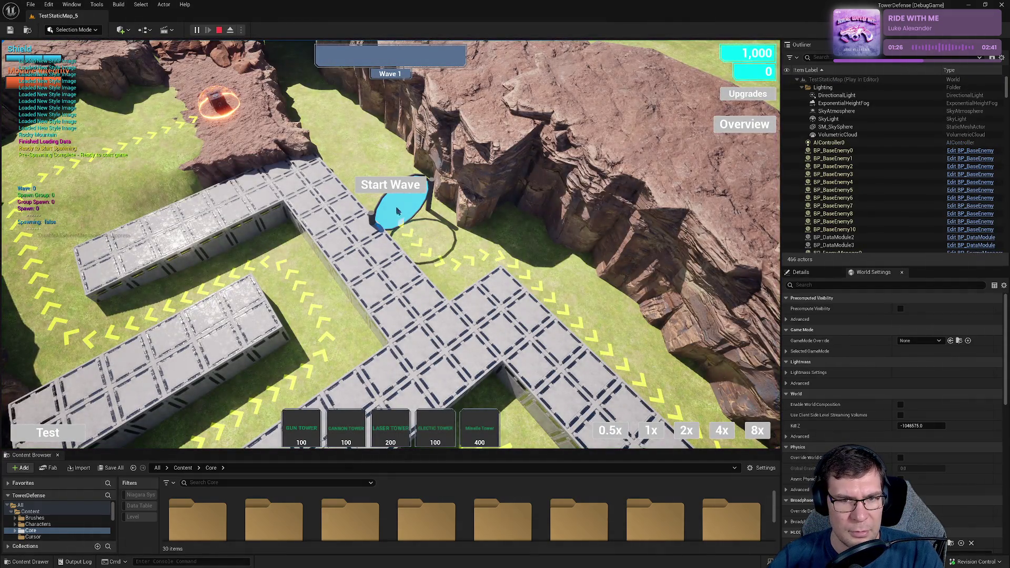
key(Escape)
click(406, 270)
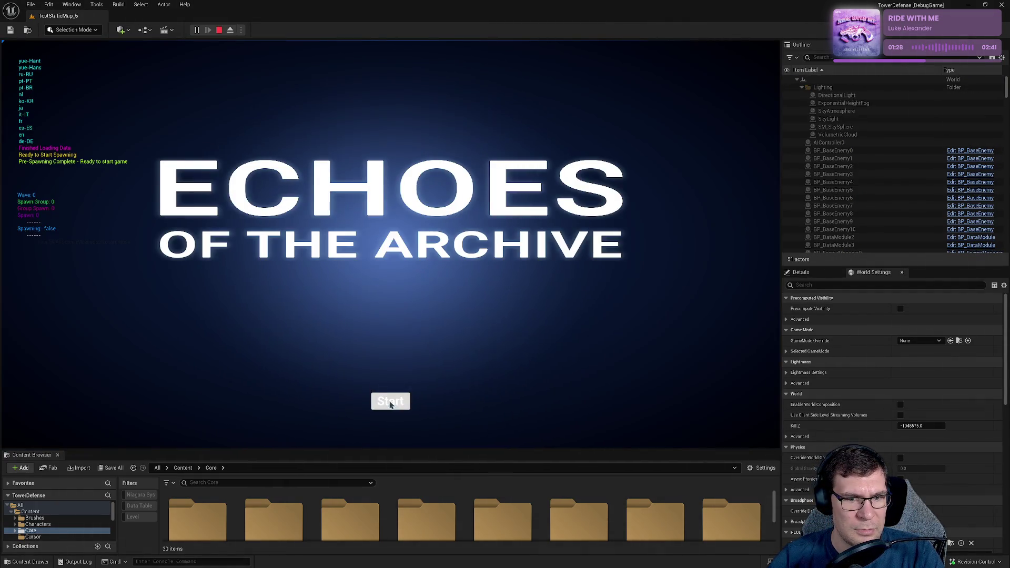
click(392, 400)
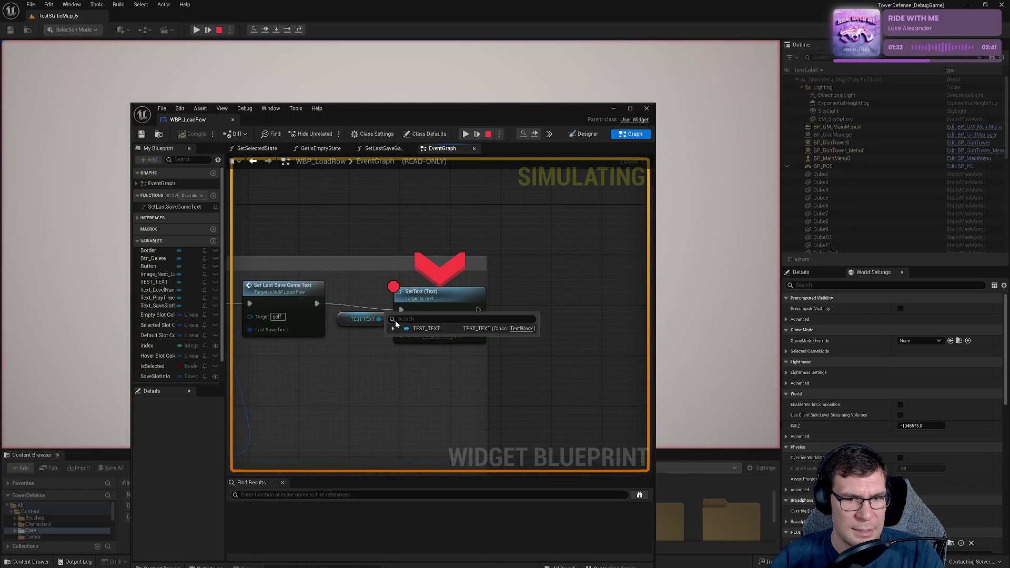
- Resume past the TEST_TEXT breakpoint, view the Load Game screen's rows, then stop playing
click(393, 328)
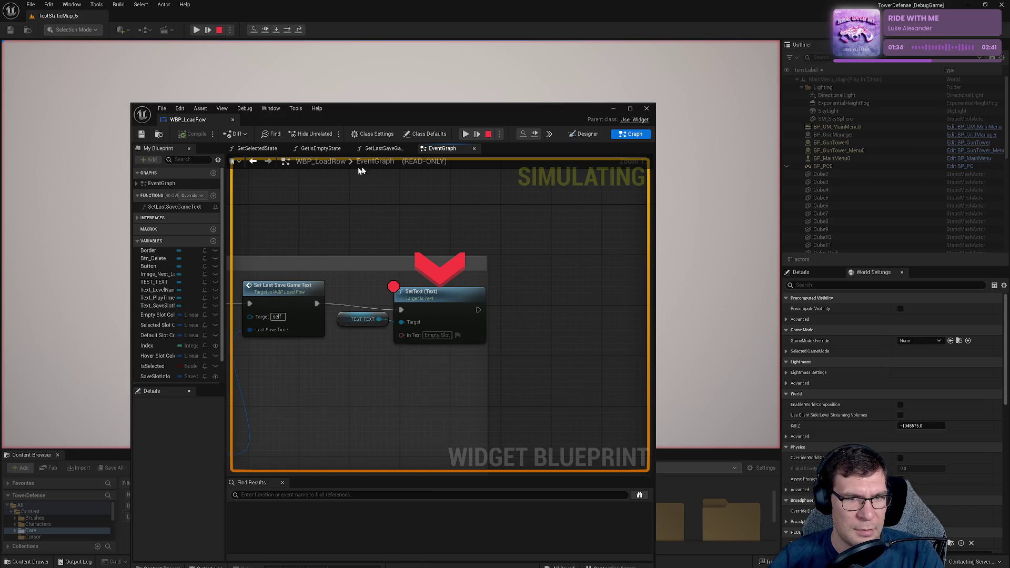
click(466, 135)
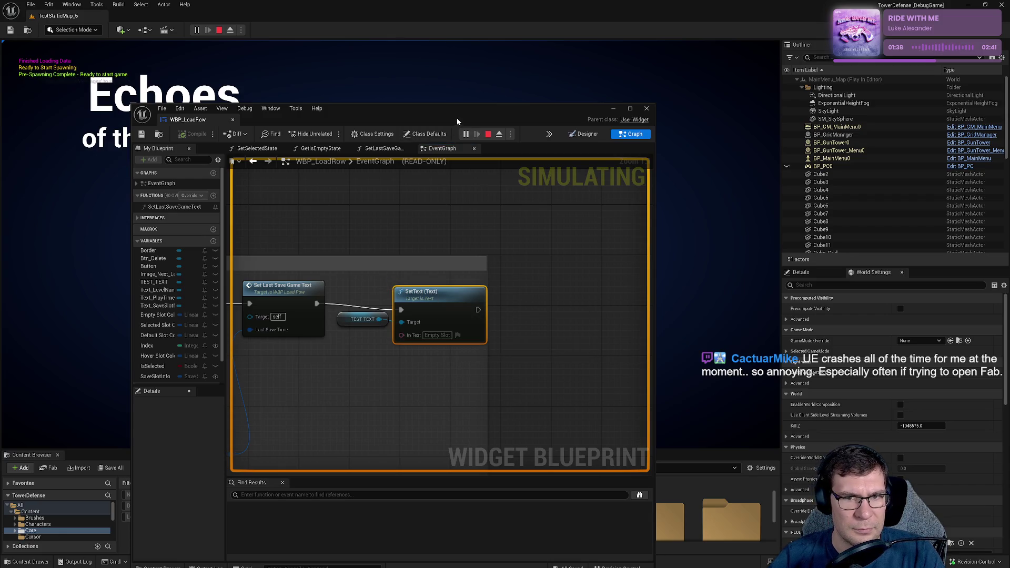
click(456, 92)
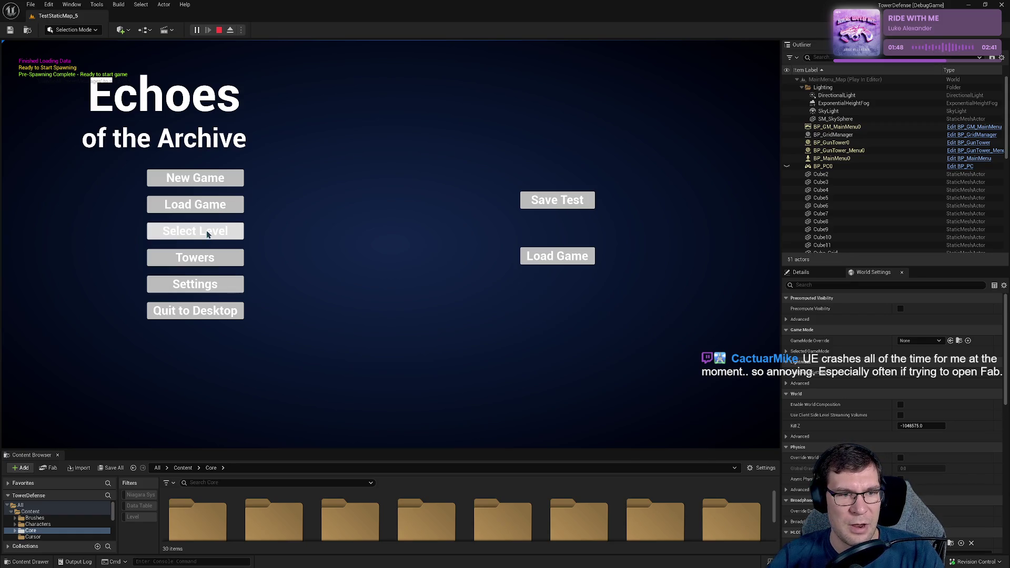
click(198, 211)
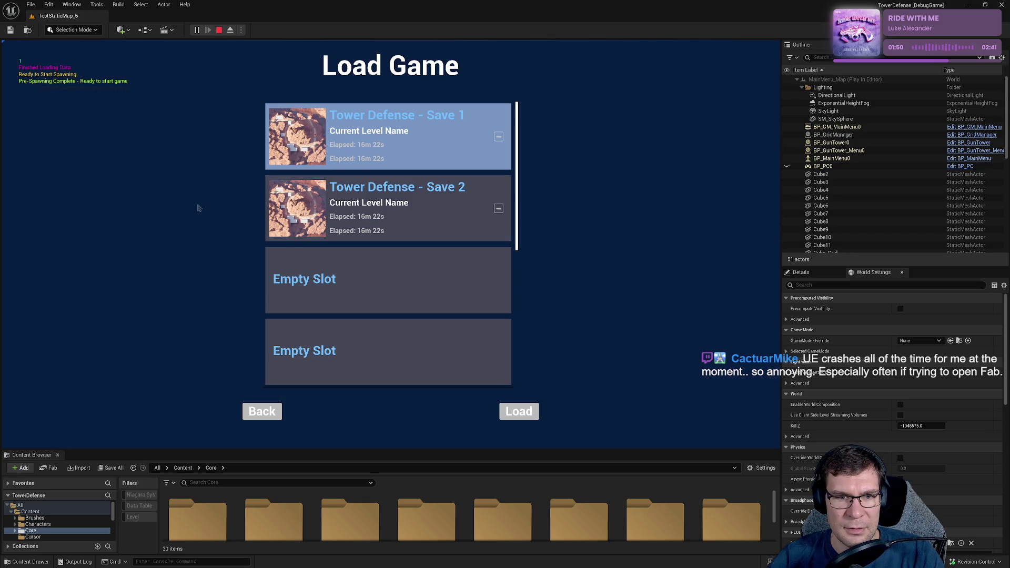
click(219, 30)
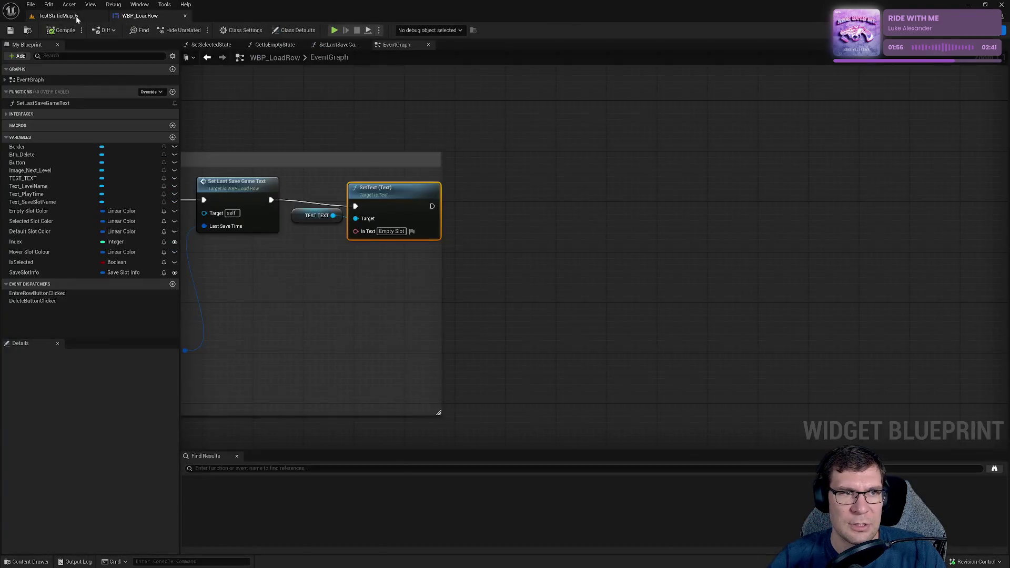
- Return to the TestStaticMap_5 level, fly the camera toward the canyon path, and open the Content Drawer
click(58, 15)
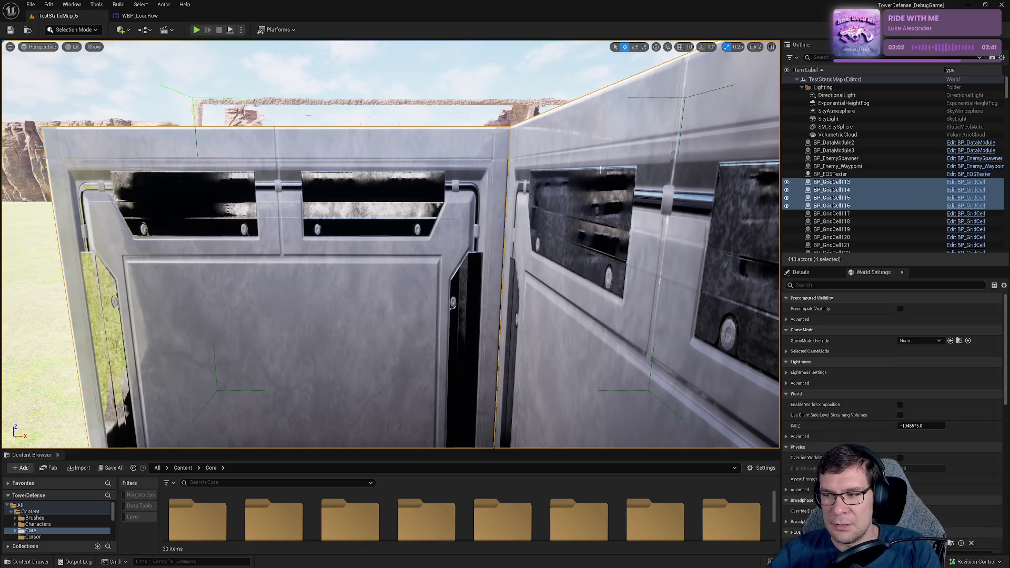
scroll(333, 179, down, 10)
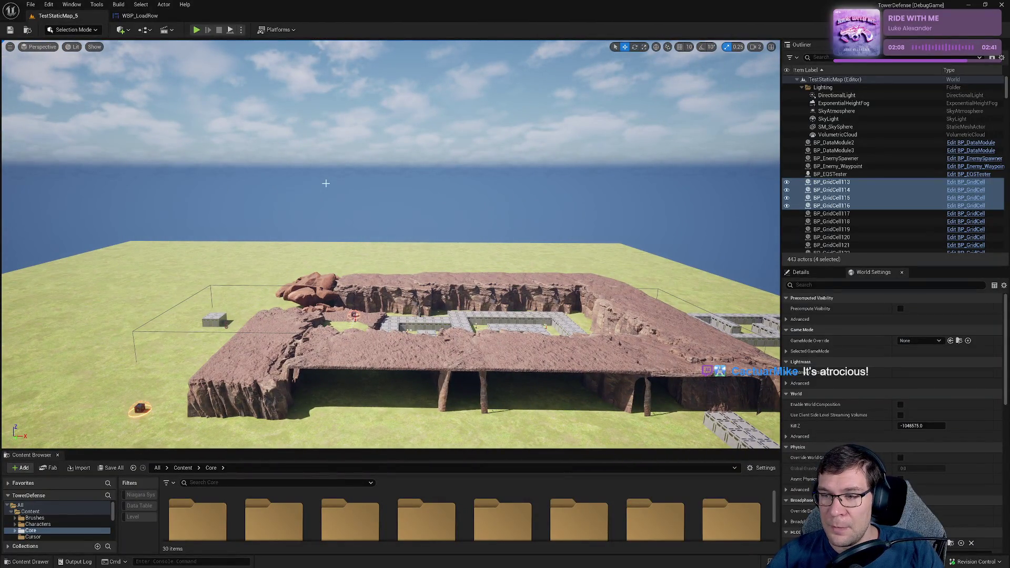
mouse_move(337, 185)
mouse_down()
mouse_move(342, 216)
mouse_move(389, 216)
mouse_up()
click(152, 17)
click(58, 17)
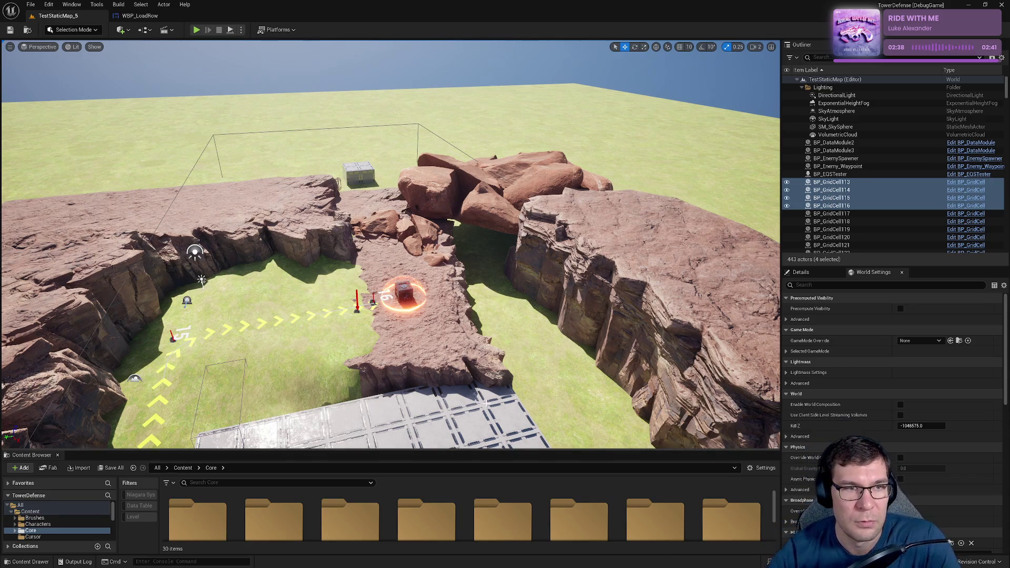
key(ctrl+space)
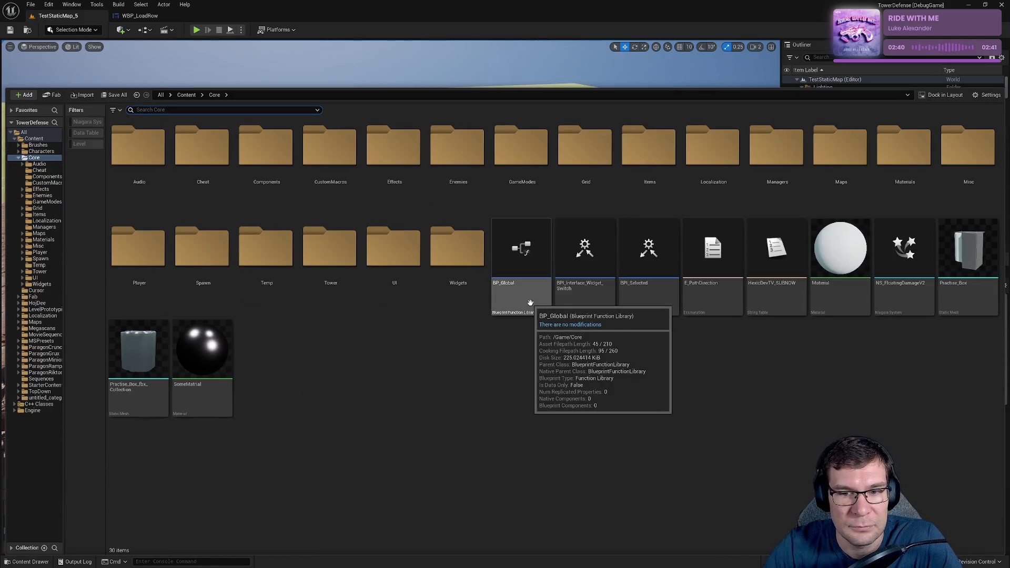
- Delete the debug SetText and TEST TEXT nodes from WBP_LoadRow's EventGraph
drag(476, 87, 476, 289)
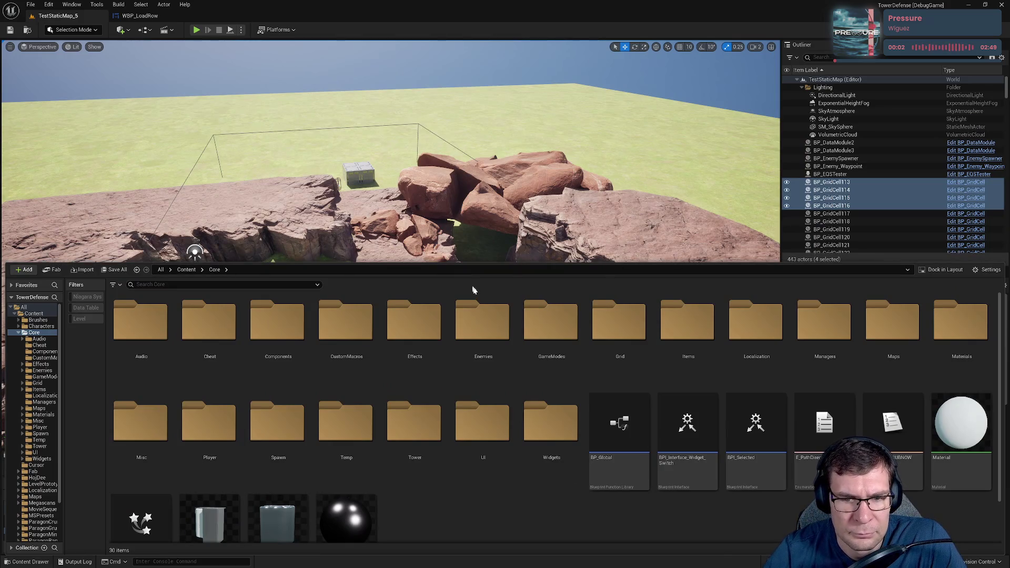
click(147, 15)
drag(589, 329, 515, 196)
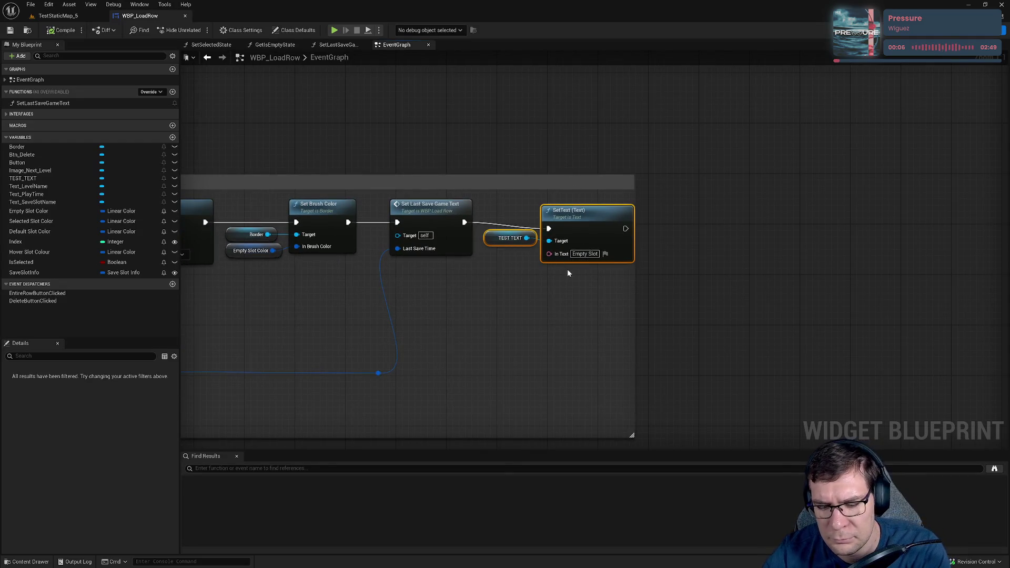
key(Delete)
scroll(798, 289, down, 5)
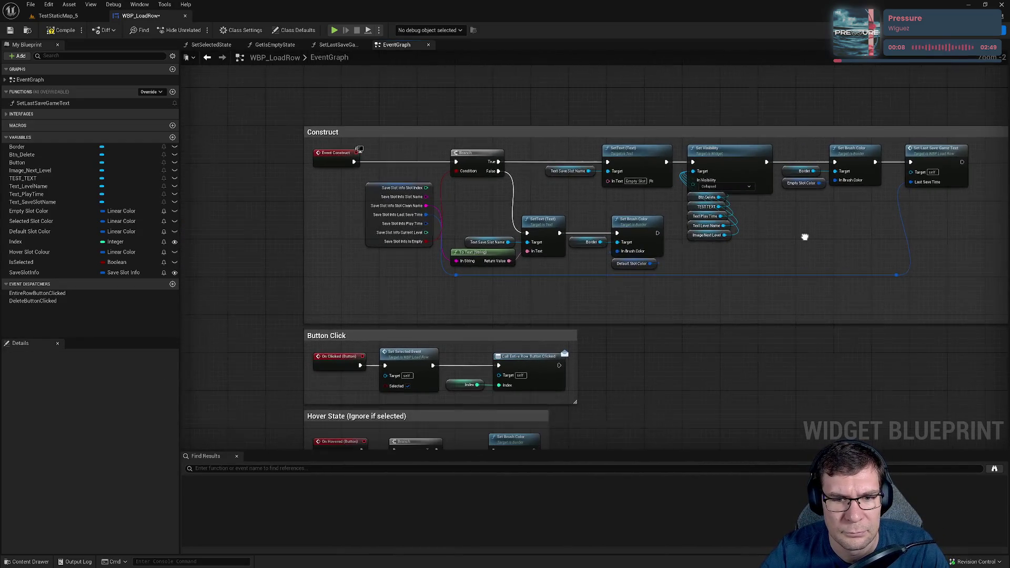
scroll(804, 236, down, 1)
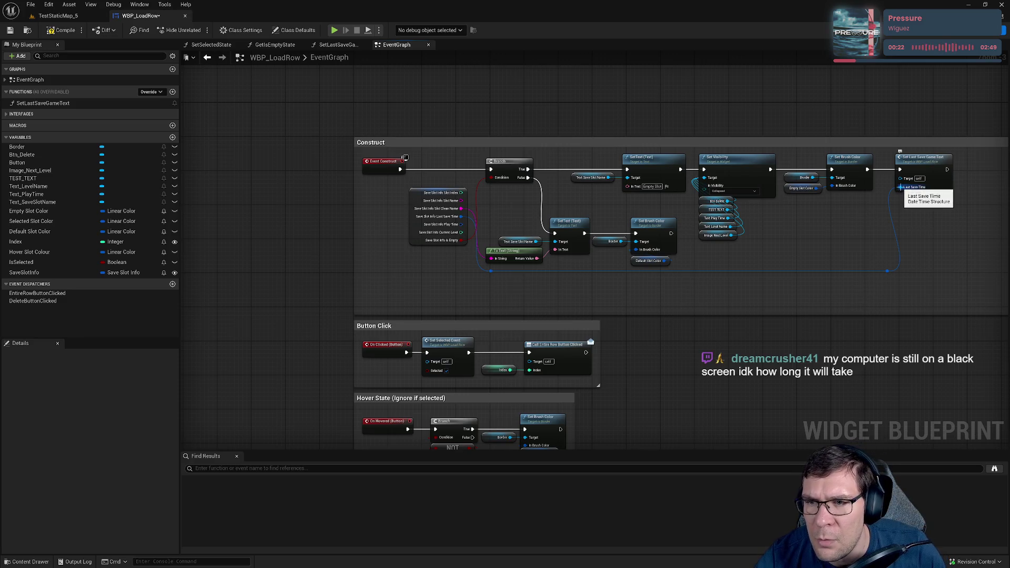
- Review the SetLastSaveGameText function graph and the row widget's Designer layout
click(921, 184)
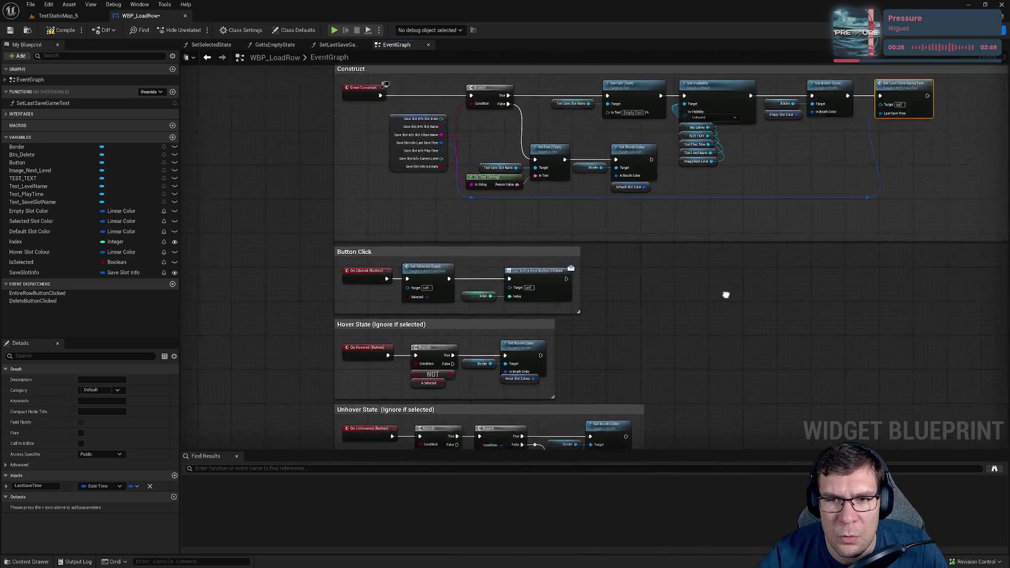
double_click(824, 148)
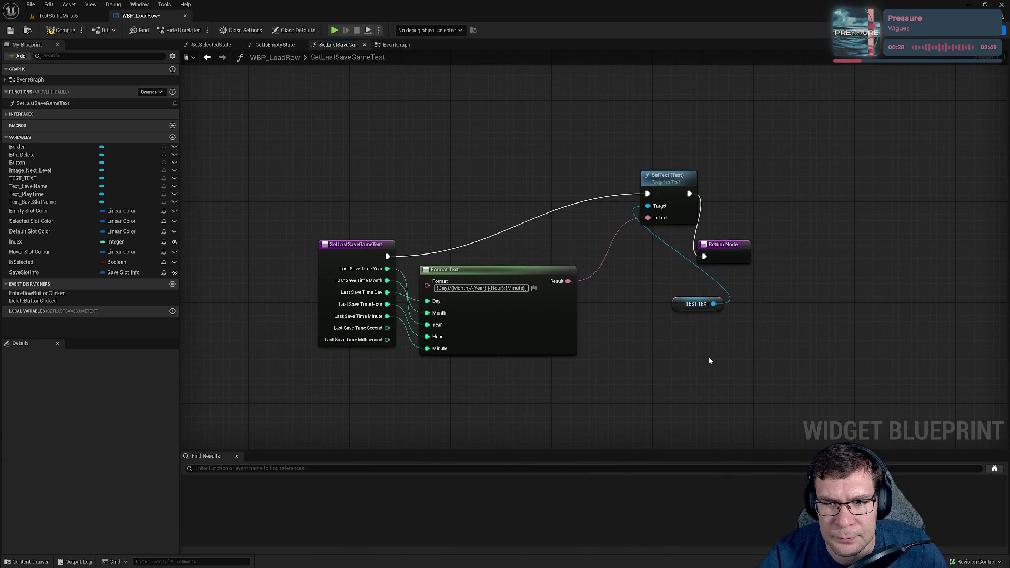
drag(684, 310, 616, 371)
shift+click(679, 177)
click(963, 30)
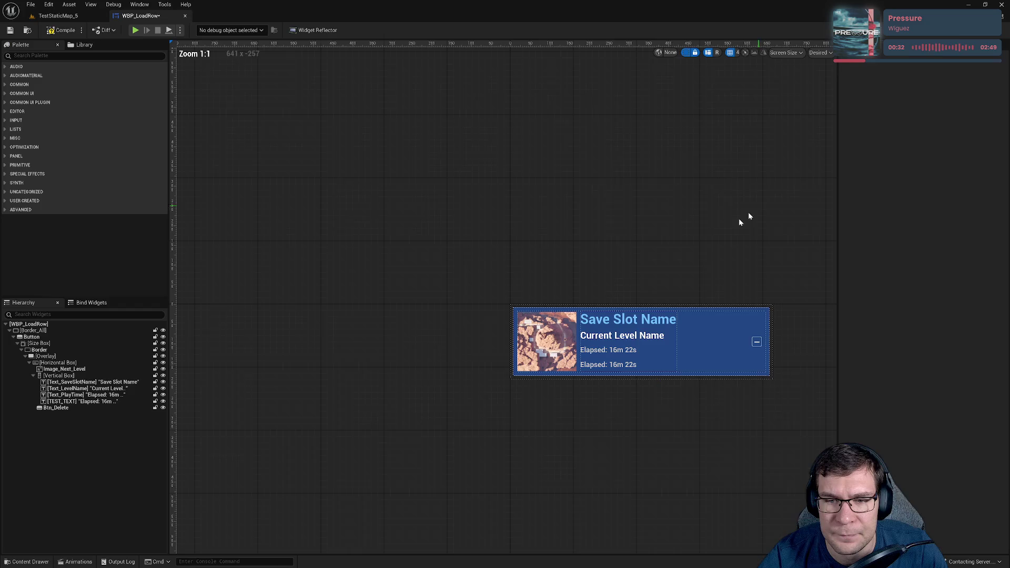
click(989, 30)
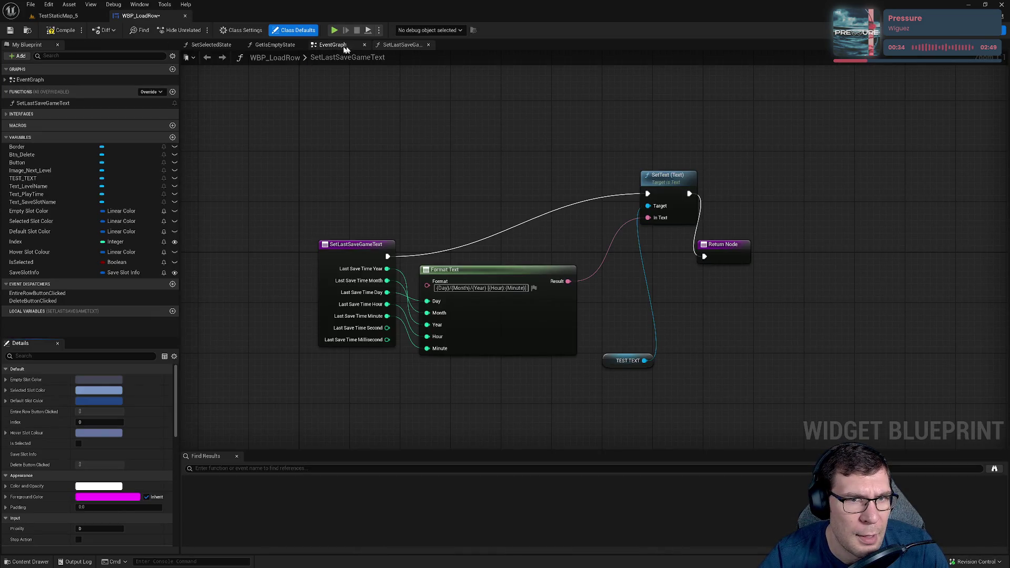
click(349, 47)
- Move the Construct comment group higher in the EventGraph
scroll(388, 243, up, 3)
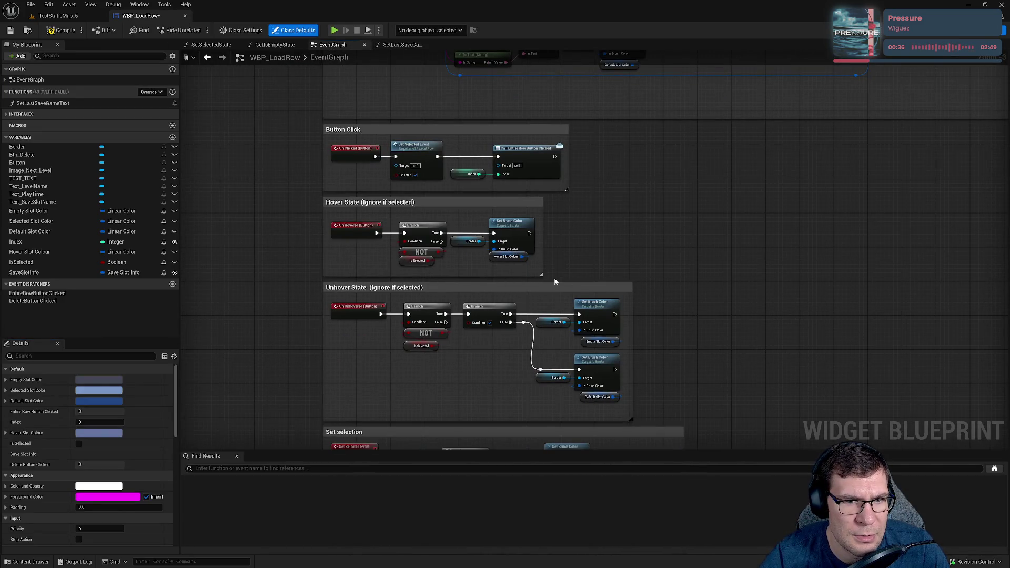
scroll(555, 283, down, 10)
scroll(388, 176, down, 2)
scroll(410, 285, up, 15)
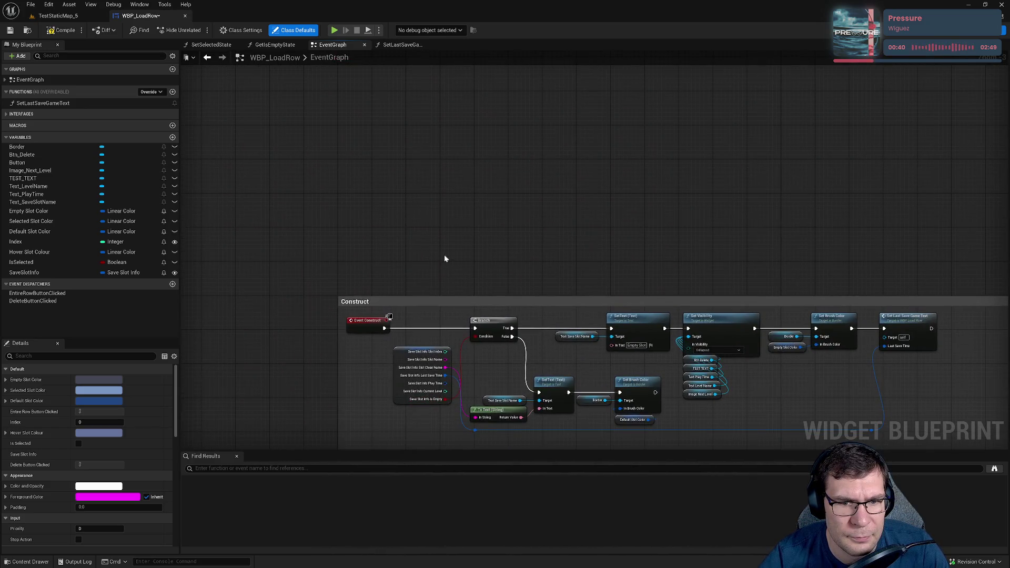
drag(425, 299, 430, 128)
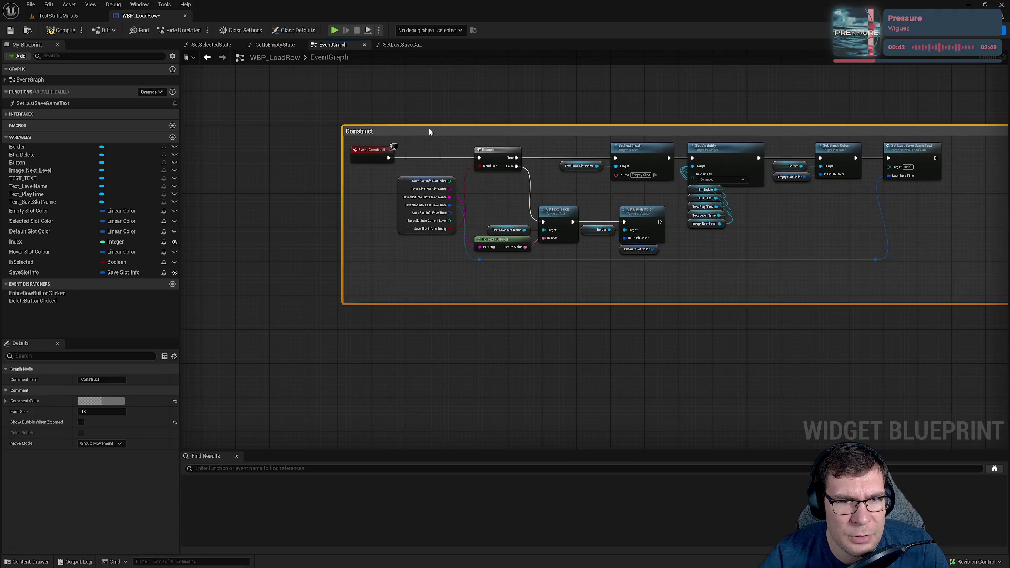
right_click(366, 369)
text(on show)
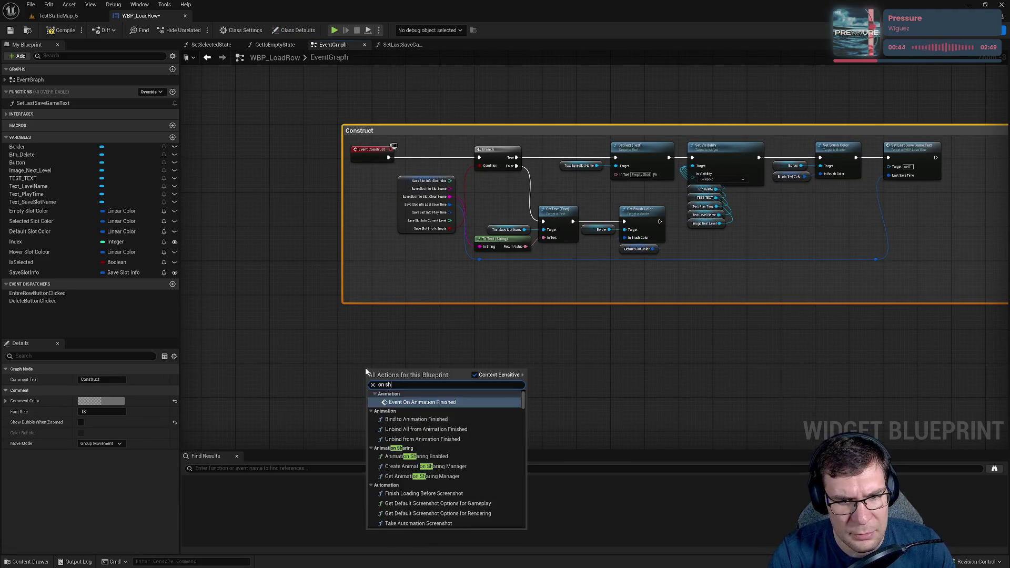
key(BackSpace)
key(BackSpace)
key(BackSpace)
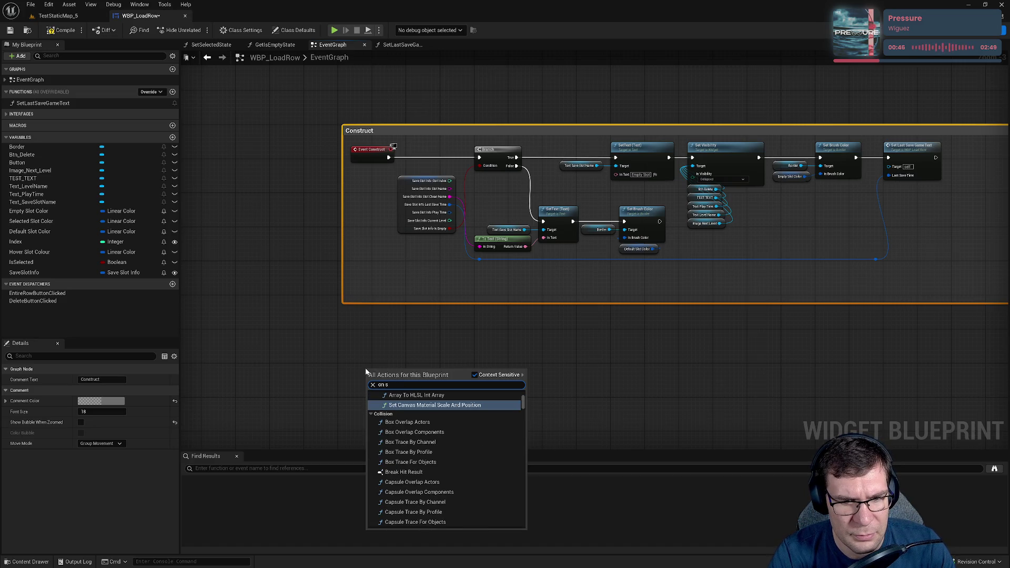
text(On)
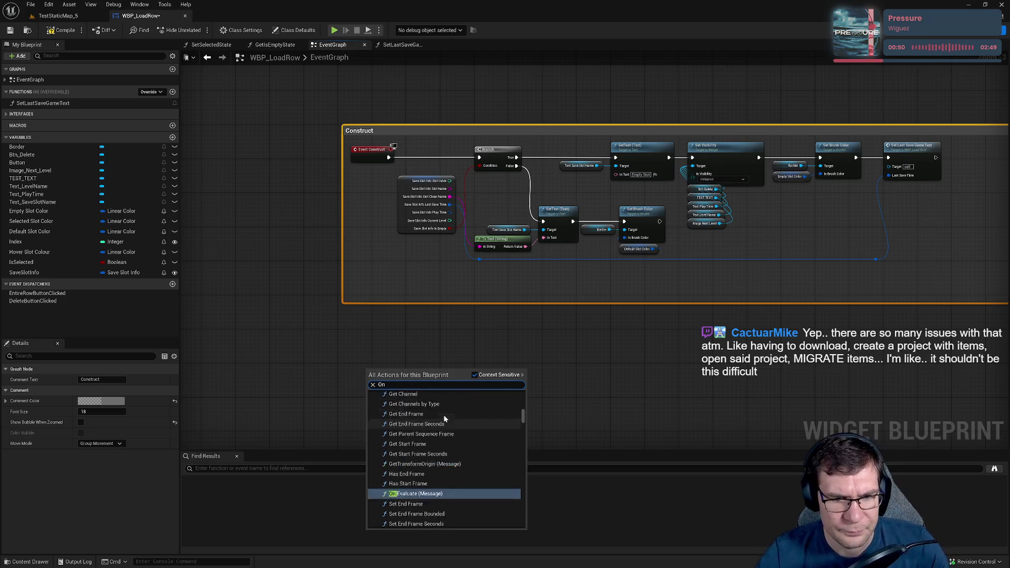
scroll(458, 415, up, 5)
scroll(524, 423, up, 5)
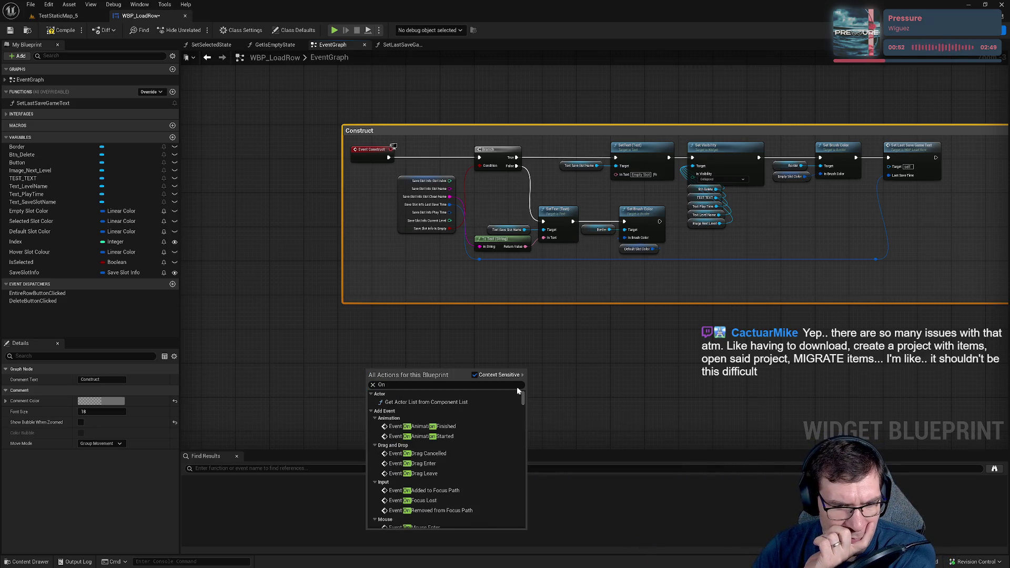
scroll(478, 462, down, 3)
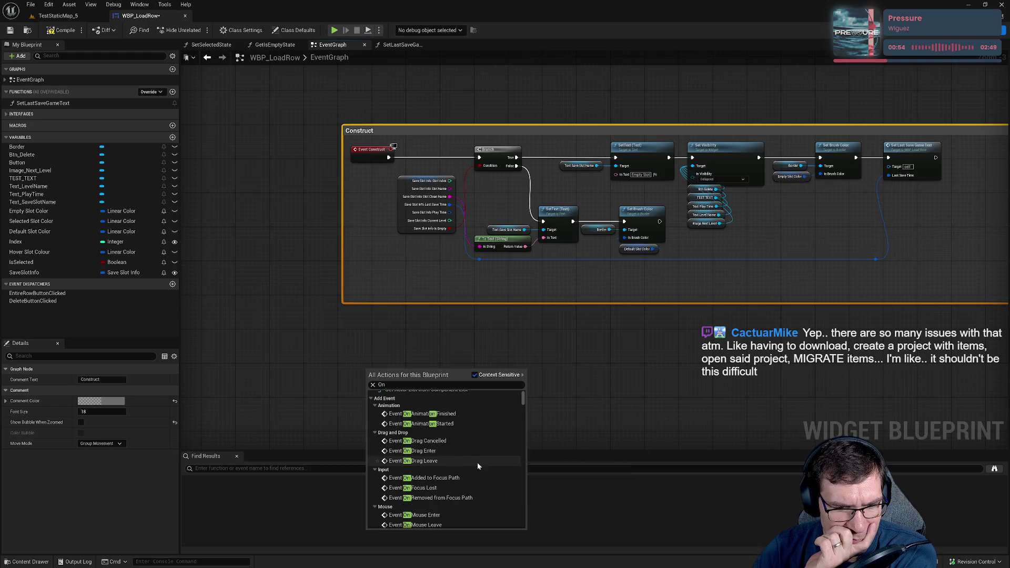
scroll(478, 461, down, 4)
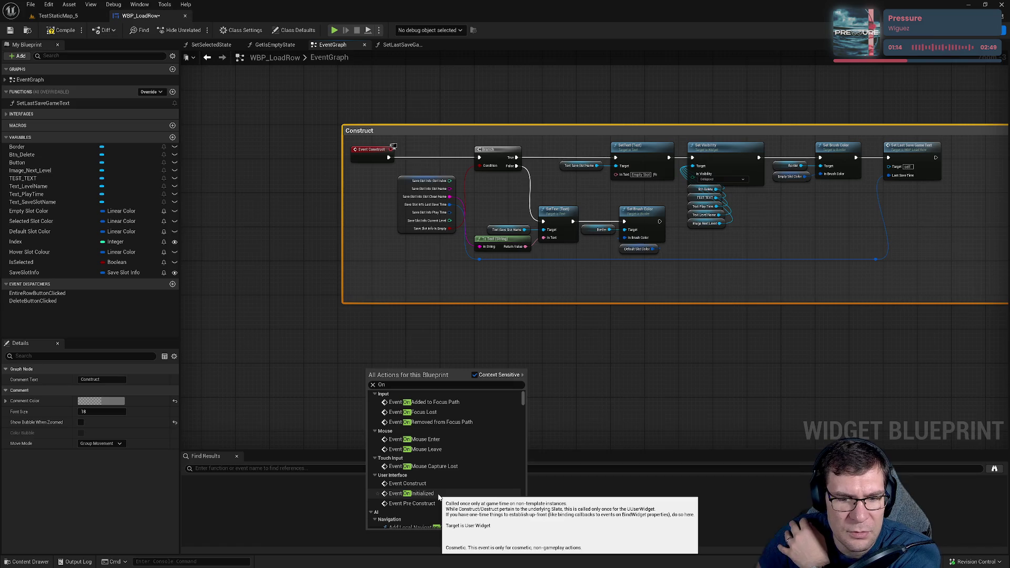
scroll(463, 478, down, 3)
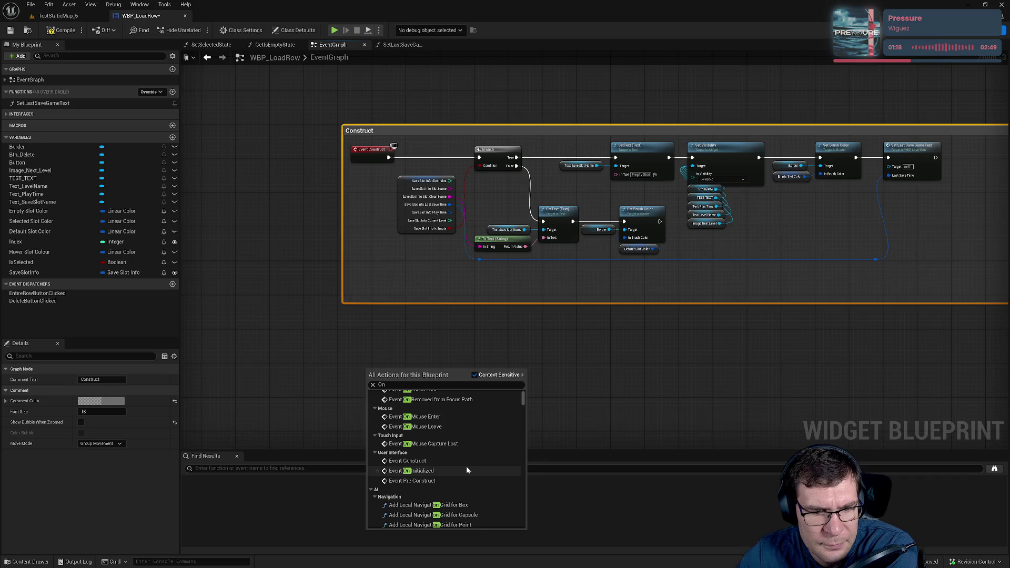
scroll(467, 466, up, 2)
scroll(466, 465, up, 3)
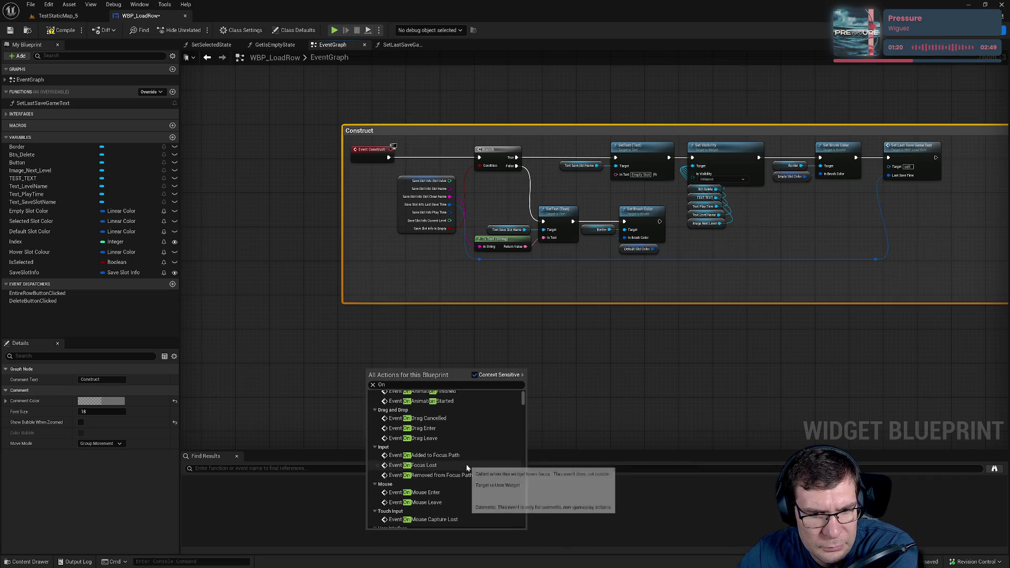
click(643, 333)
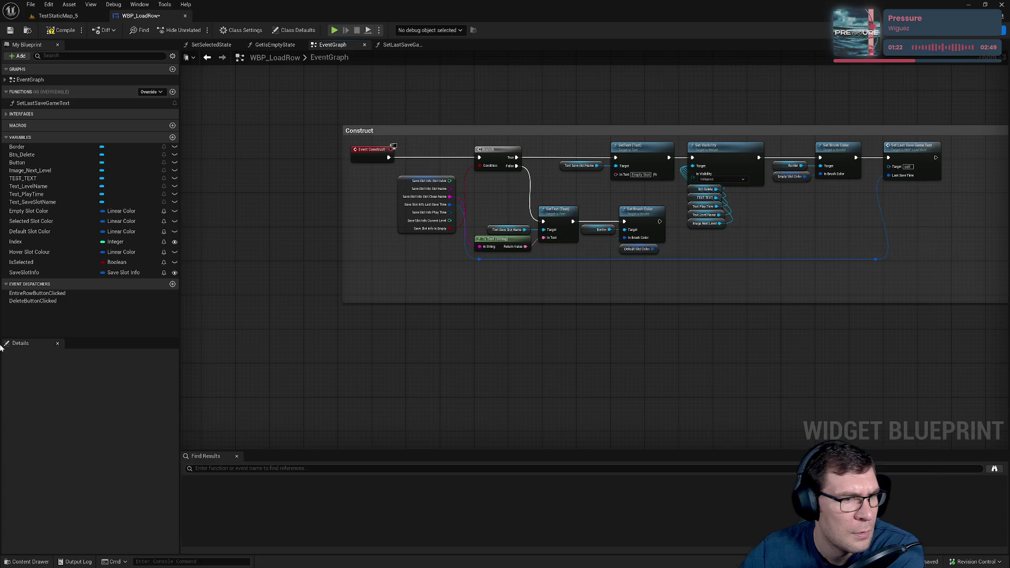
- Switch WBP_LoadRow to its Designer view and compile it
click(135, 328)
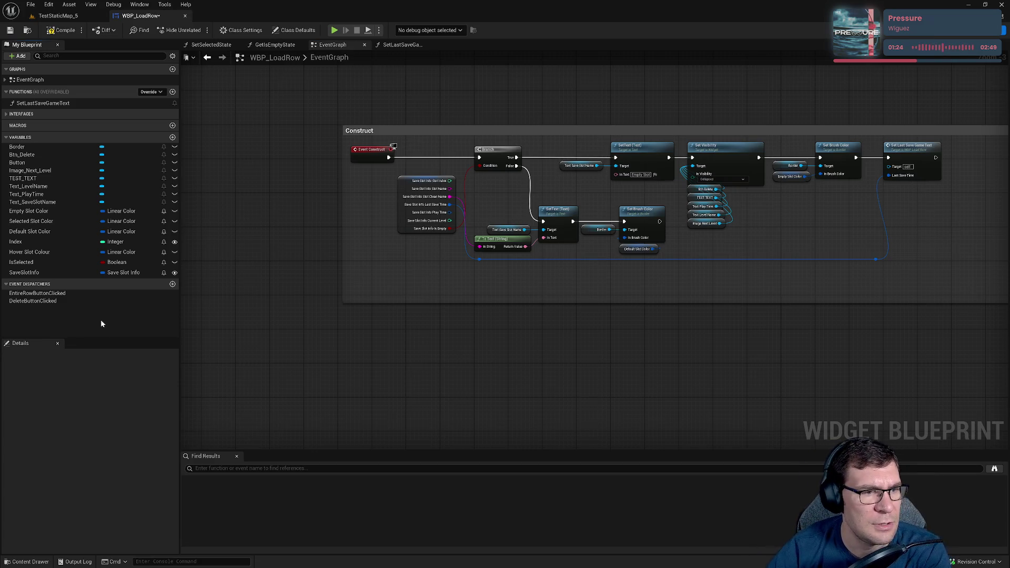
click(949, 38)
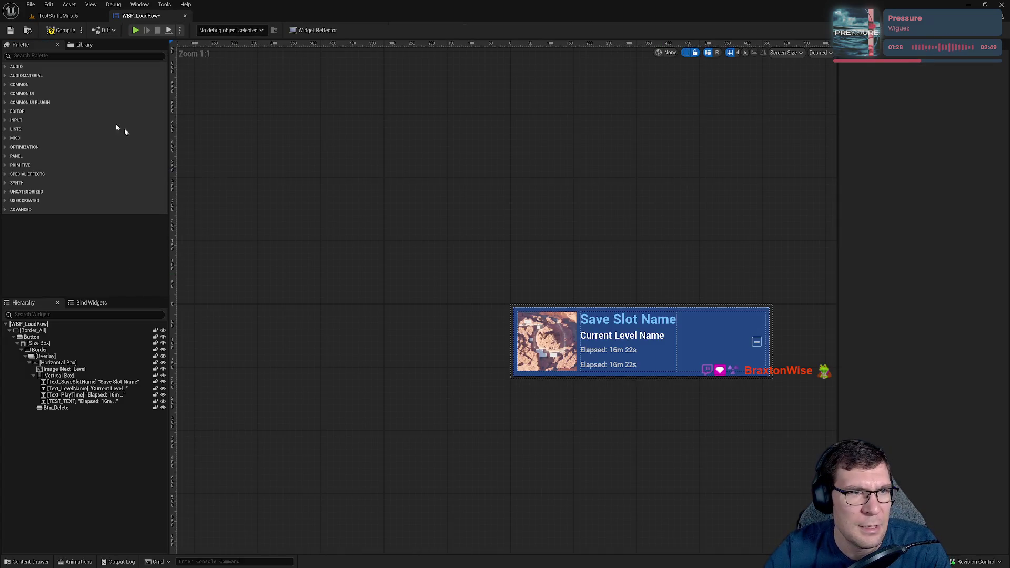
click(59, 34)
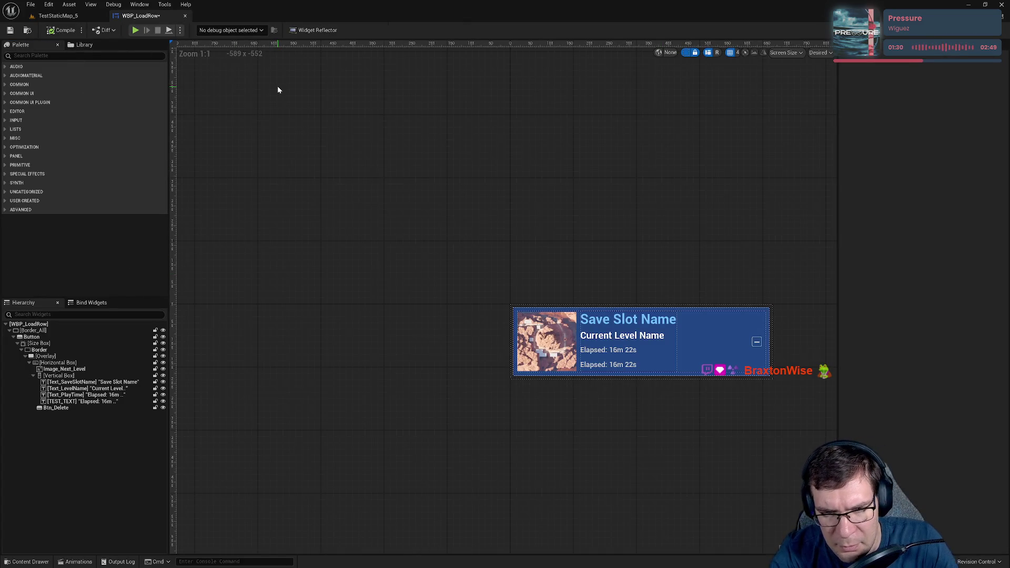
- Find WBP_LoadMenu via the 'load l' asset search and open it on its EventGraph
key(ctrl+p)
text(load level)
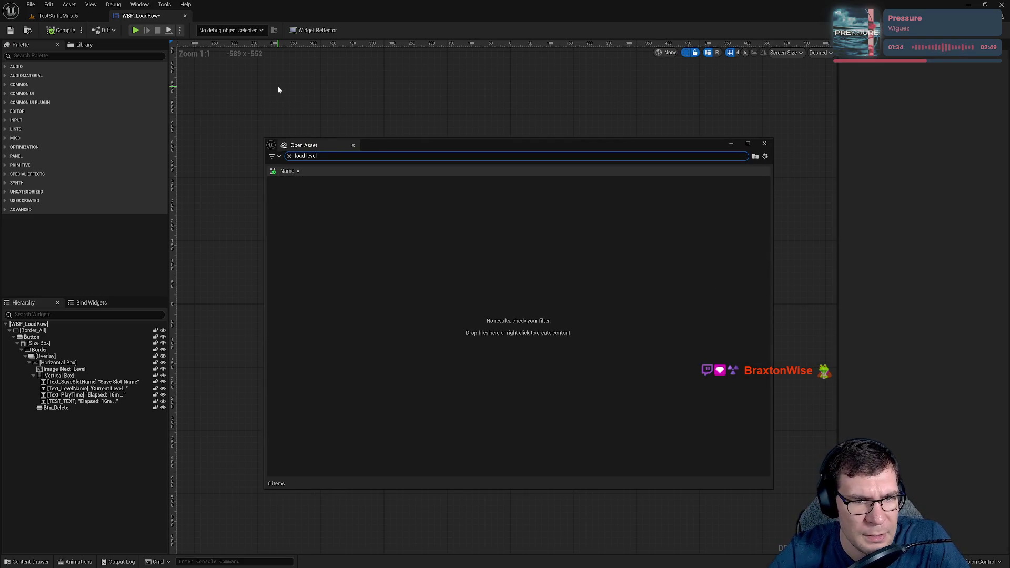
key(BackSpace)
key(BackSpace)
key(BackSpace)
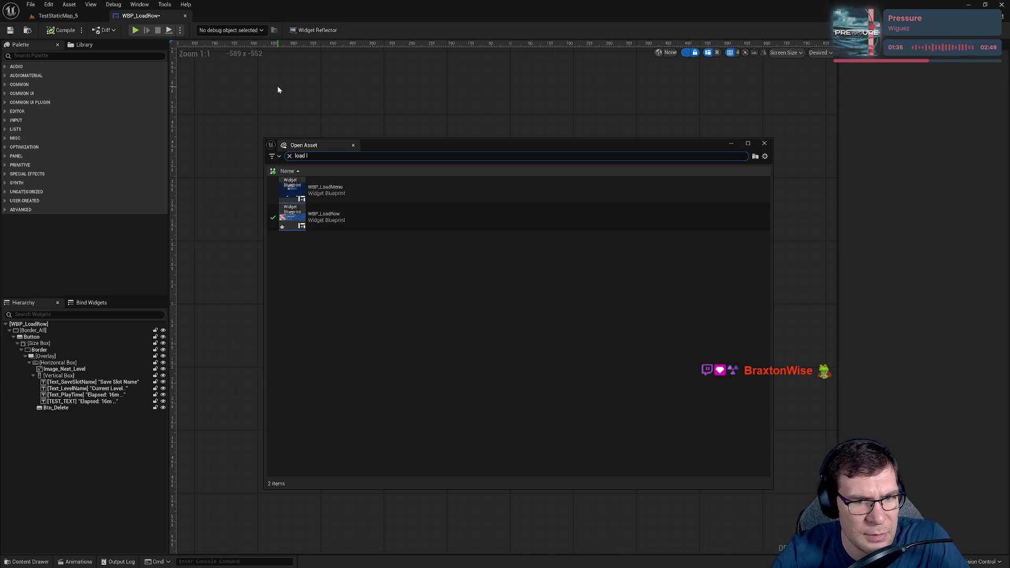
double_click(386, 193)
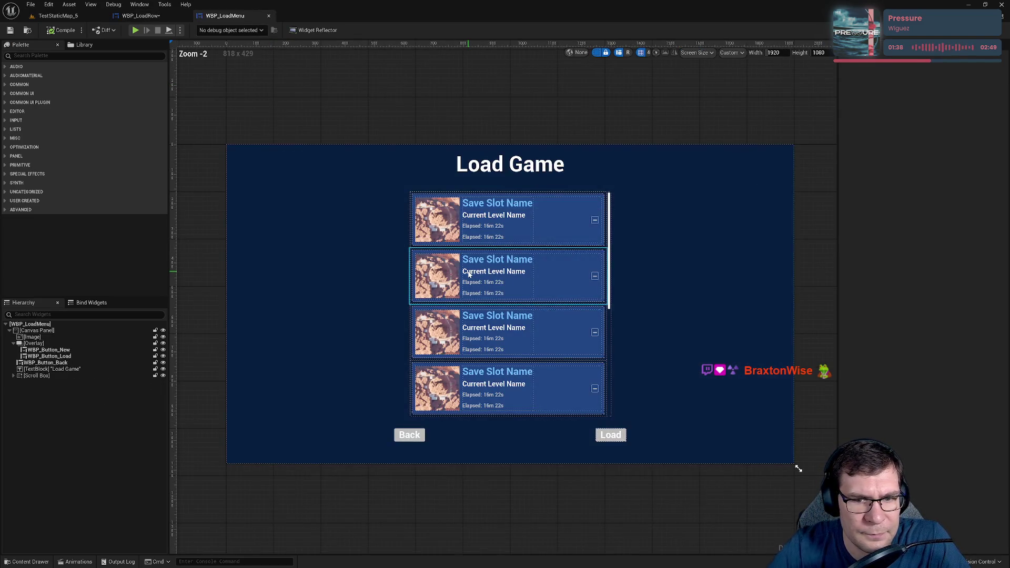
click(989, 30)
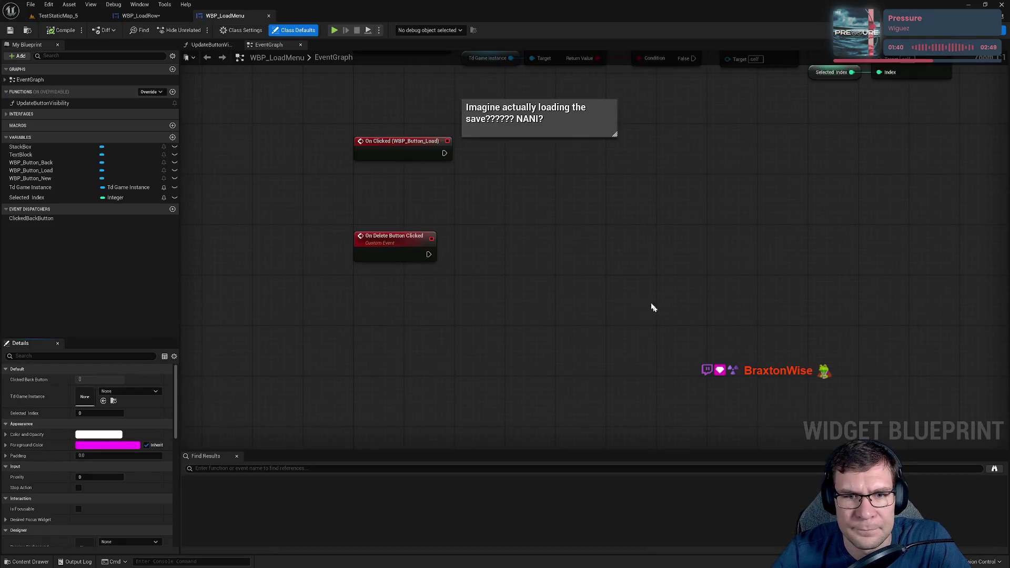
scroll(612, 291, down, 3)
scroll(589, 342, up, 2)
mouse_move(589, 342)
mouse_down()
mouse_move(669, 273)
mouse_move(270, 275)
mouse_up()
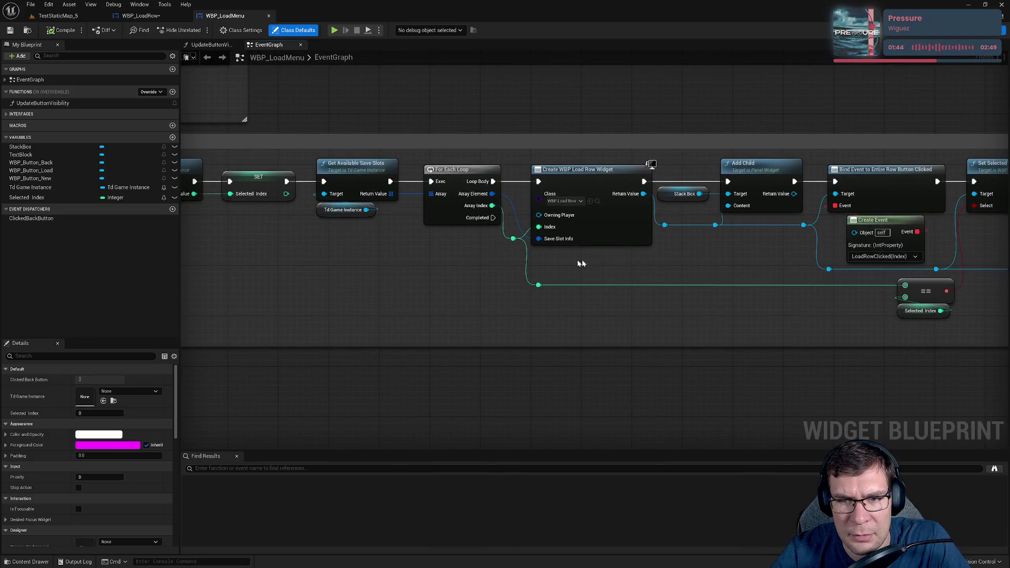
drag(611, 272, 574, 157)
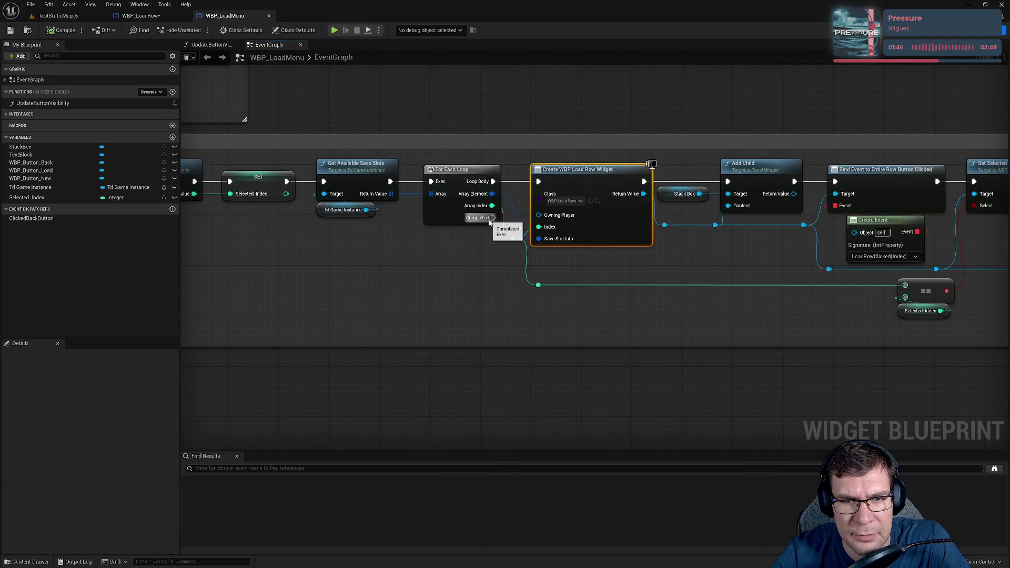
mouse_move(718, 260)
mouse_down()
mouse_move(286, 293)
mouse_move(267, 263)
mouse_up()
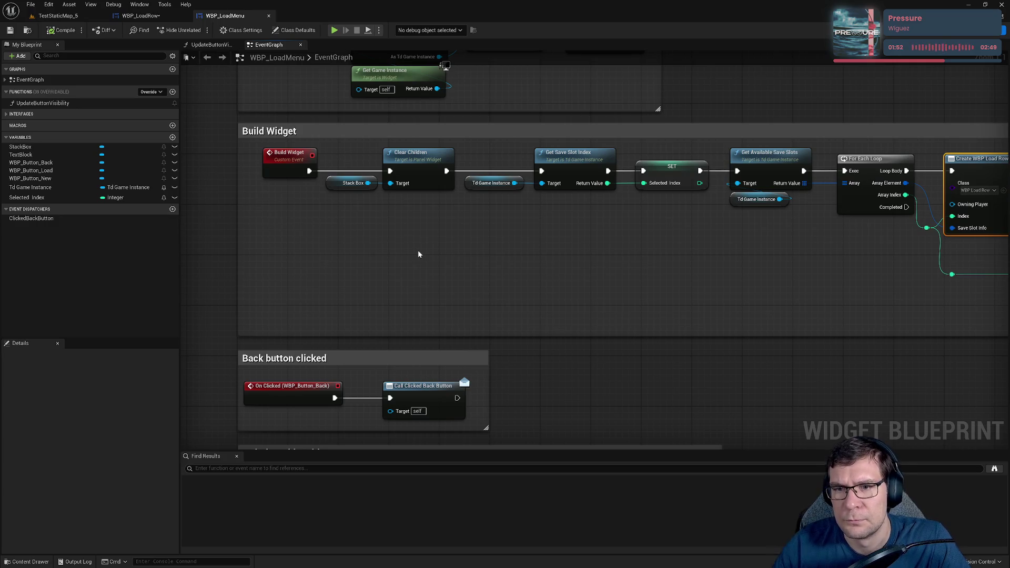
drag(710, 247, 418, 276)
mouse_move(728, 275)
mouse_down()
mouse_move(521, 277)
mouse_move(944, 383)
mouse_up()
scroll(532, 252, down, 1)
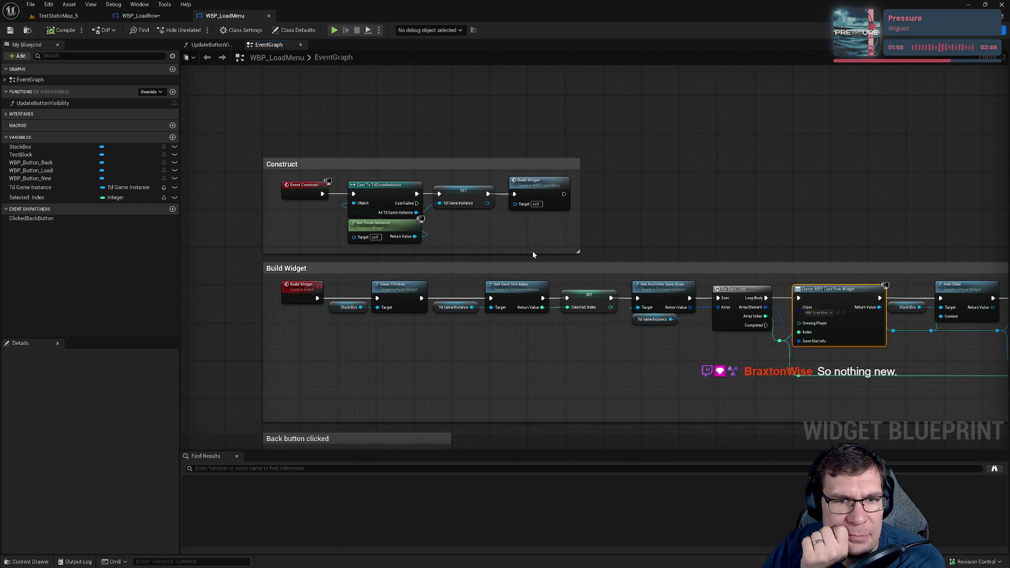
right_click(533, 251)
click(590, 225)
mouse_move(557, 368)
mouse_down()
mouse_move(680, 210)
mouse_move(555, 297)
mouse_up()
right_click(549, 289)
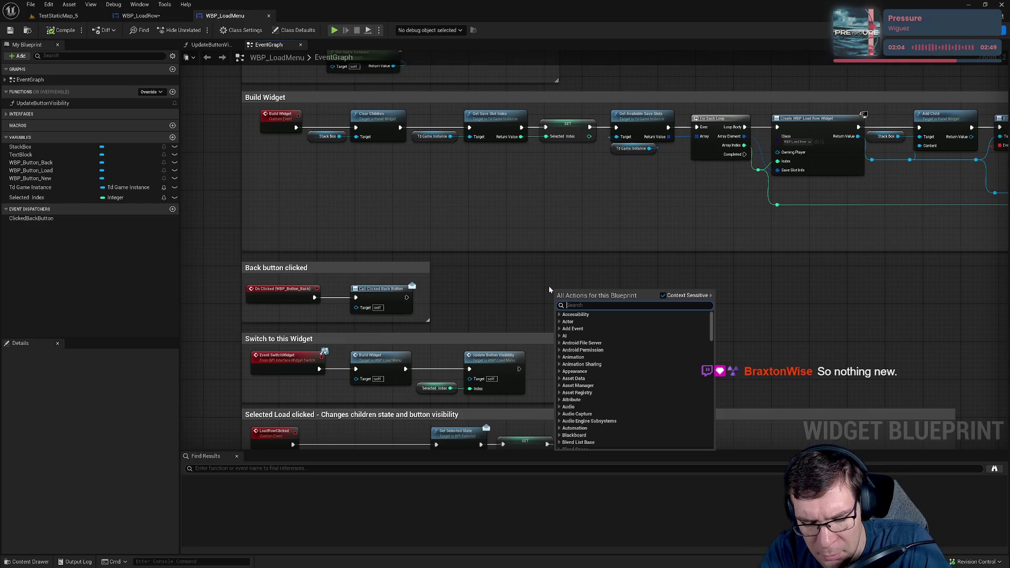
text(on)
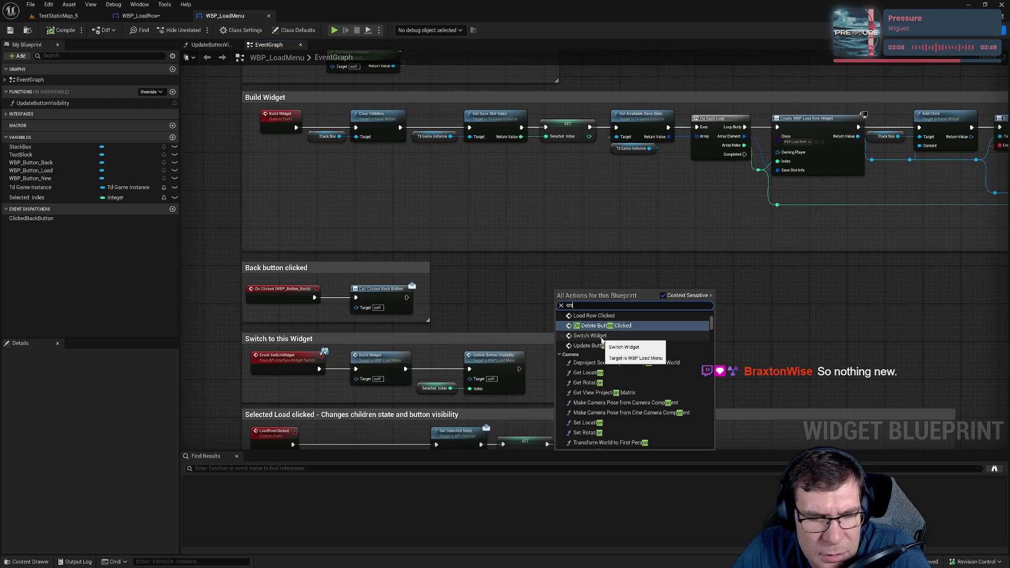
click(602, 337)
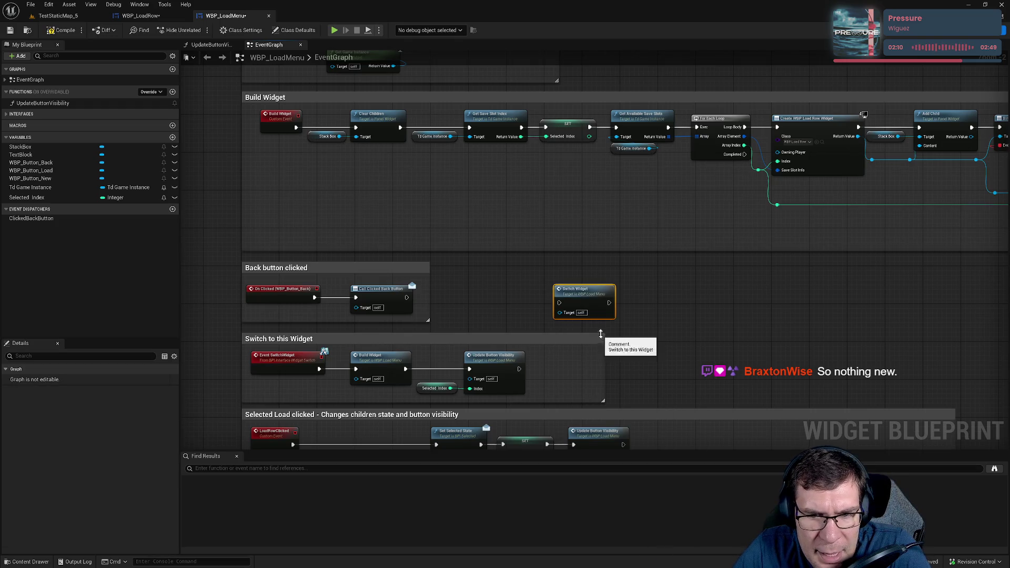
key(Delete)
right_click(592, 304)
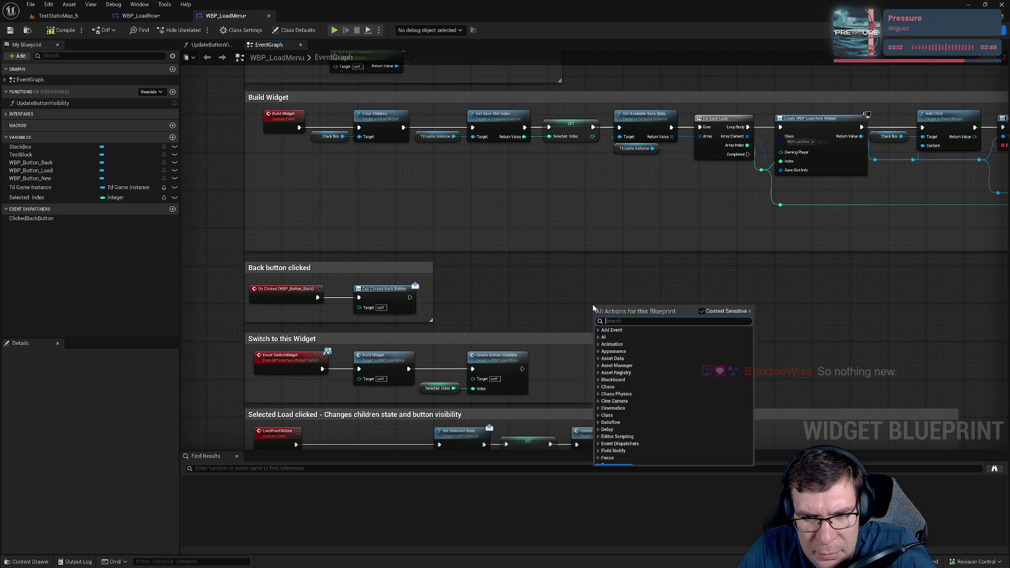
text(o)
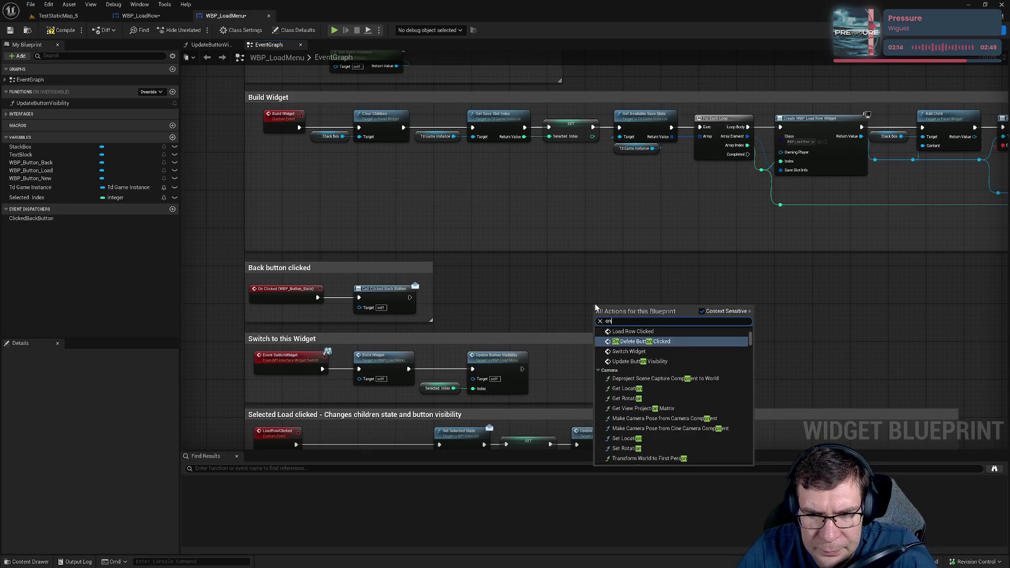
text(n)
scroll(667, 363, up, 2)
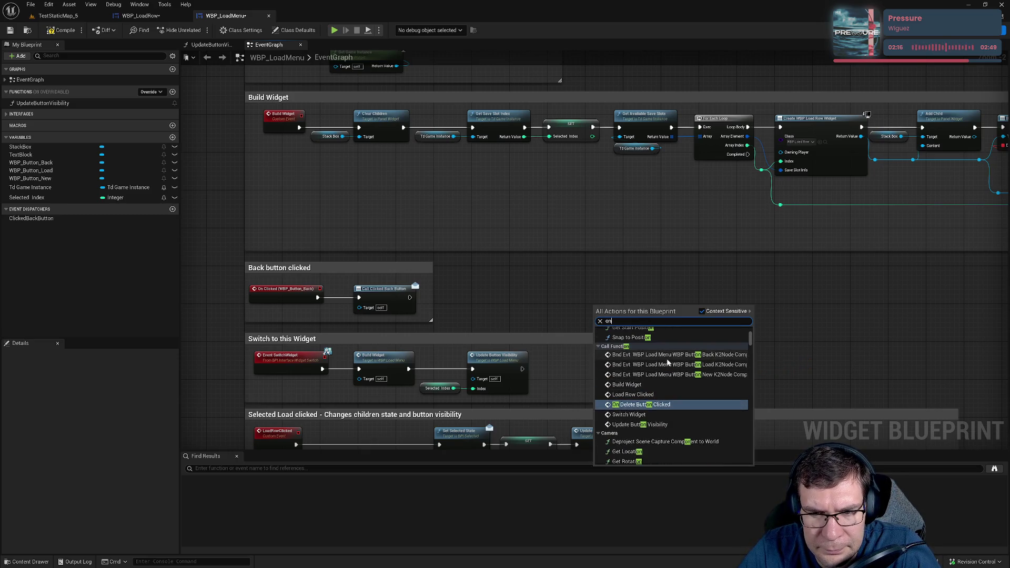
scroll(667, 362, up, 5)
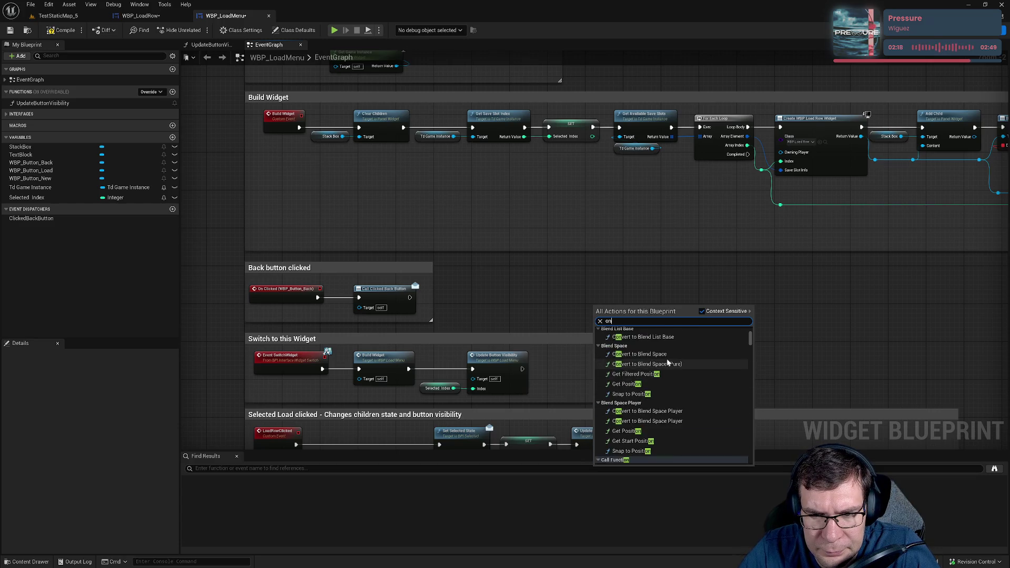
scroll(668, 362, up, 10)
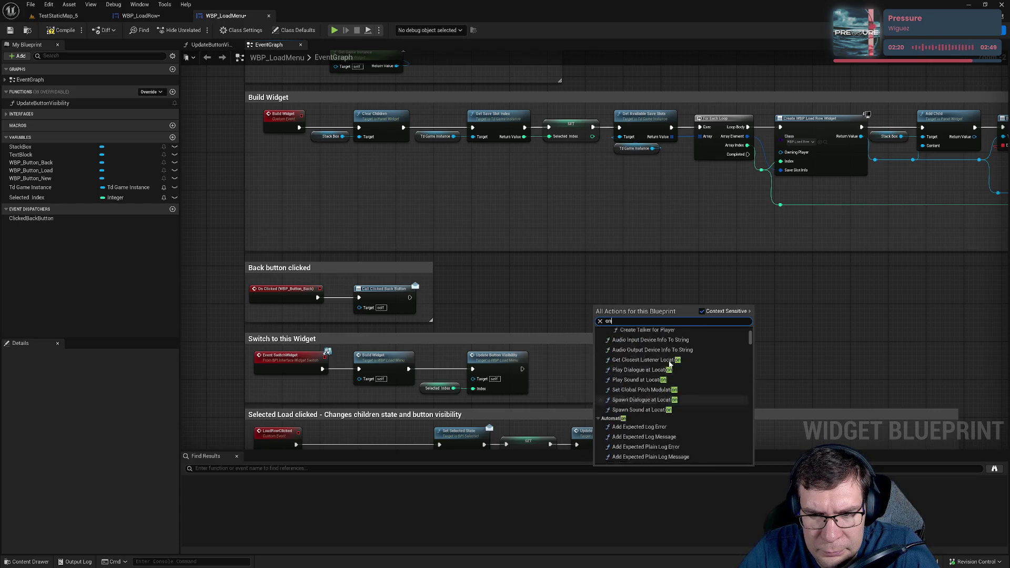
scroll(673, 365, up, 10)
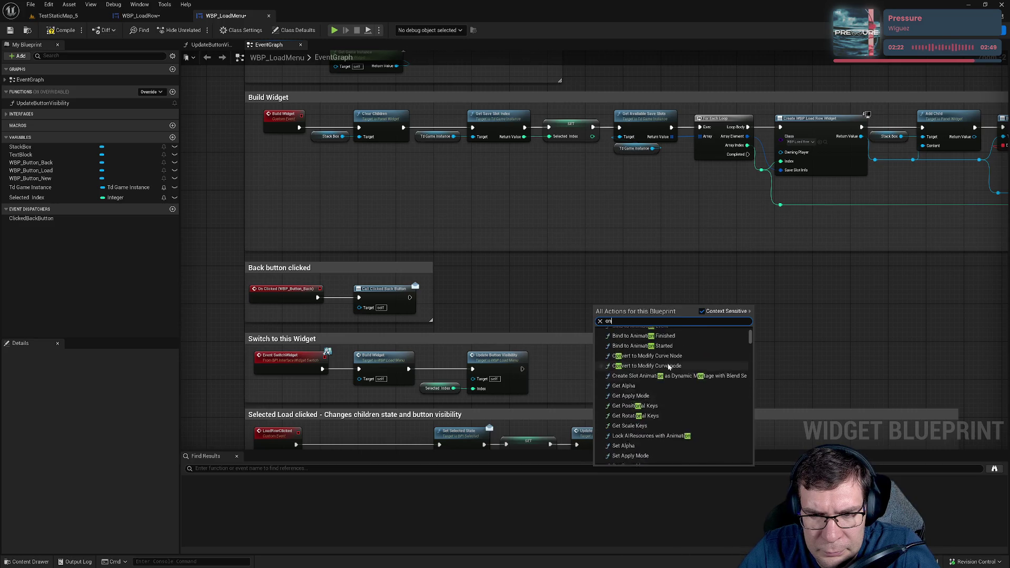
scroll(671, 366, up, 10)
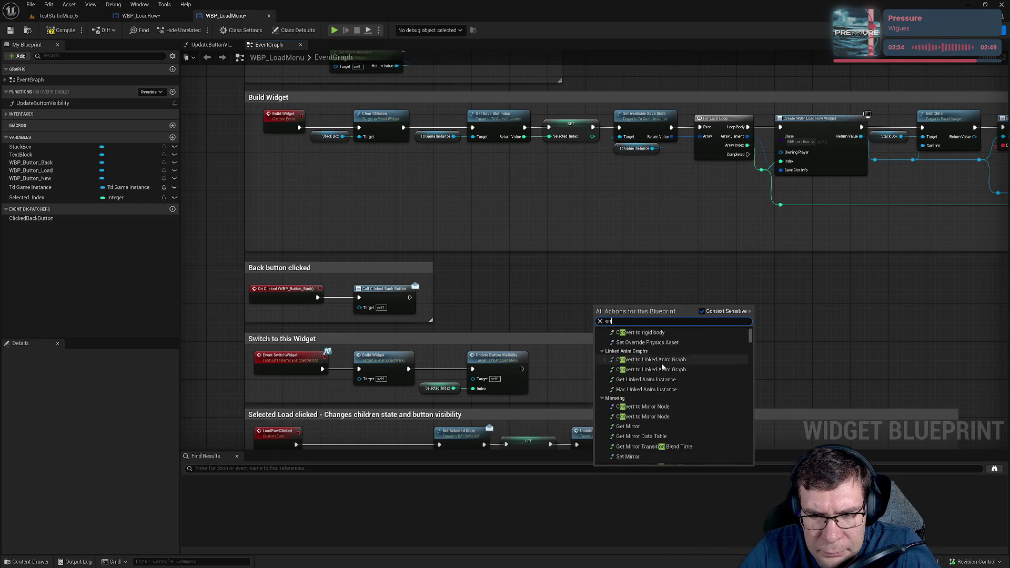
scroll(673, 363, up, 10)
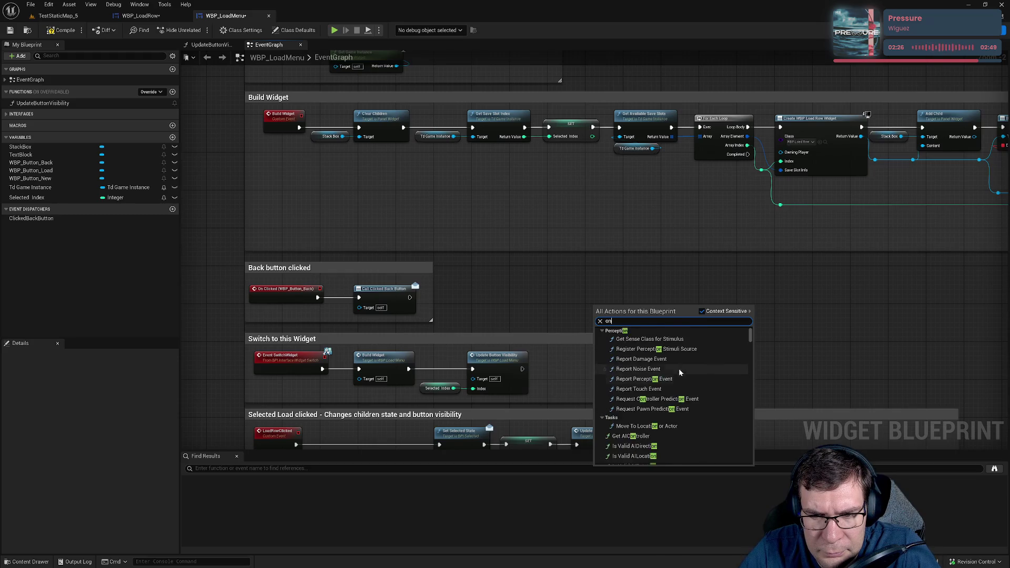
scroll(688, 372, up, 2)
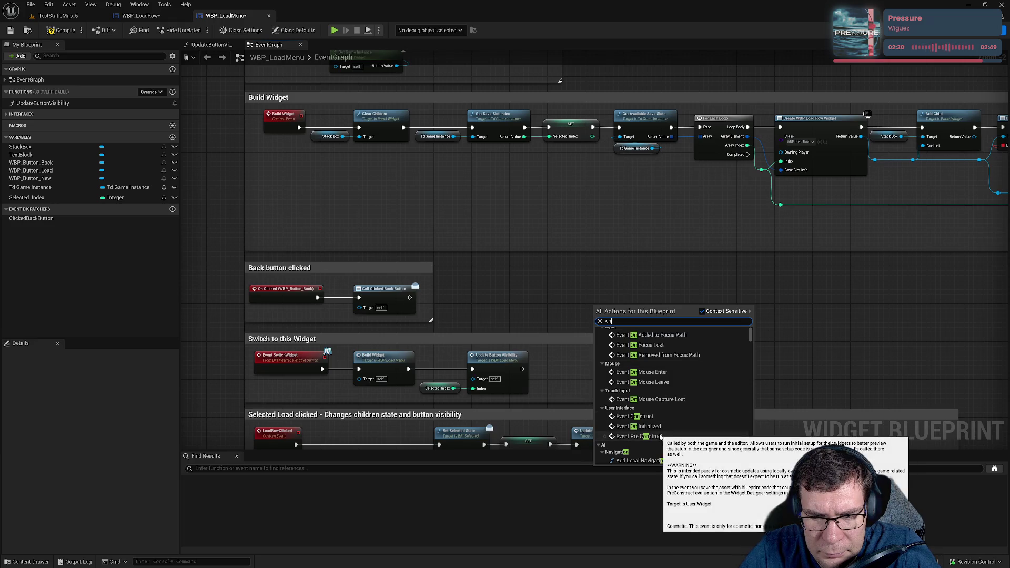
scroll(681, 415, up, 1)
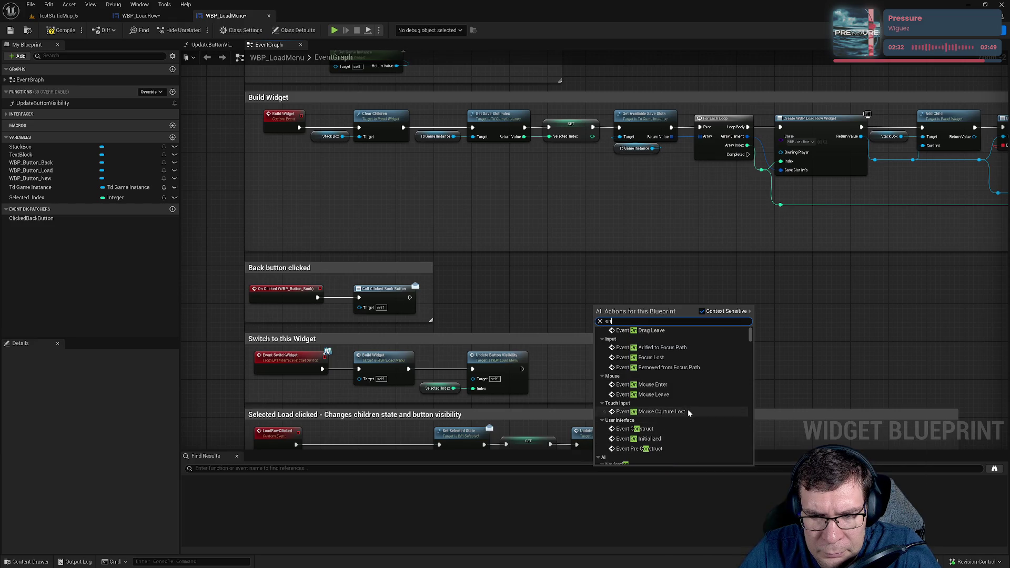
scroll(689, 414, up, 1)
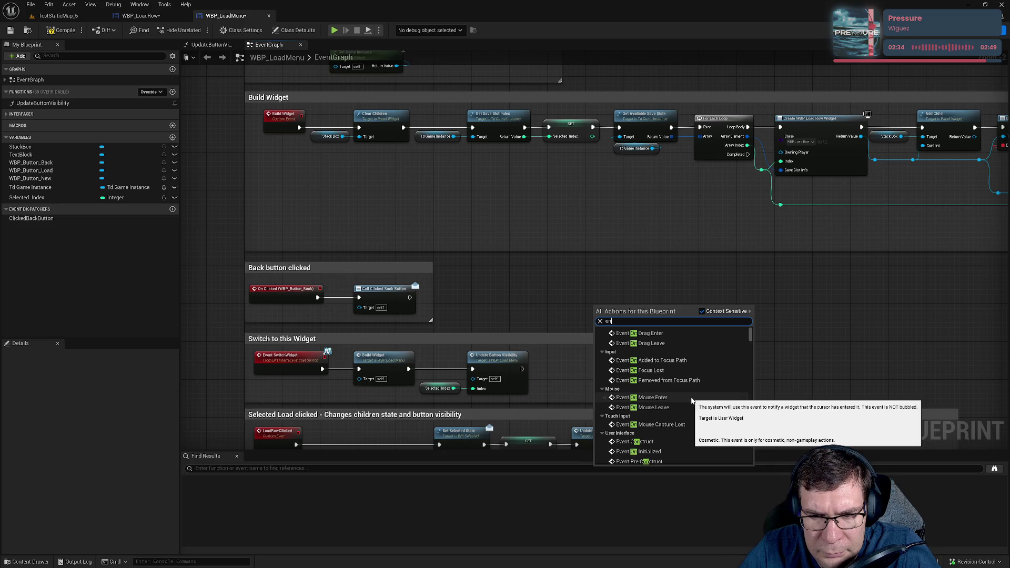
scroll(692, 401, up, 5)
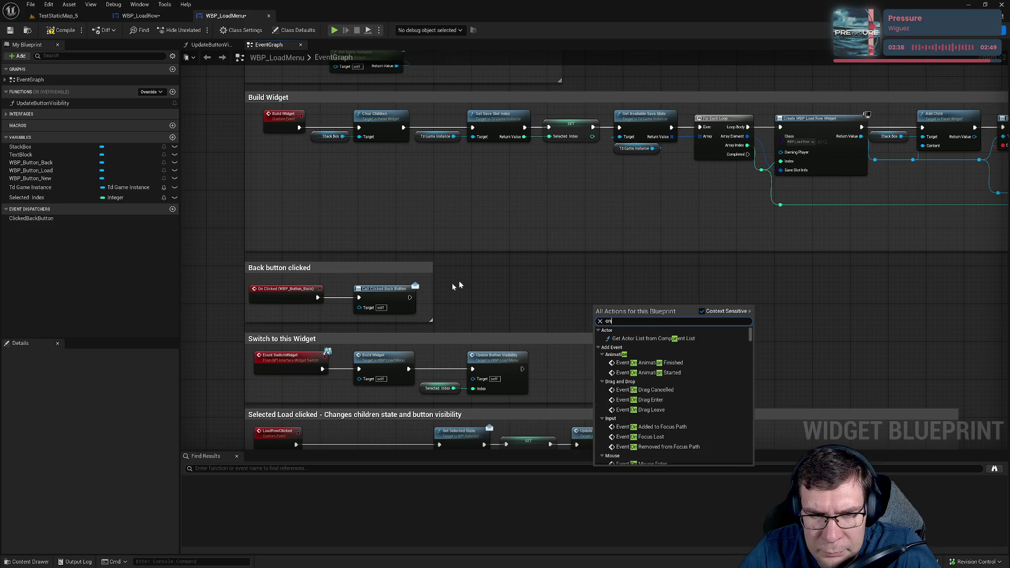
scroll(520, 329, down, 5)
scroll(521, 299, up, 5)
mouse_move(498, 155)
mouse_down()
mouse_move(521, 467)
mouse_move(602, 92)
mouse_move(629, 270)
mouse_up()
- Add a Set Timer by Event node after the For Each Loop completes
mouse_move(654, 305)
mouse_down()
mouse_move(313, 305)
mouse_move(406, 141)
mouse_move(471, 327)
mouse_up()
text(c)
key(BackSpace)
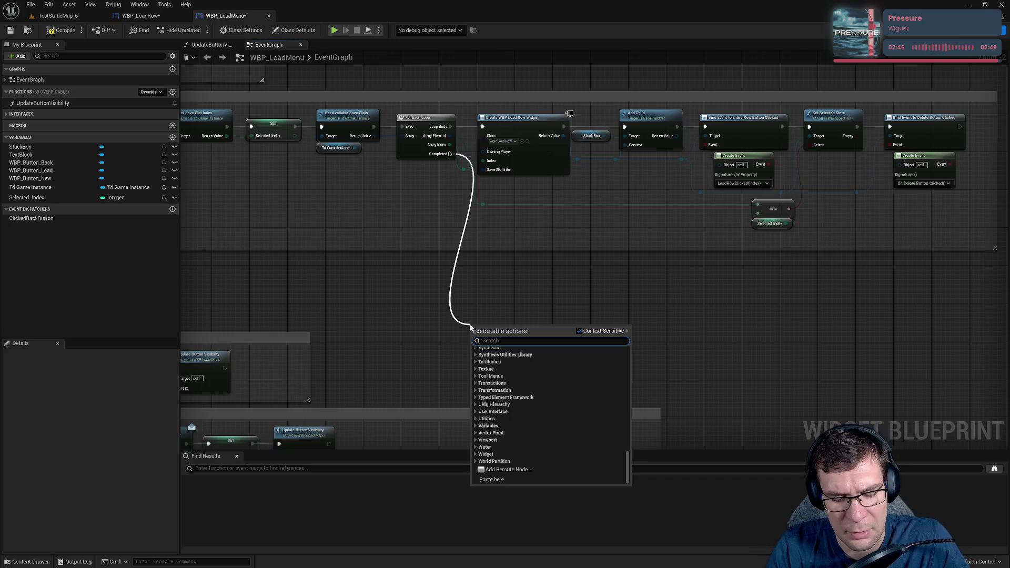
text(timer)
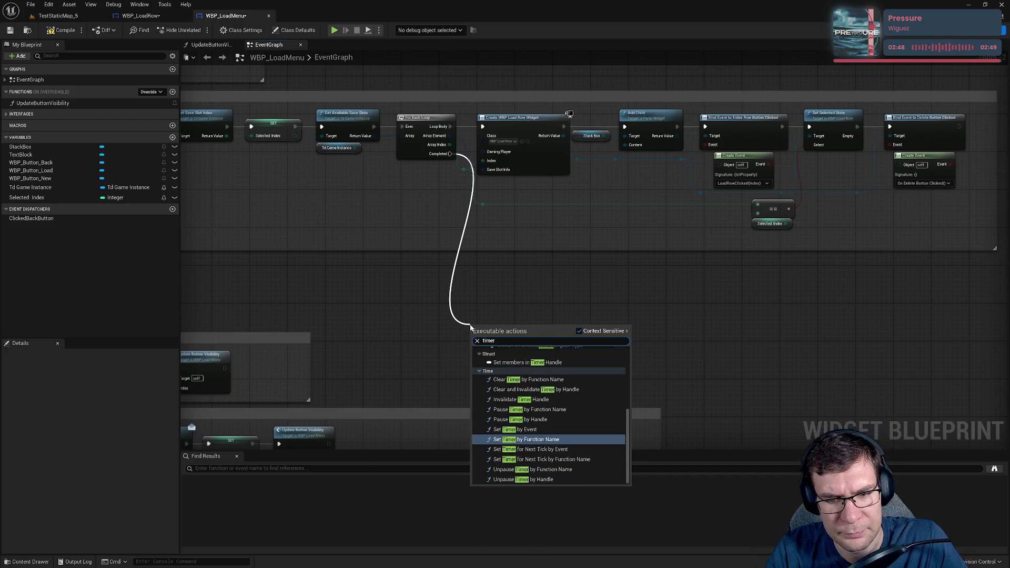
key(Up)
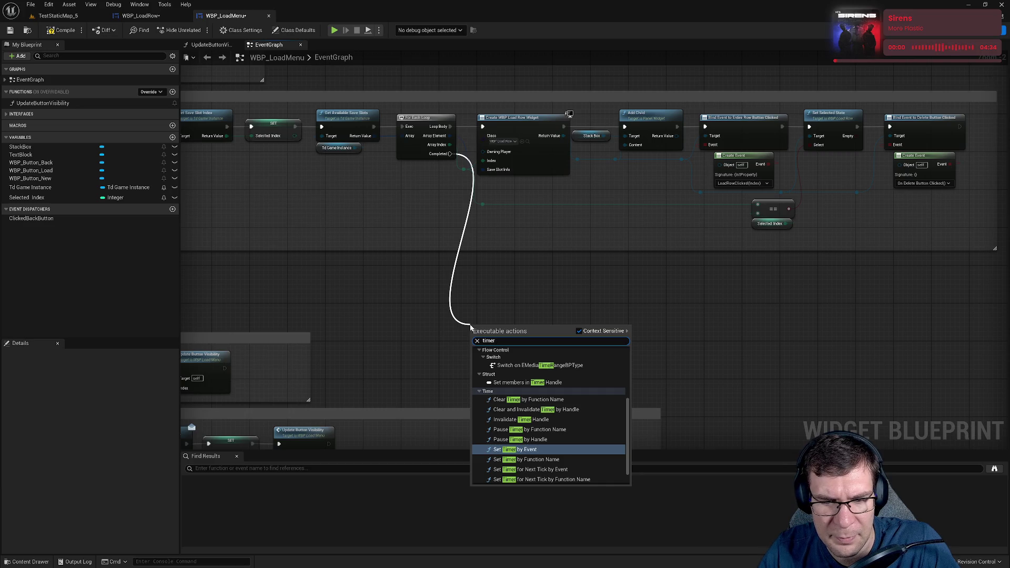
key(Return)
- Create a Custom Event wired to the timer's Event pin and place it nearby
mouse_move(471, 327)
mouse_down()
mouse_move(457, 247)
mouse_move(442, 272)
mouse_move(366, 298)
mouse_up()
text(custom event)
key(Return)
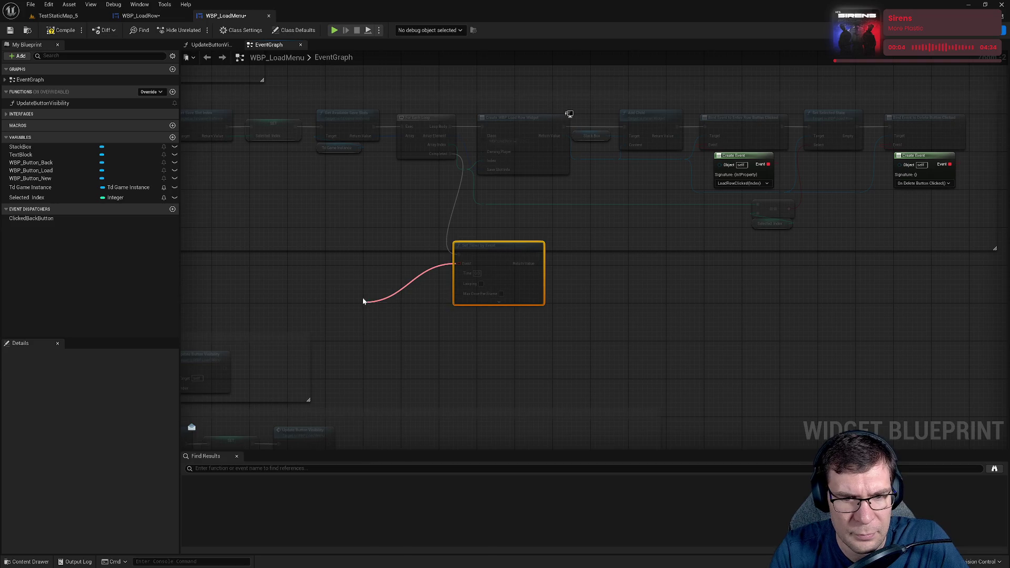
click(393, 323)
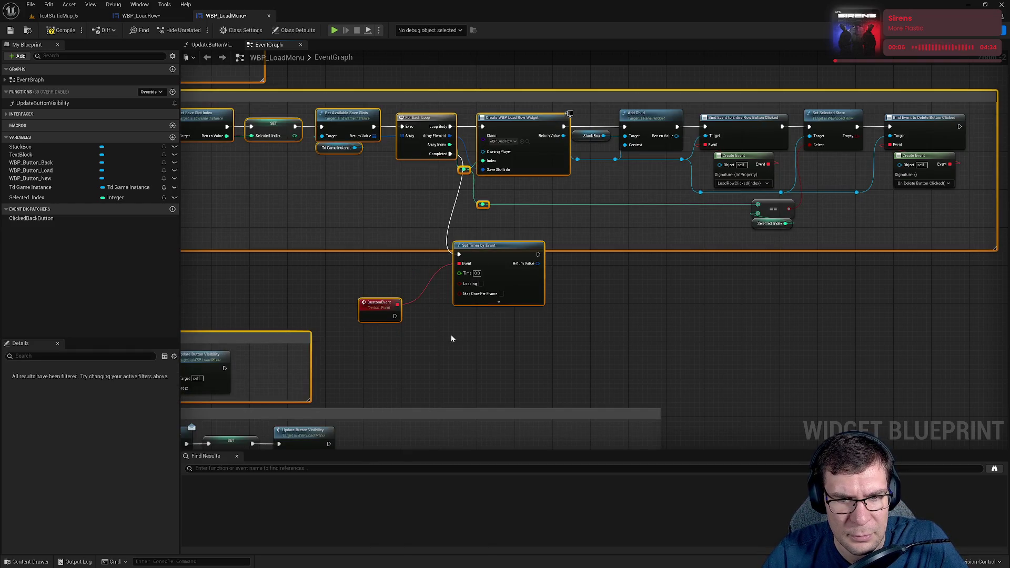
drag(381, 308, 461, 346)
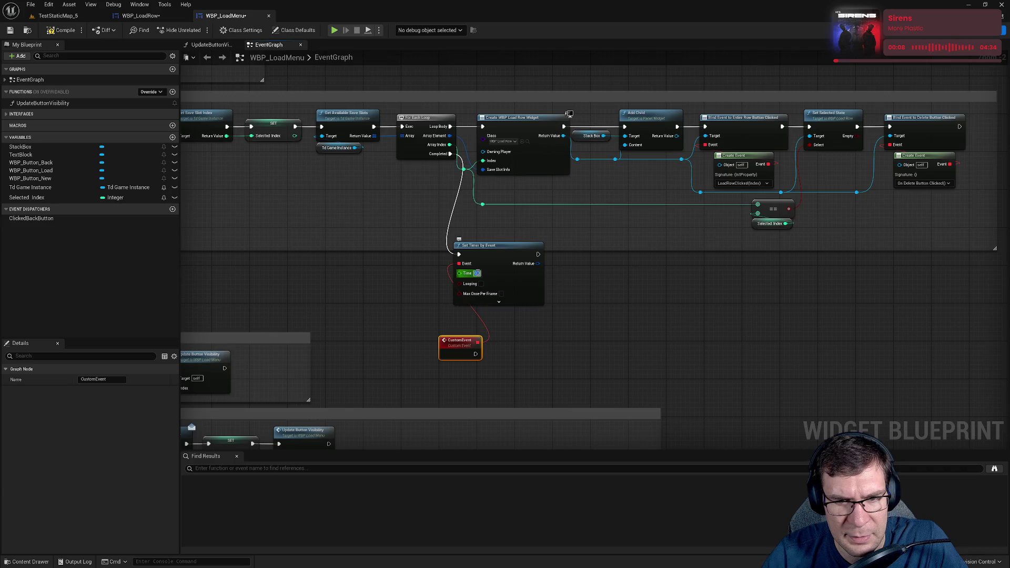
- Set the timer's Time to 5 and tidy the Custom Event node's position
text(5)
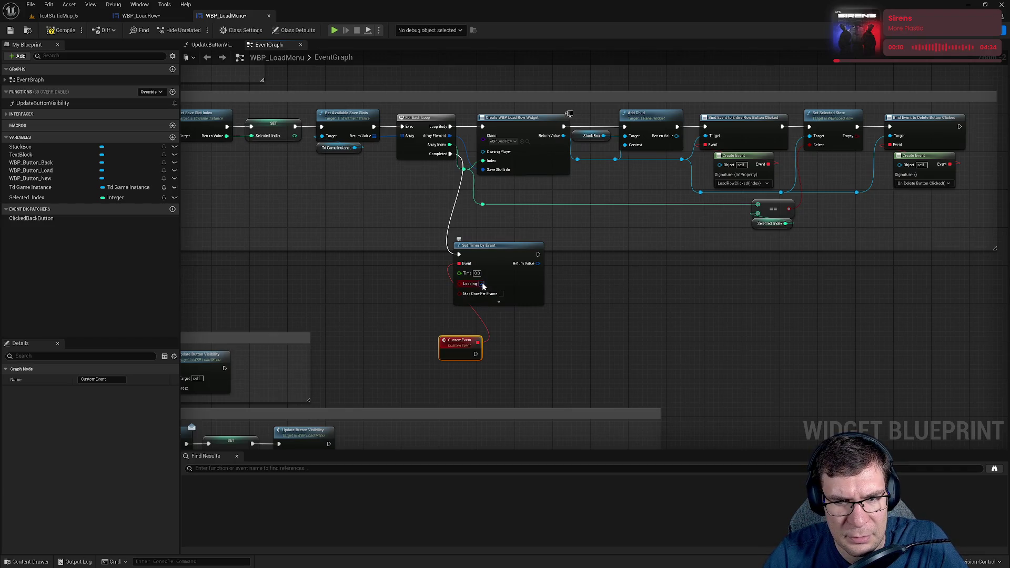
key(Return)
drag(444, 352, 410, 337)
click(637, 302)
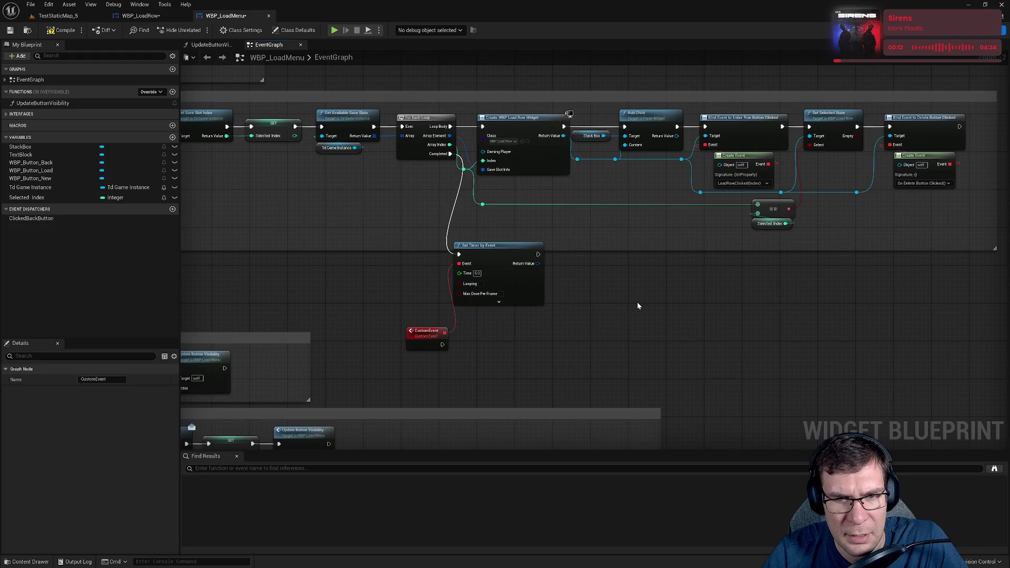
click(399, 141)
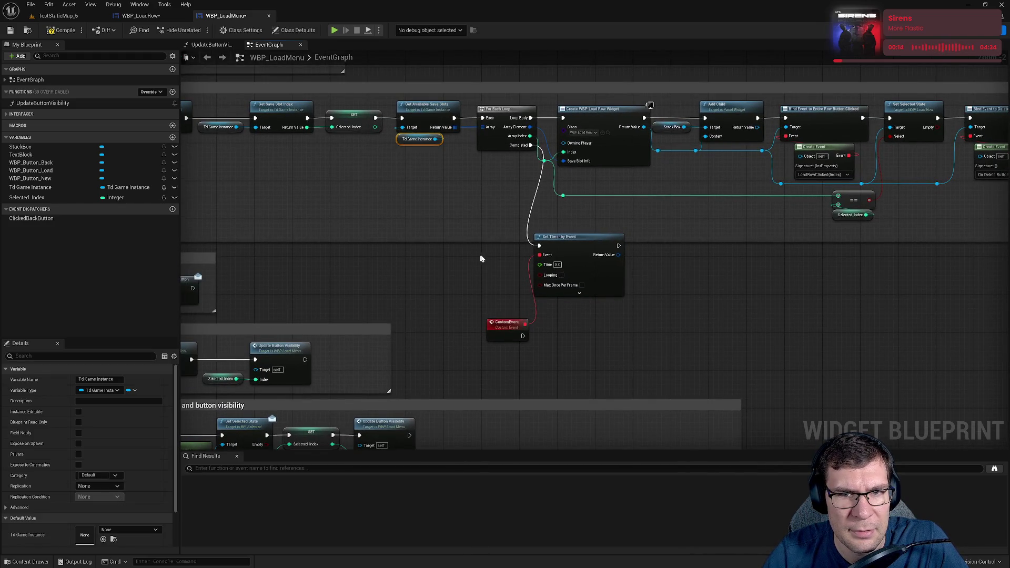
- Add a Get Child At node off the Stack Box reference
click(672, 126)
mouse_move(672, 127)
mouse_down()
mouse_move(676, 276)
mouse_move(740, 271)
mouse_up()
text(get)
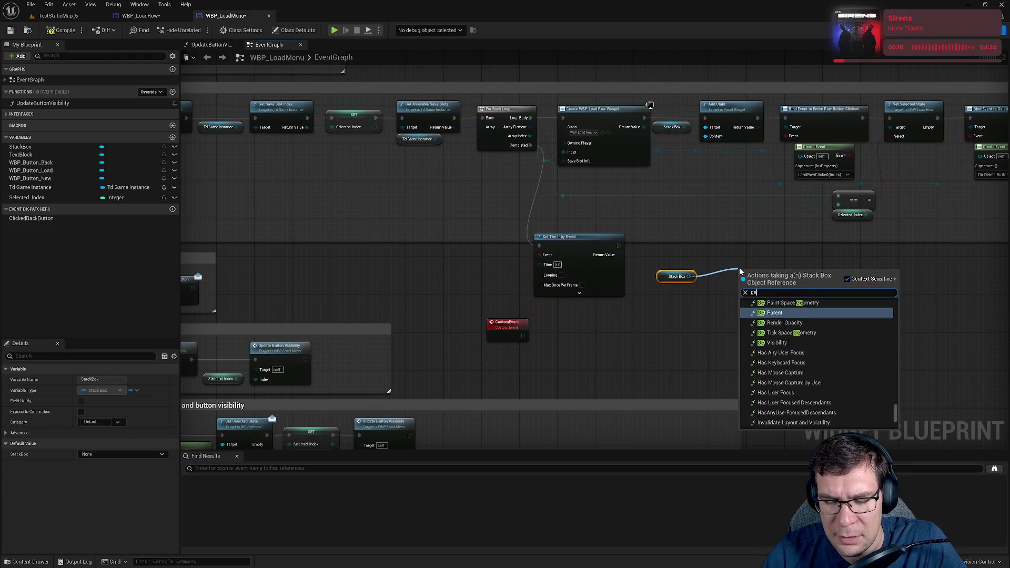
text( g)
key(BackSpace)
text(child)
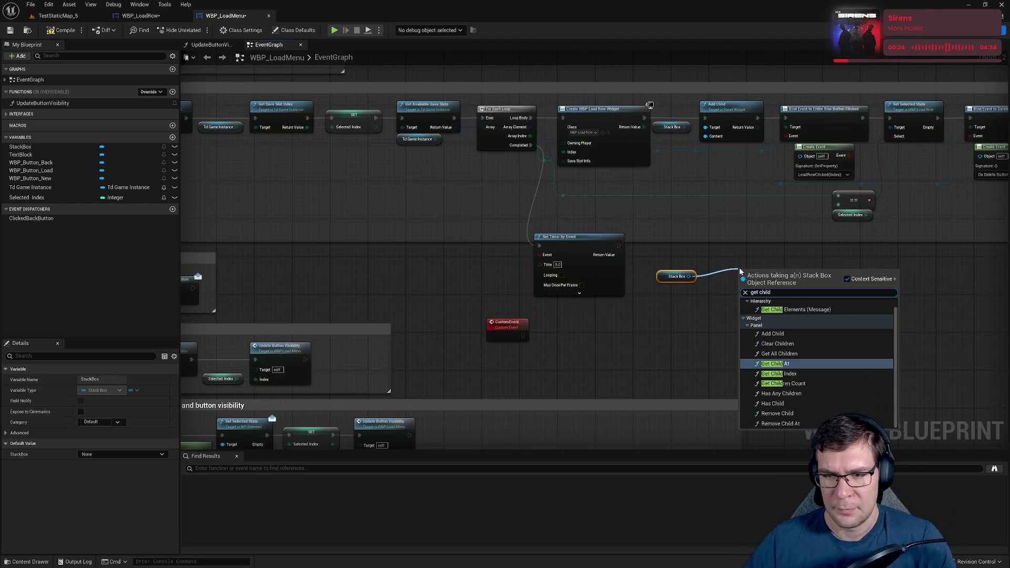
key(Return)
mouse_move(770, 277)
mouse_down()
mouse_move(733, 271)
mouse_move(742, 267)
mouse_up()
- Cast Get Child At's result to WBP_LoadRow, save WBP_LoadMenu, and wire the timer's execution into the cast
drag(609, 307, 666, 301)
text(cast)
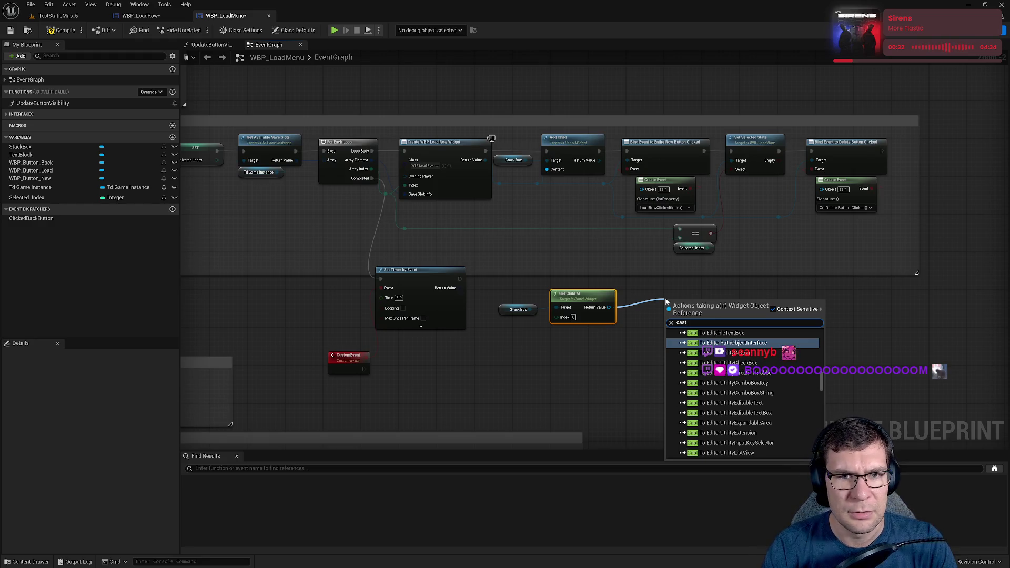
text( to )
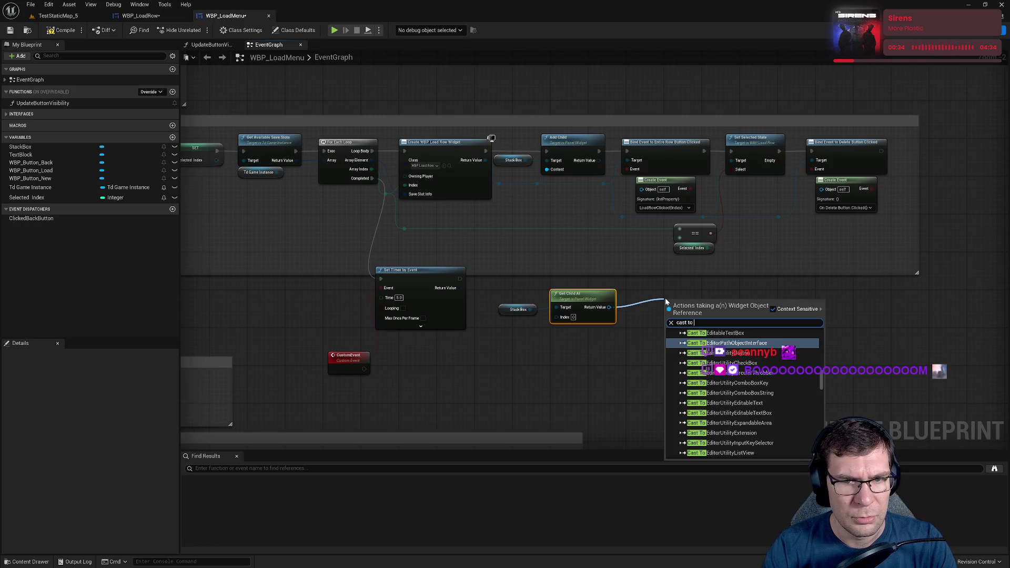
text(wbp_loadr)
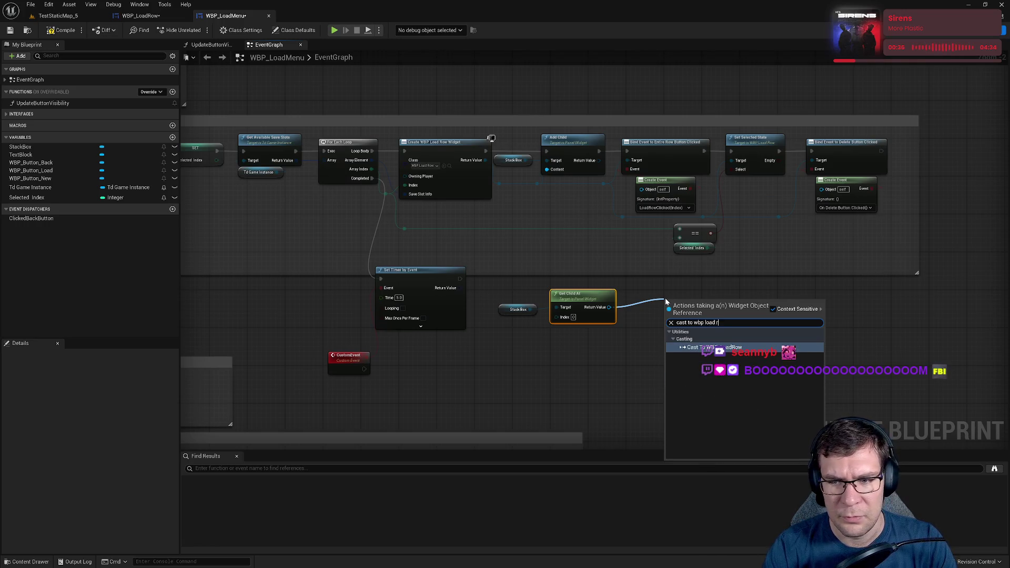
key(Return)
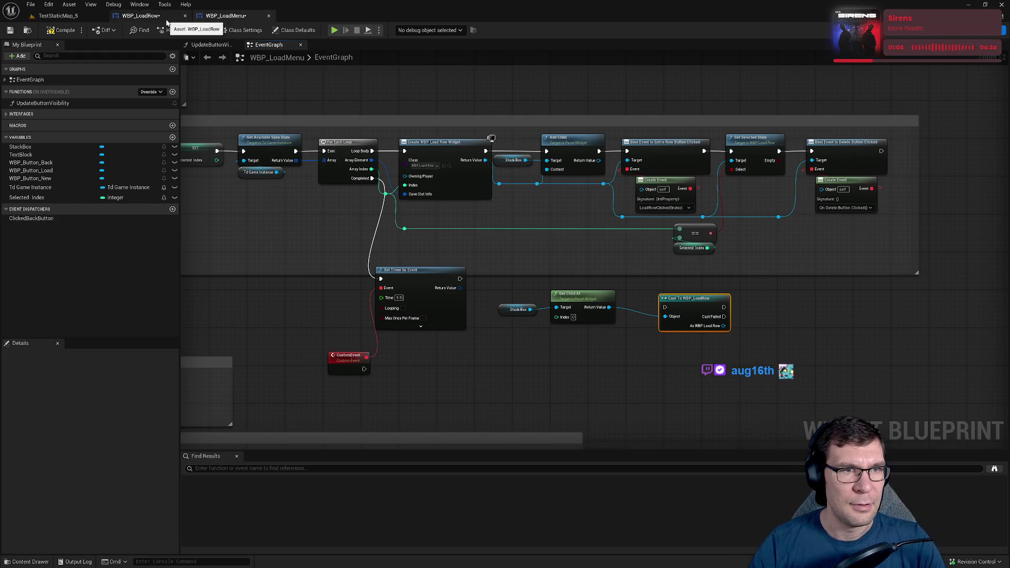
click(10, 32)
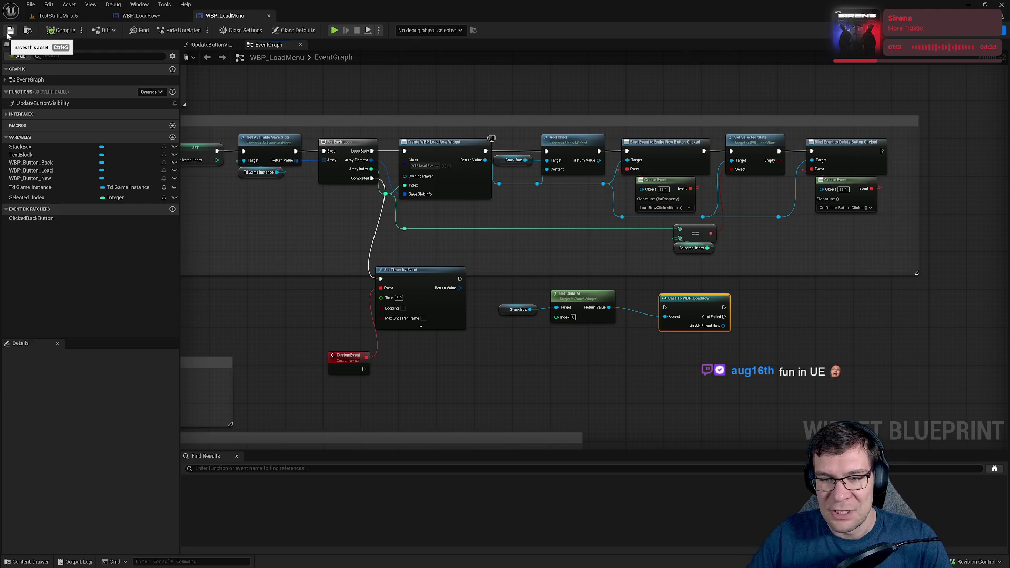
mouse_move(459, 279)
mouse_down()
mouse_move(665, 307)
mouse_move(675, 297)
mouse_move(647, 279)
mouse_up()
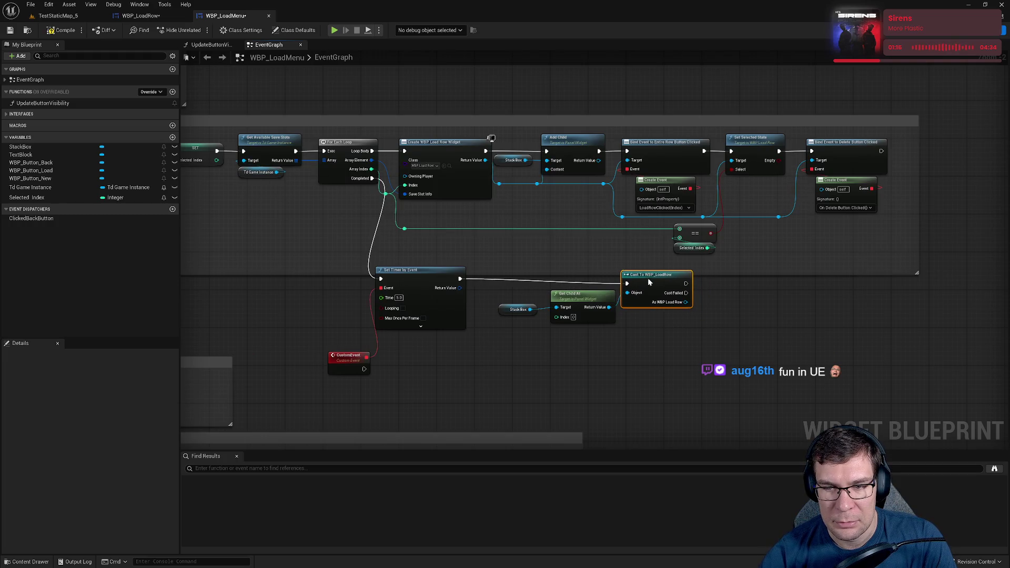
drag(675, 334, 600, 317)
click(658, 314)
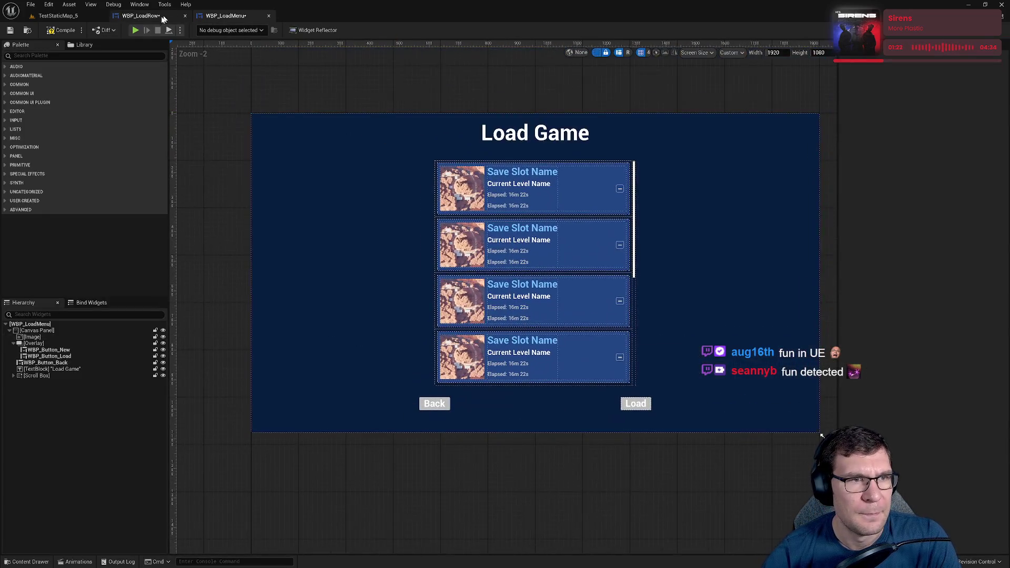
click(157, 18)
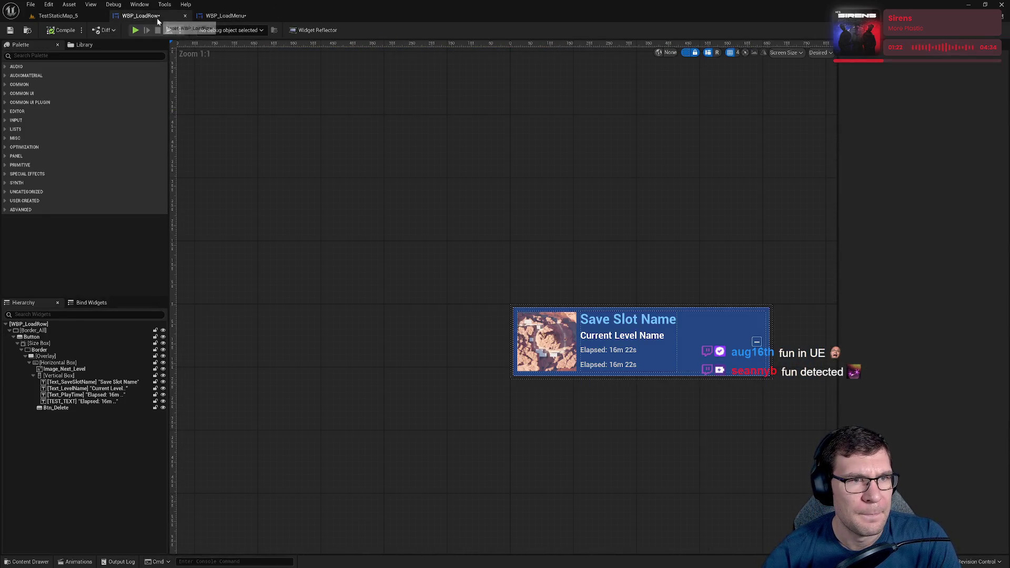
- Add an event dispatcher named Test to WBP_LoadRow
click(214, 20)
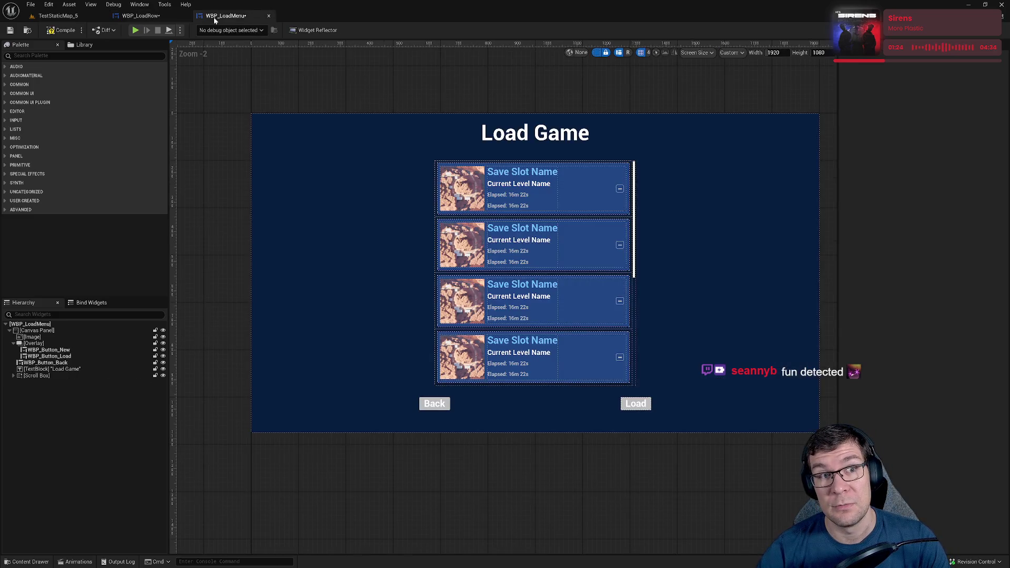
click(141, 16)
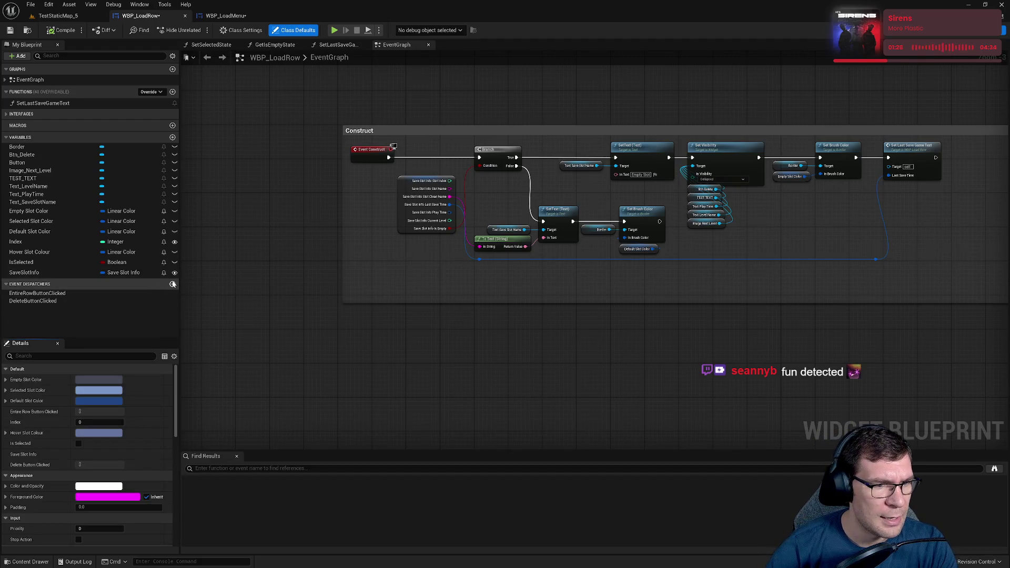
click(172, 284)
text(Test)
key(Return)
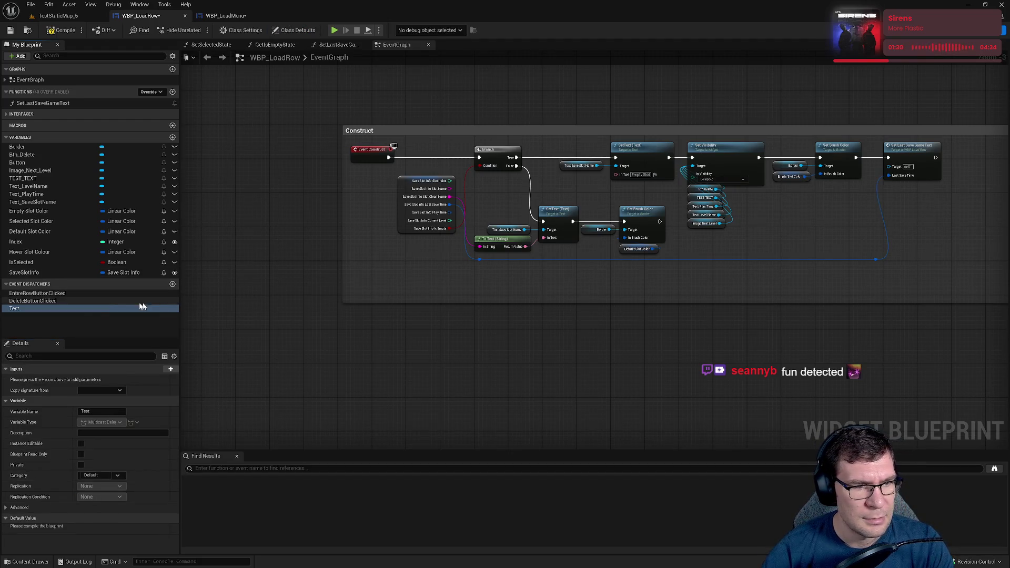
- Try placing Test as Call and Bind nodes, deleting each, then as a bound Test_Event
drag(92, 311, 396, 351)
click(407, 363)
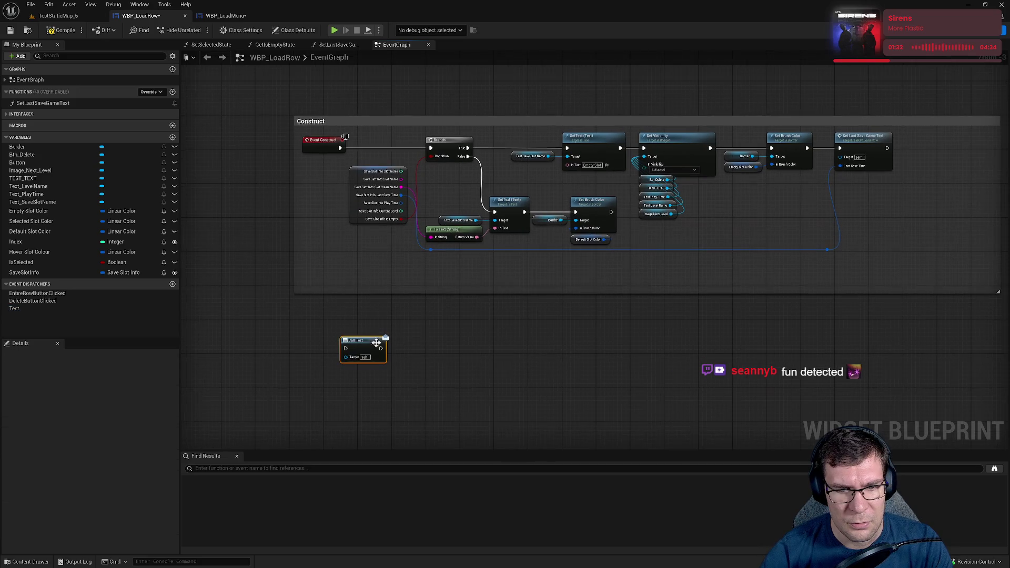
key(Delete)
drag(16, 309, 310, 350)
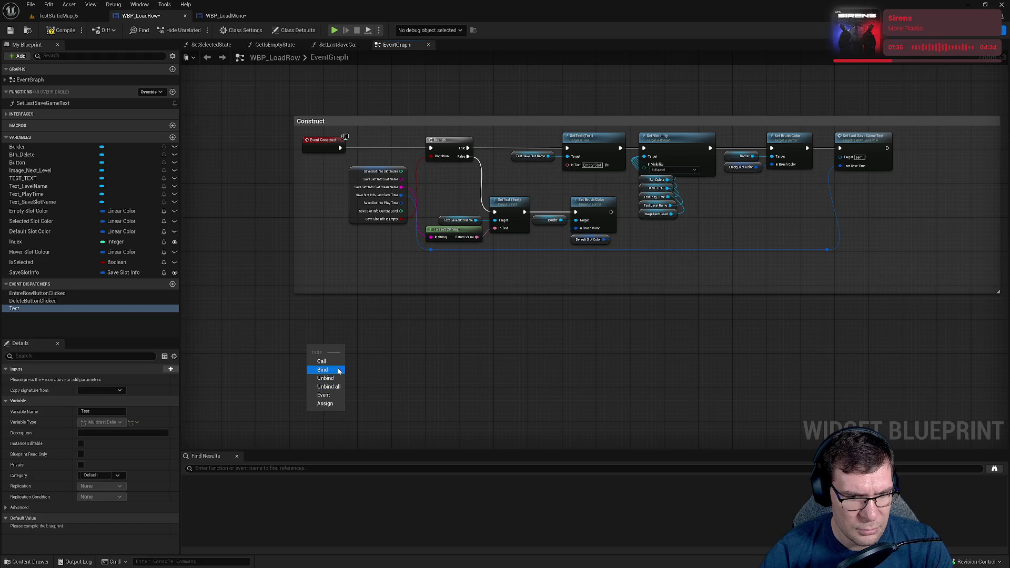
click(326, 370)
key(Delete)
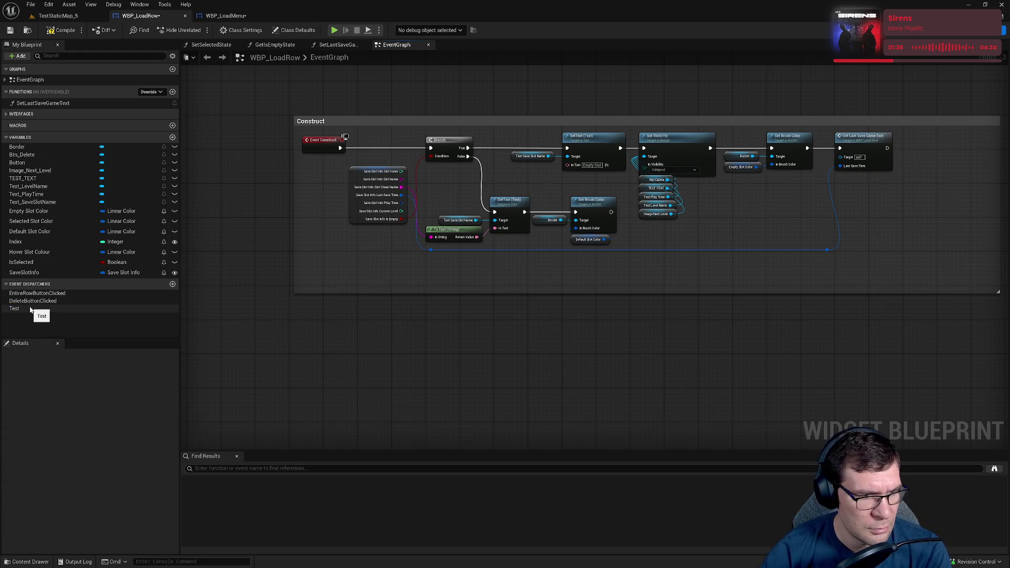
click(32, 309)
right_click(30, 311)
drag(21, 309, 289, 361)
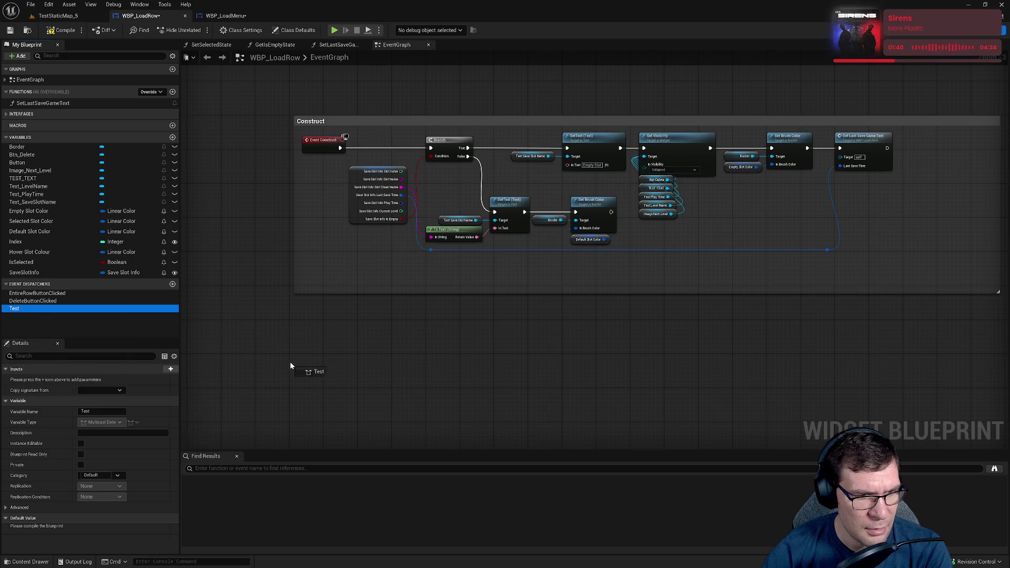
click(318, 419)
- Delete the Bind Event to Test and Test_Event nodes, then remove the Test dispatcher
mouse_move(335, 394)
mouse_down()
mouse_move(430, 337)
mouse_move(458, 304)
mouse_move(473, 305)
mouse_up()
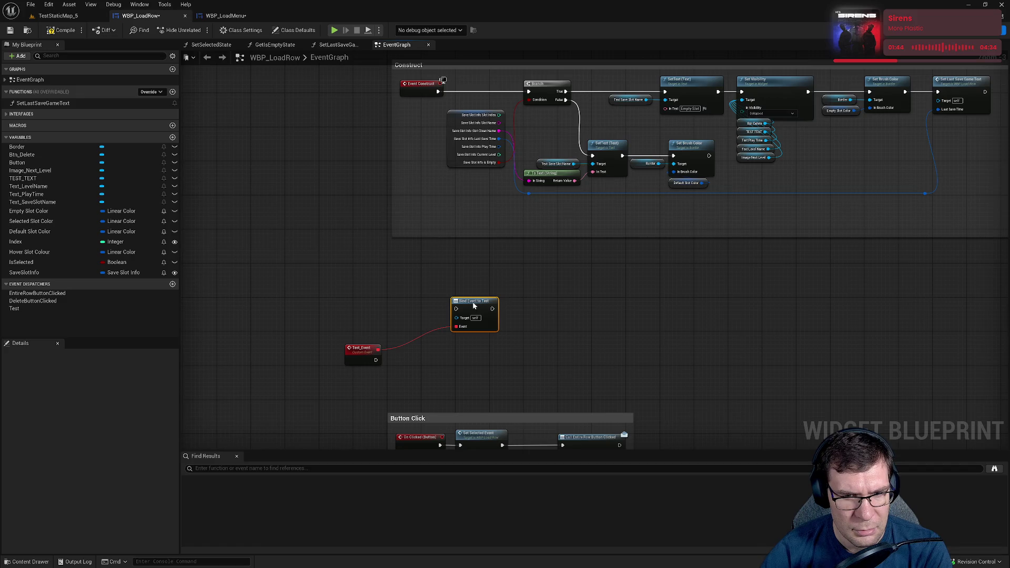
mouse_move(357, 360)
mouse_down()
mouse_move(387, 273)
mouse_move(456, 309)
mouse_up()
scroll(484, 325, up, 2)
click(481, 324)
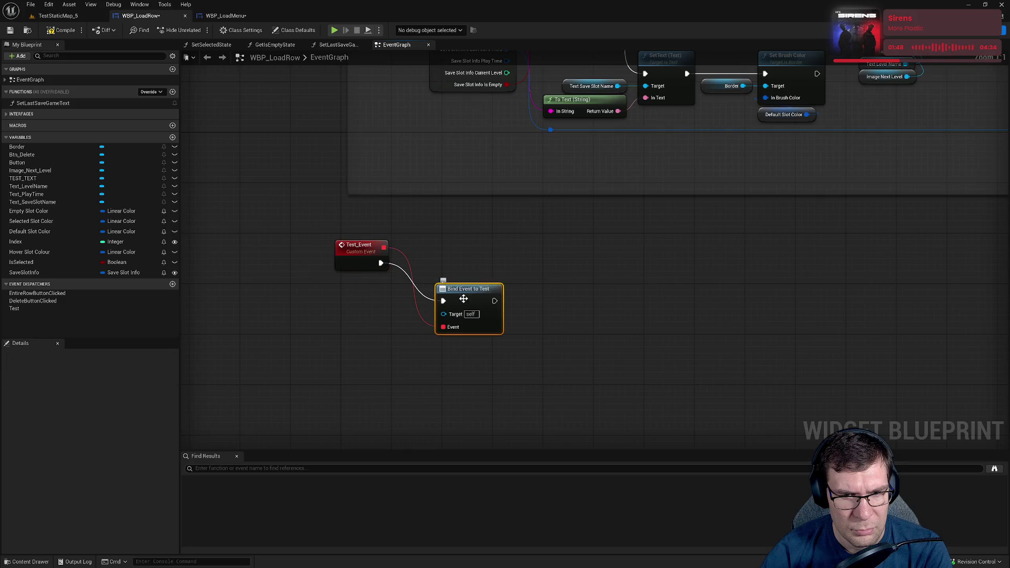
key(Delete)
click(356, 266)
key(Delete)
click(37, 308)
key(Delete)
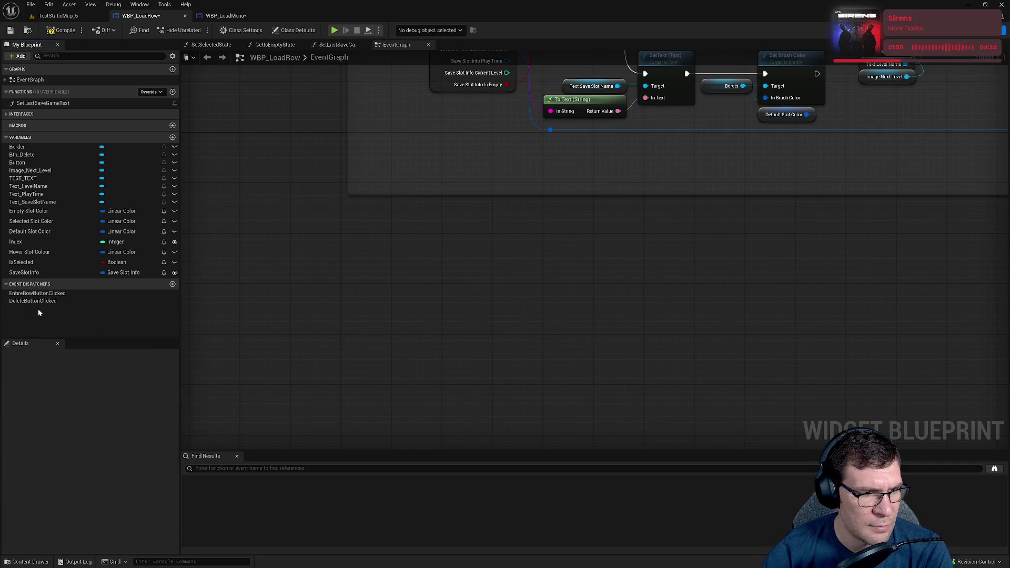
- Add a new function named MyFunction to WBP_LoadRow
click(172, 93)
text(Func)
key(ctrl+a)
text(M)
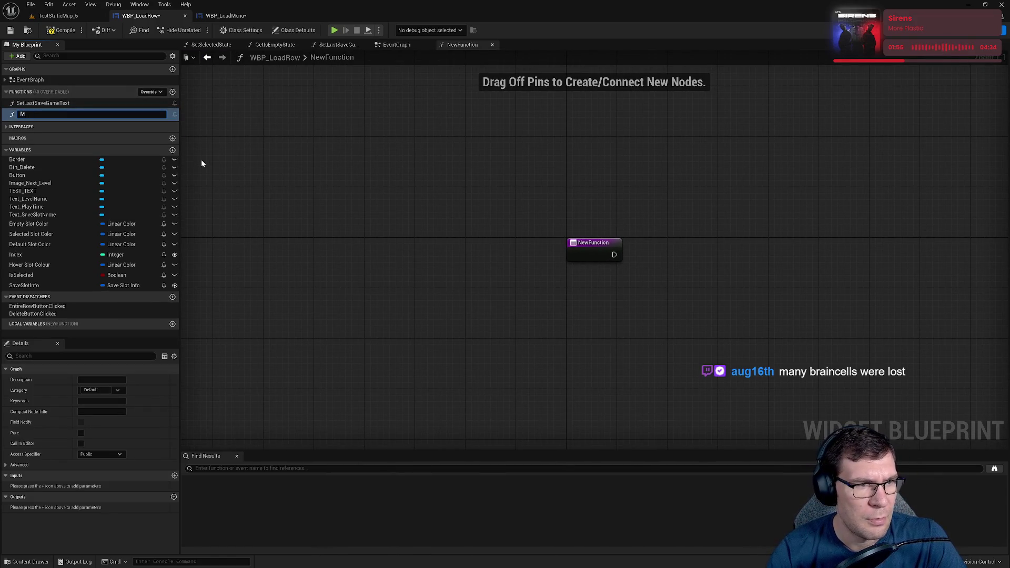
text(yFunction)
key(Return)
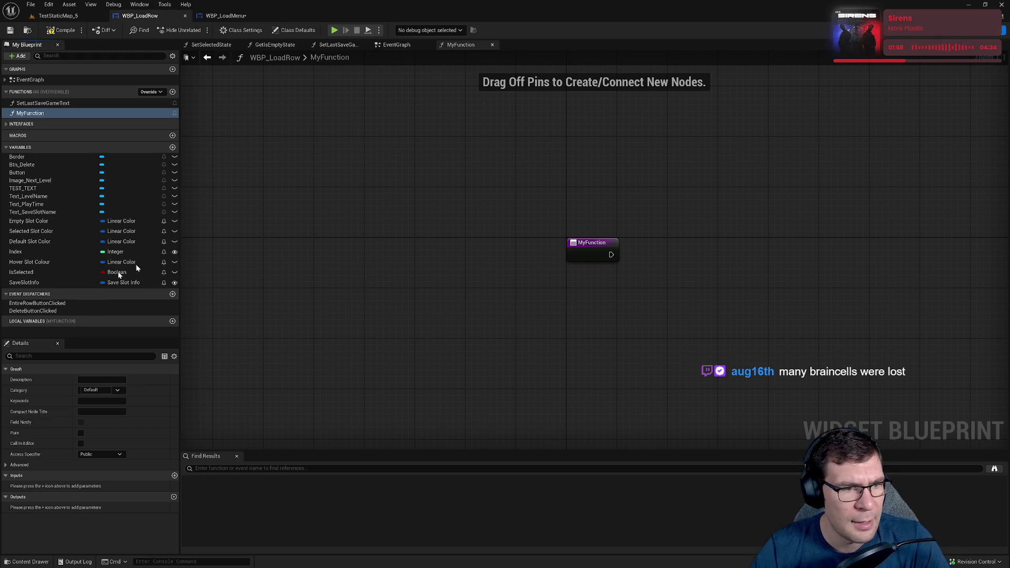
- Make MyFunction call SetText on TEST_TEXT with In Text 'WHYYYYYYY'
mouse_move(24, 188)
mouse_down()
mouse_move(852, 316)
mouse_move(700, 262)
mouse_move(772, 253)
mouse_up()
click(731, 272)
text(set text)
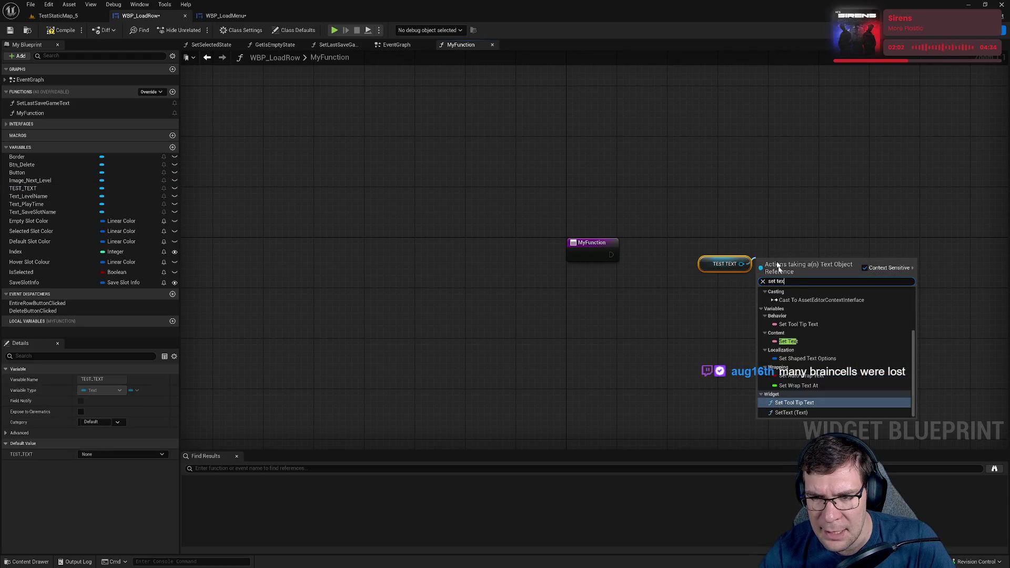
click(798, 413)
drag(758, 280, 611, 256)
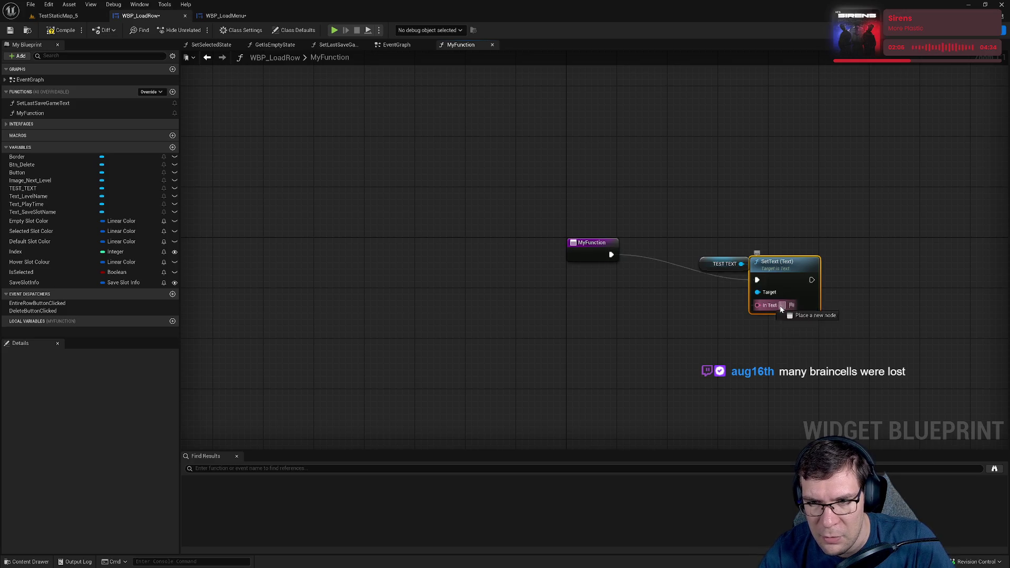
click(782, 306)
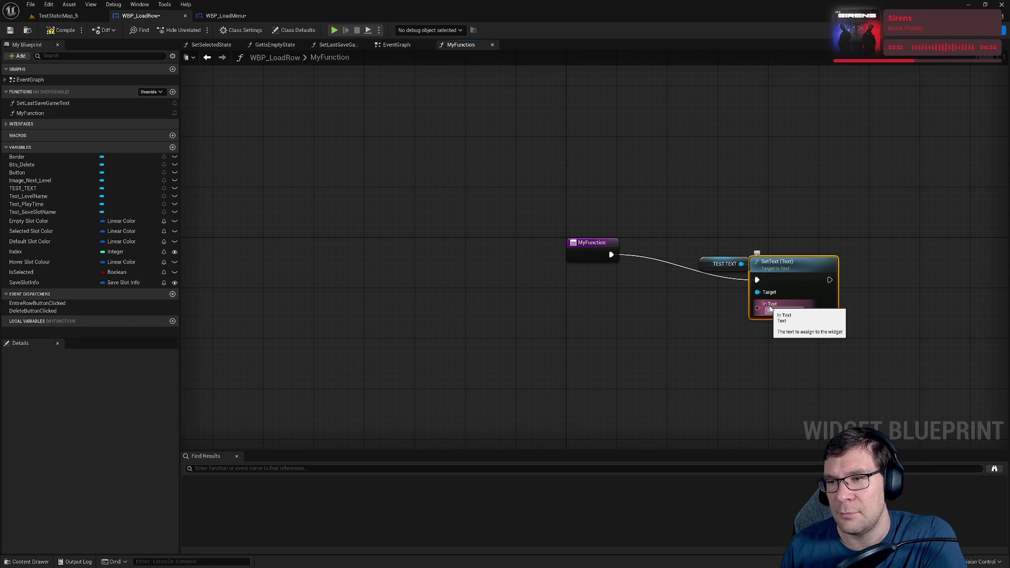
text(WHYYYYYYY)
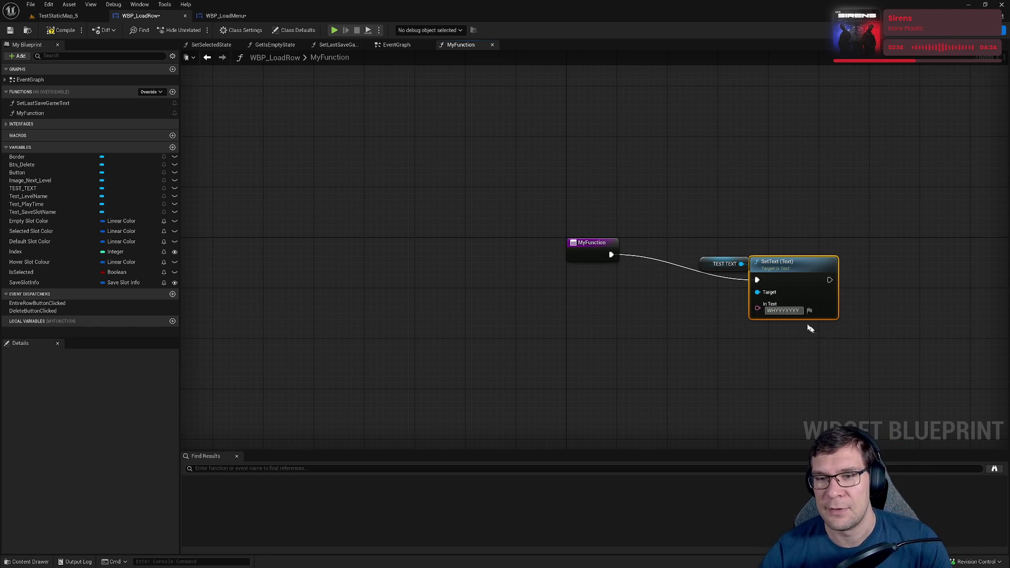
drag(705, 263, 667, 295)
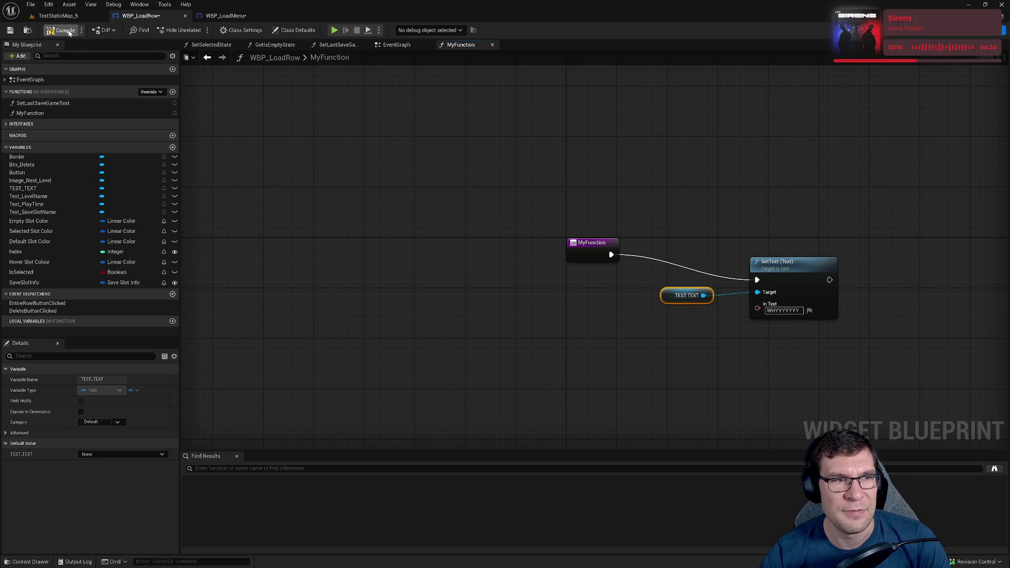
- Compile and save WBP_LoadRow
click(10, 30)
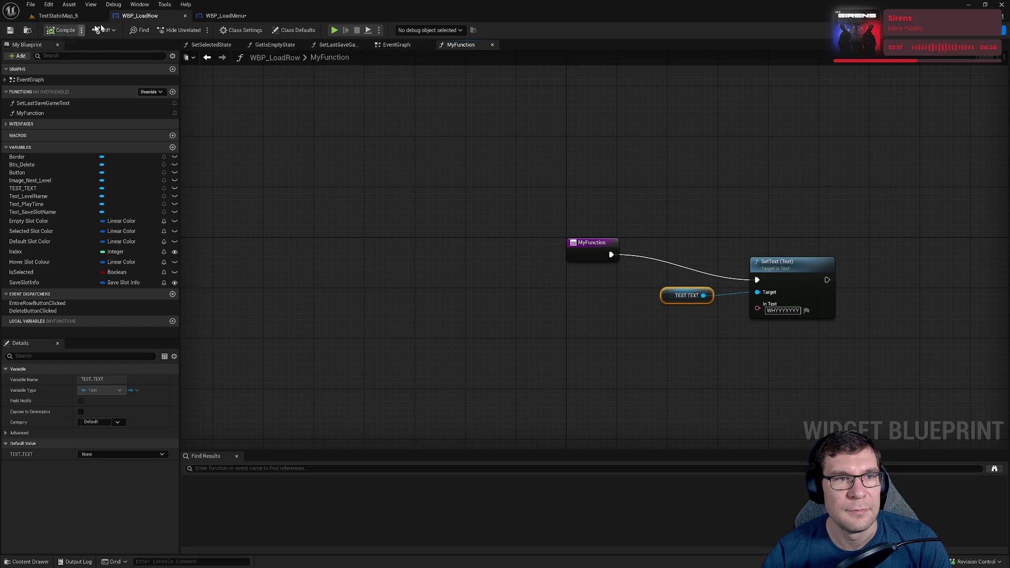
click(796, 274)
click(226, 15)
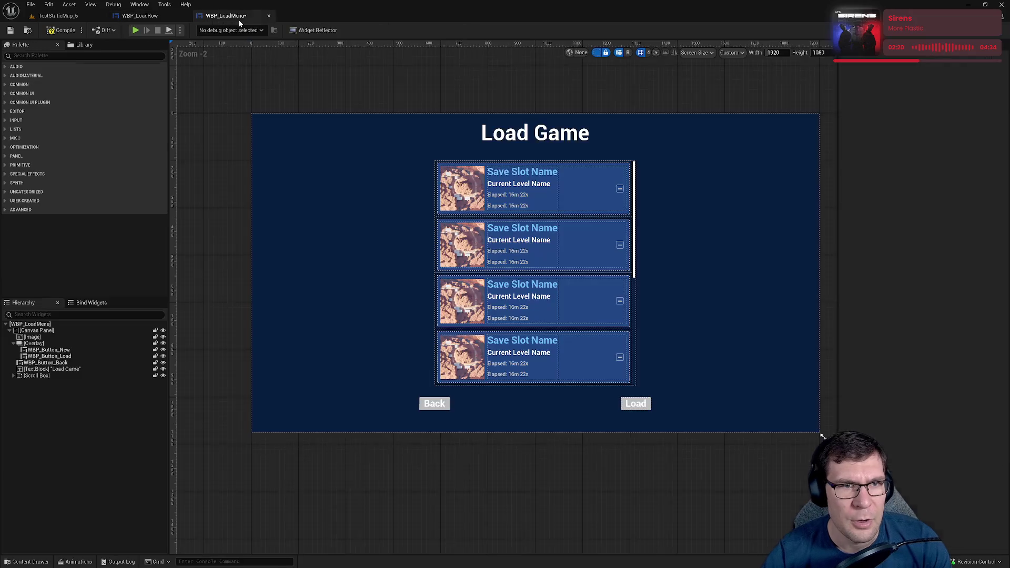
- In WBP_LoadMenu's graph, detach the cast from Set Timer and rearrange the StackBox, Get Child At and cast nodes
key(ctrl+shift+g)
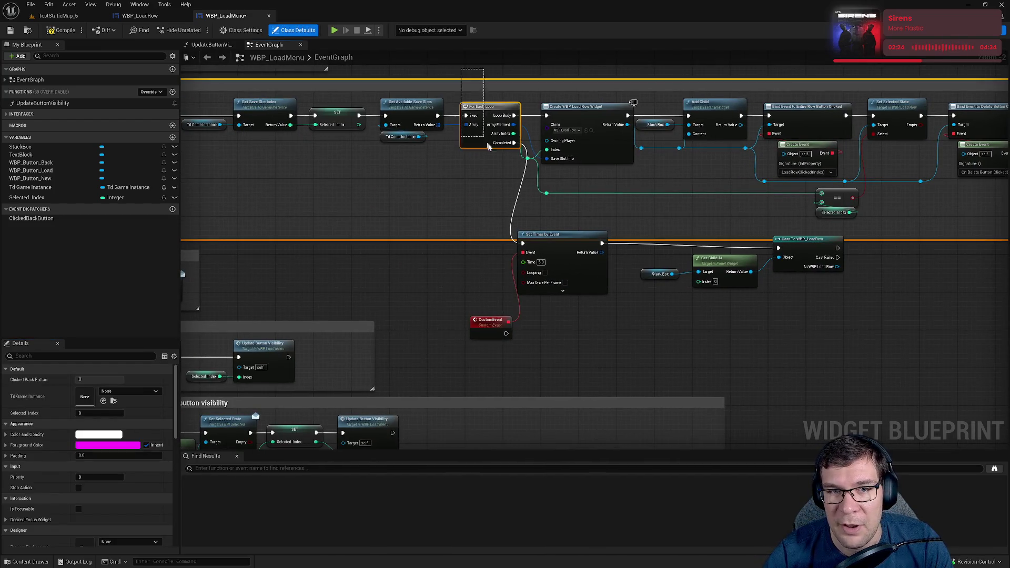
click(596, 325)
drag(490, 321, 485, 312)
alt+click(605, 243)
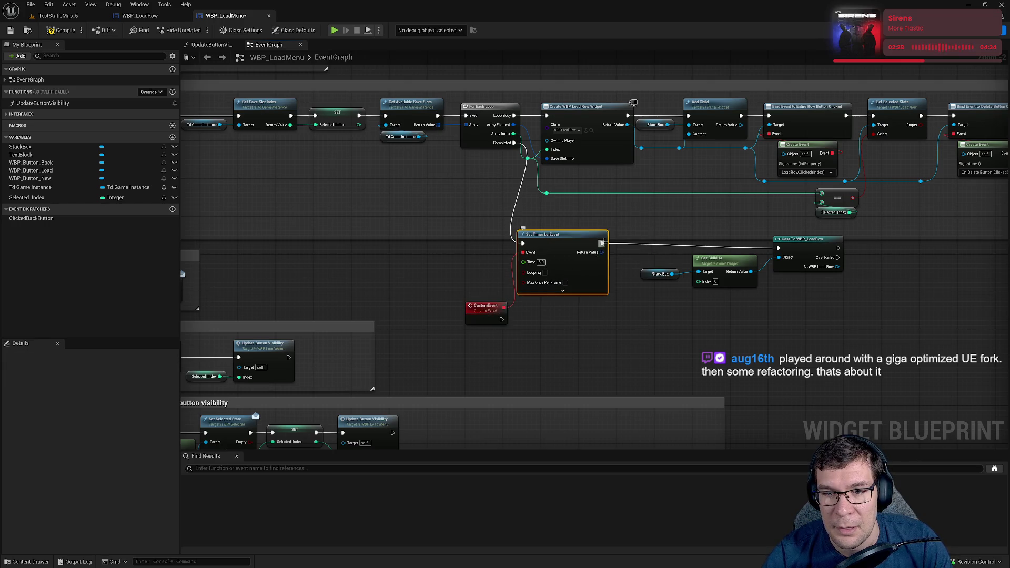
mouse_move(627, 244)
mouse_down()
mouse_move(758, 288)
mouse_move(845, 284)
mouse_up()
mouse_move(773, 258)
mouse_down()
mouse_move(745, 338)
mouse_move(501, 322)
mouse_up()
click(744, 336)
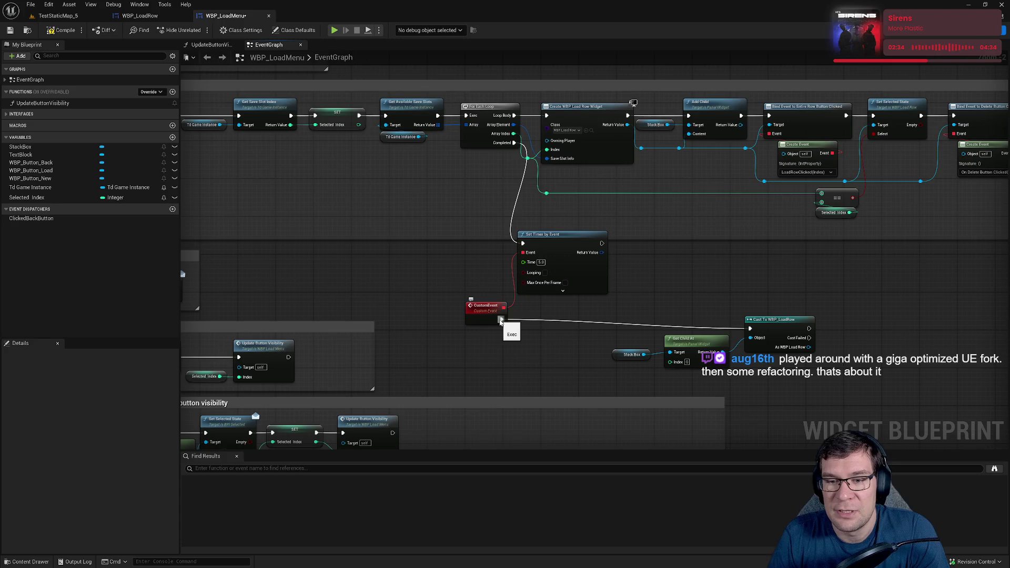
drag(773, 320, 791, 287)
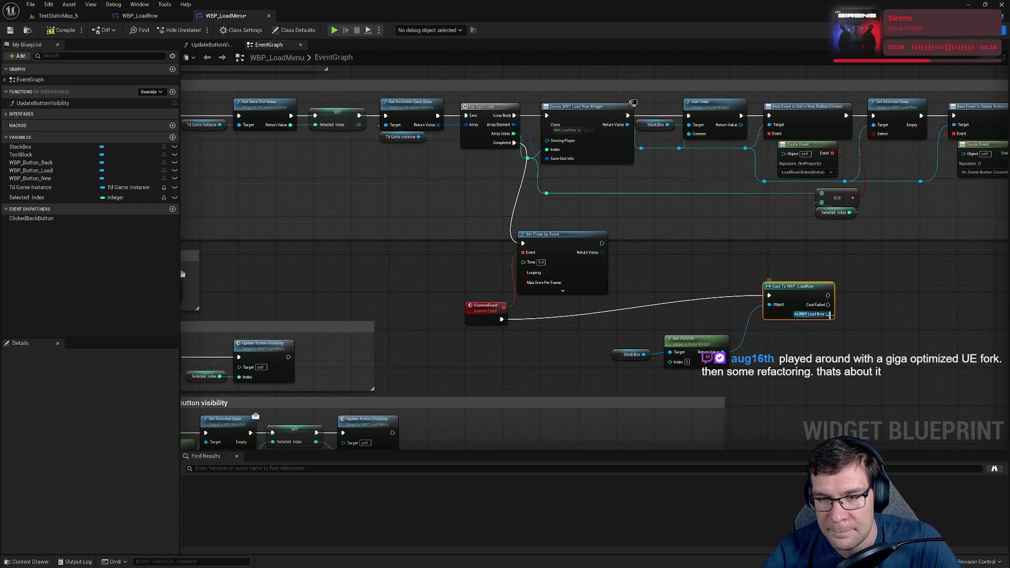
- Call My Function from the cast's As WBP Load Row output and put a breakpoint on it
drag(830, 315, 845, 309)
text(my fu)
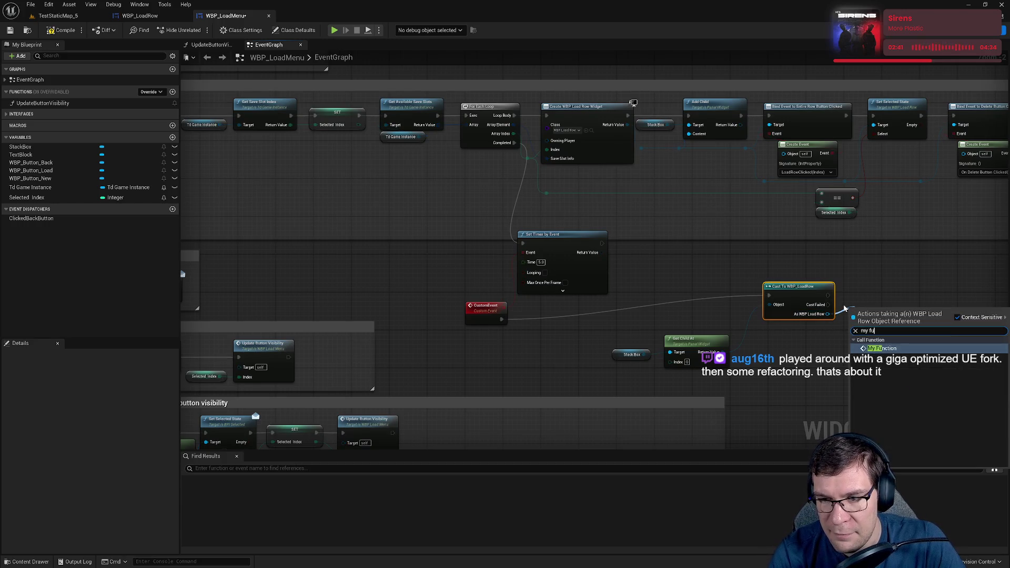
key(Return)
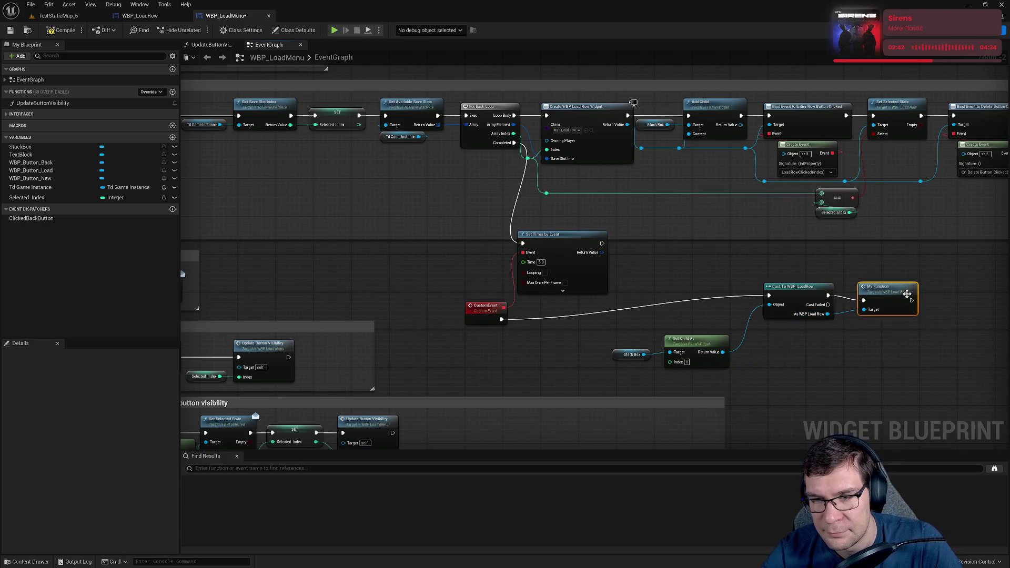
drag(885, 289, 933, 290)
key(F9)
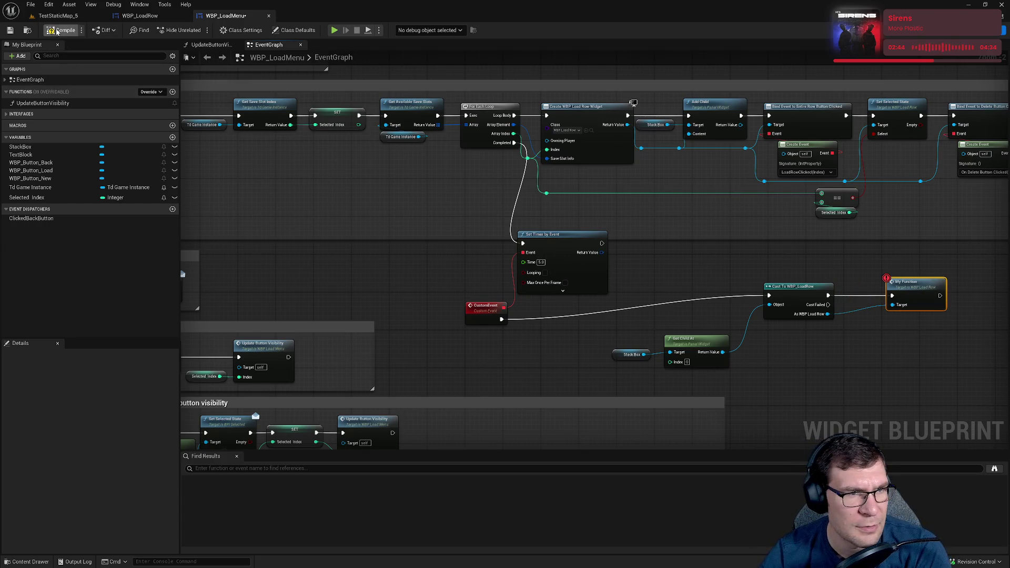
click(60, 15)
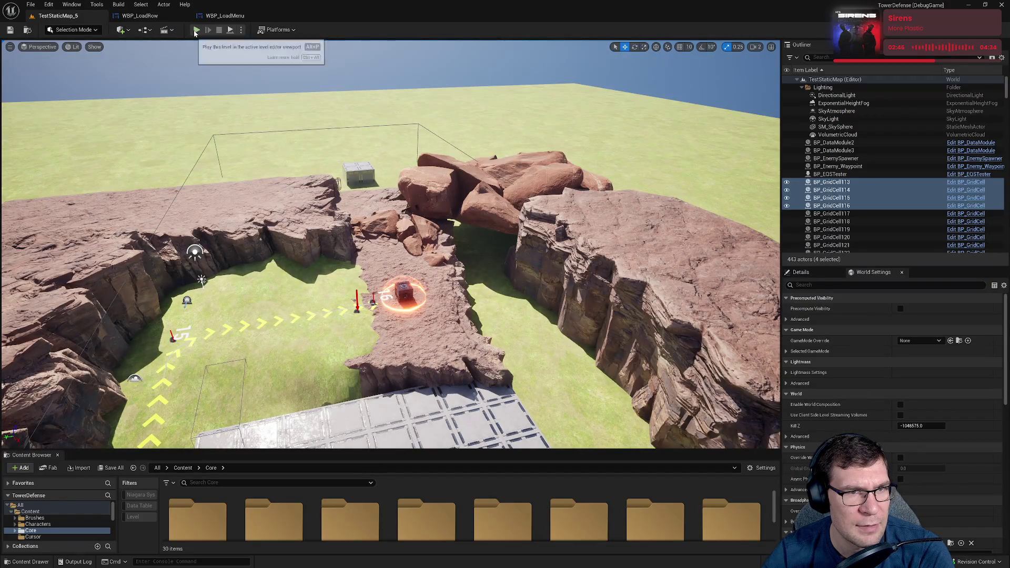
- Play in editor and go from the pause menu through the main menu to Load Game
click(196, 30)
key(Escape)
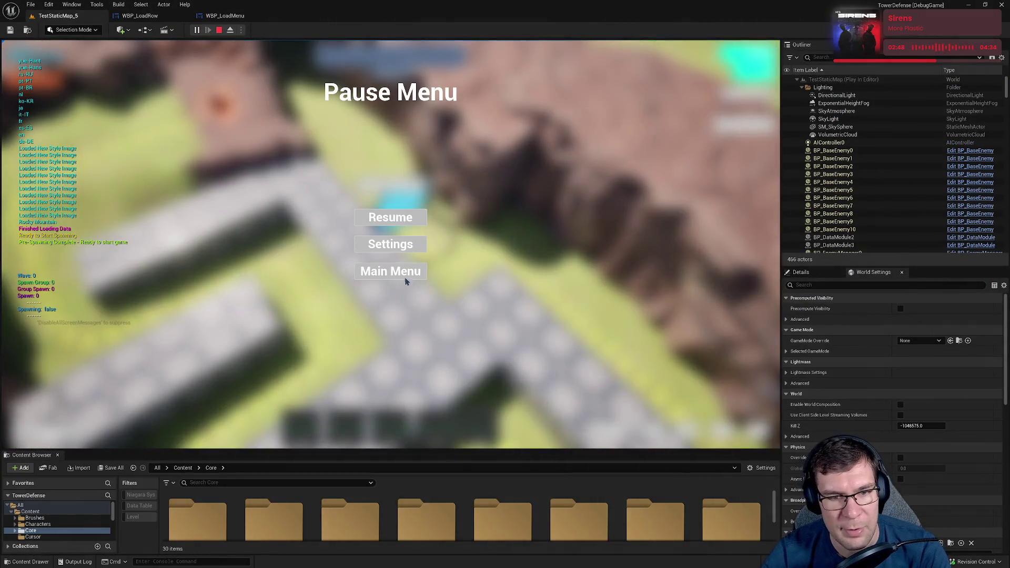
click(403, 279)
click(391, 401)
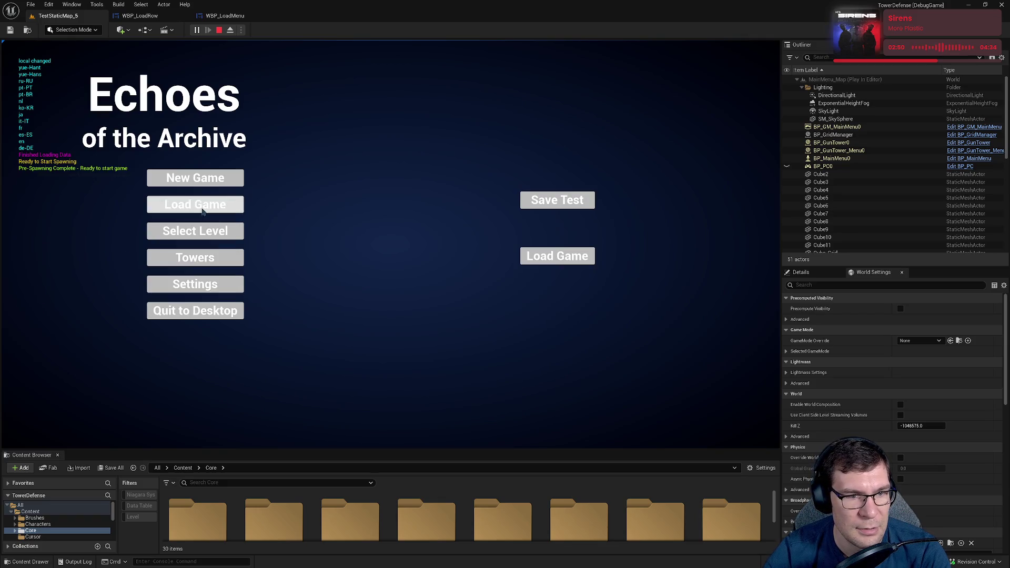
click(202, 205)
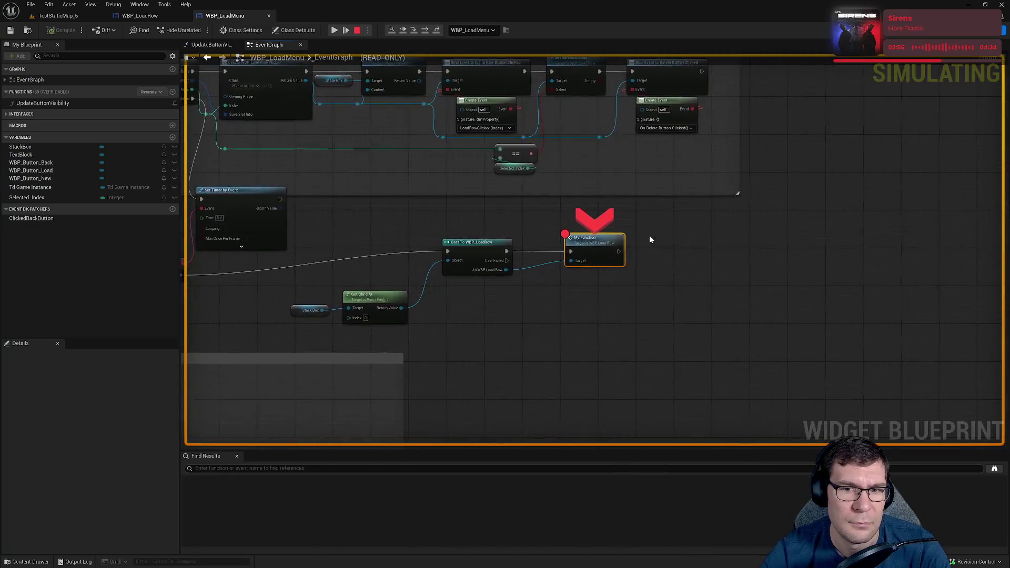
- Step into My Function, inspect TEST_TEXT reading WHYYYYYYY, resume, and stop the session
click(414, 30)
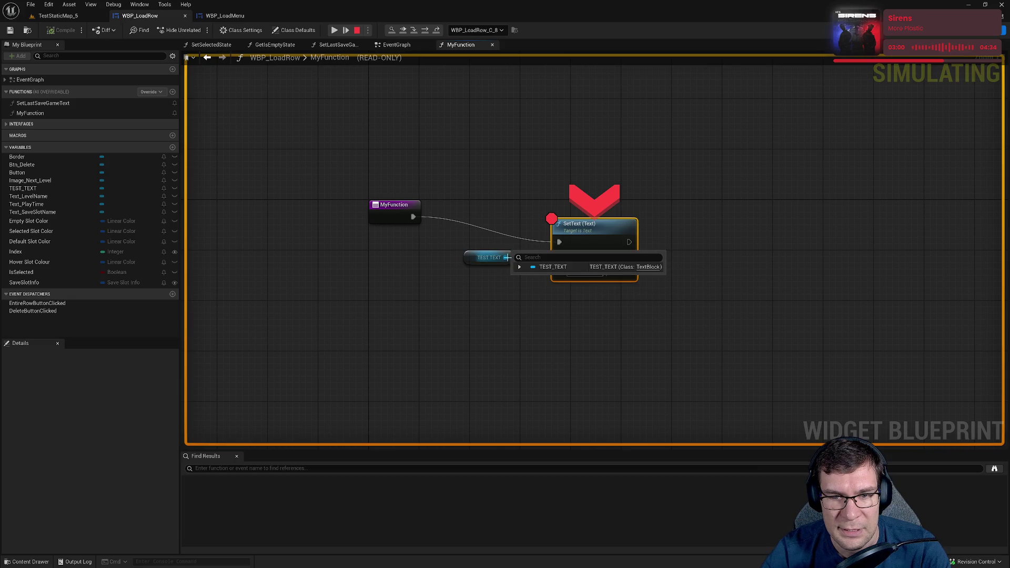
click(519, 266)
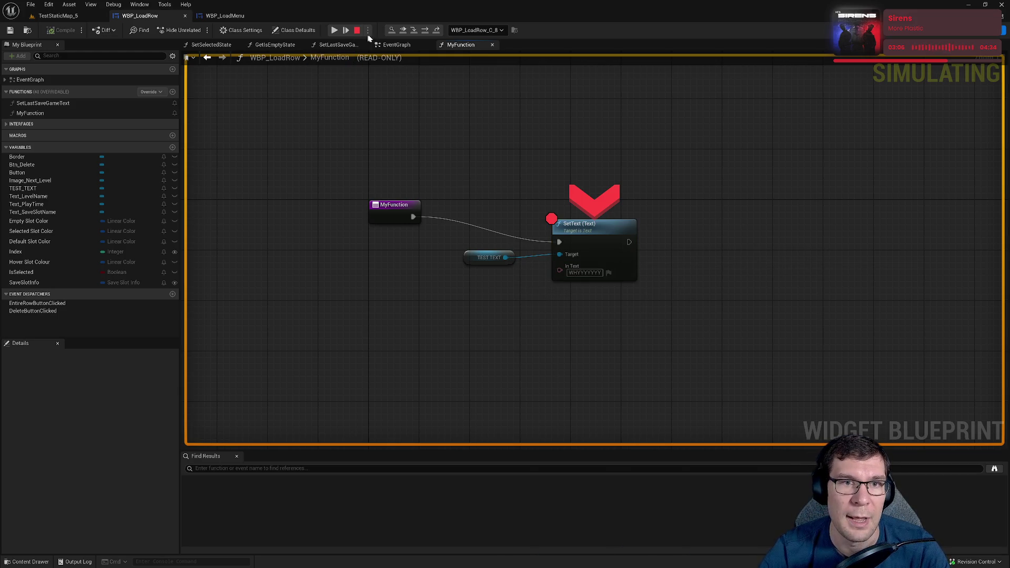
click(334, 30)
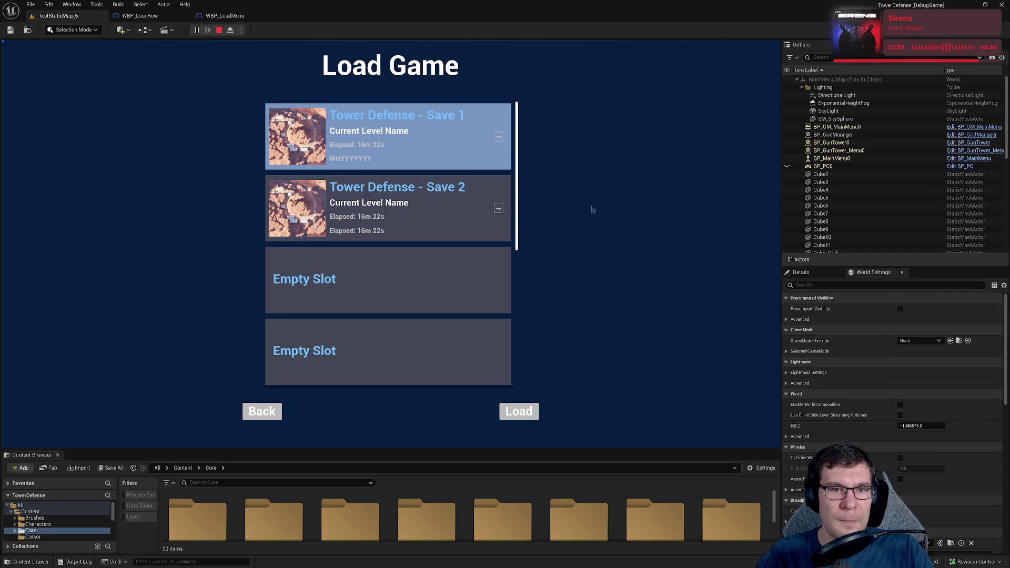
click(219, 30)
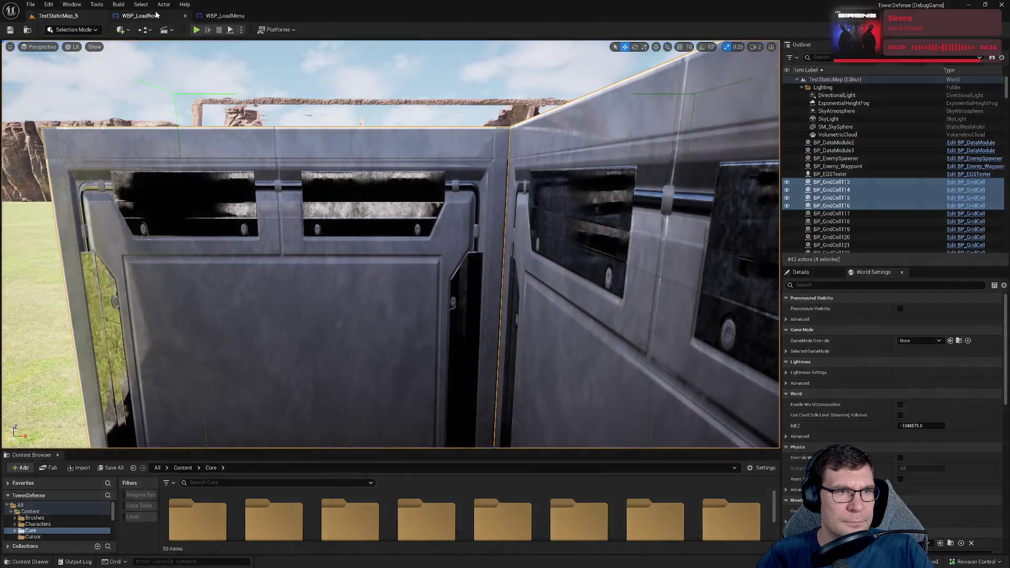
- Wire WBP_LoadMenu's For Each Loop Completed pin to the Cast To WBP_LoadRow exec input
click(225, 15)
drag(402, 176, 750, 216)
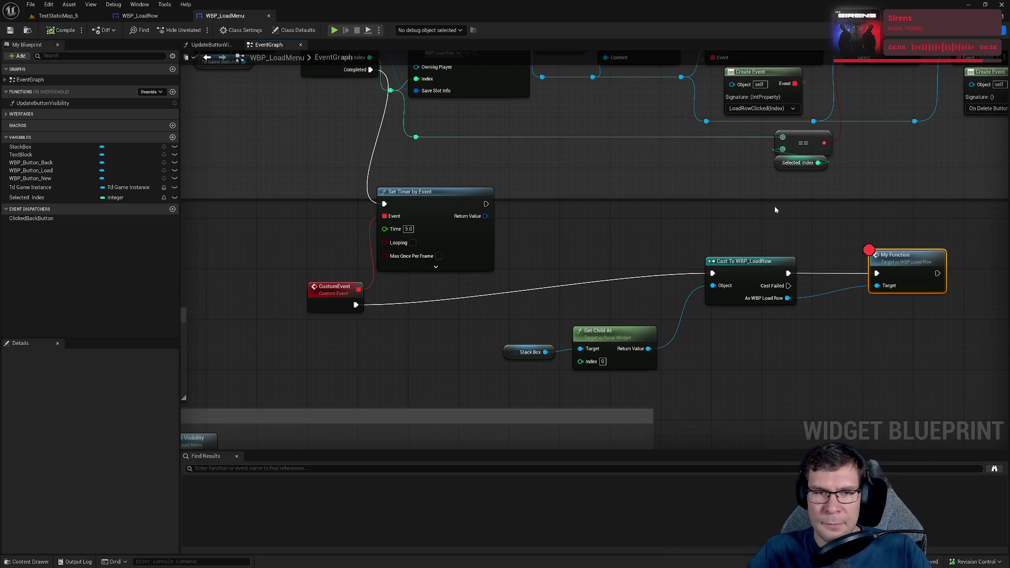
mouse_move(524, 206)
mouse_down()
mouse_move(548, 259)
mouse_move(519, 304)
mouse_up()
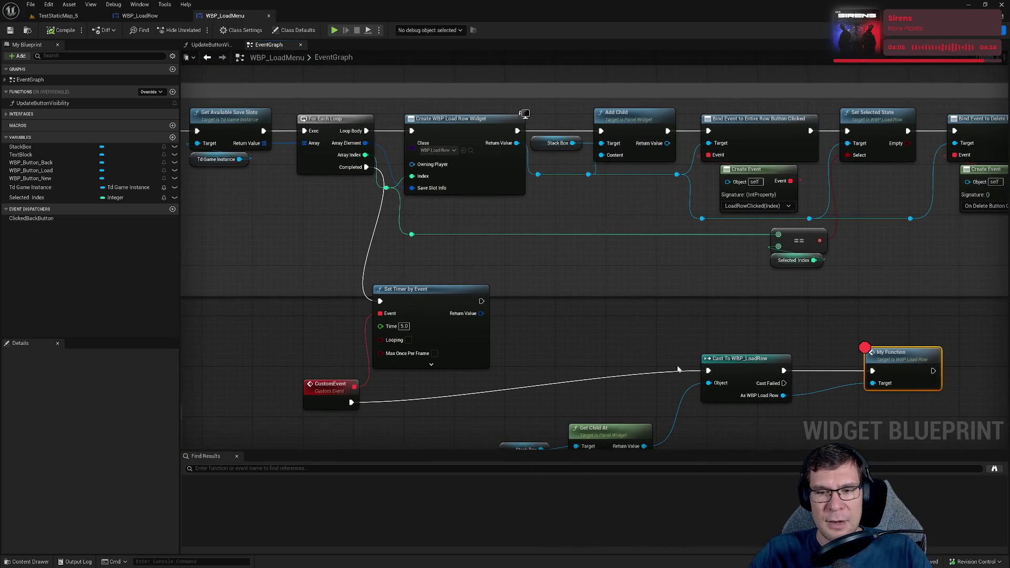
mouse_move(708, 371)
mouse_down()
mouse_move(395, 226)
mouse_move(367, 168)
mouse_up()
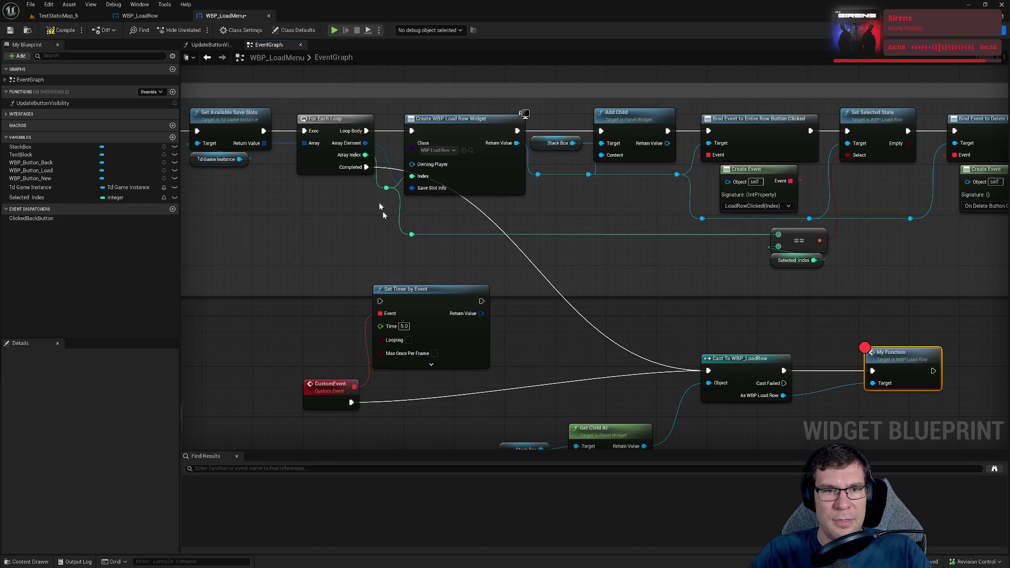
- Play the level, return to the main menu, step into My Function at the breakpoint, and resume
click(79, 16)
click(196, 30)
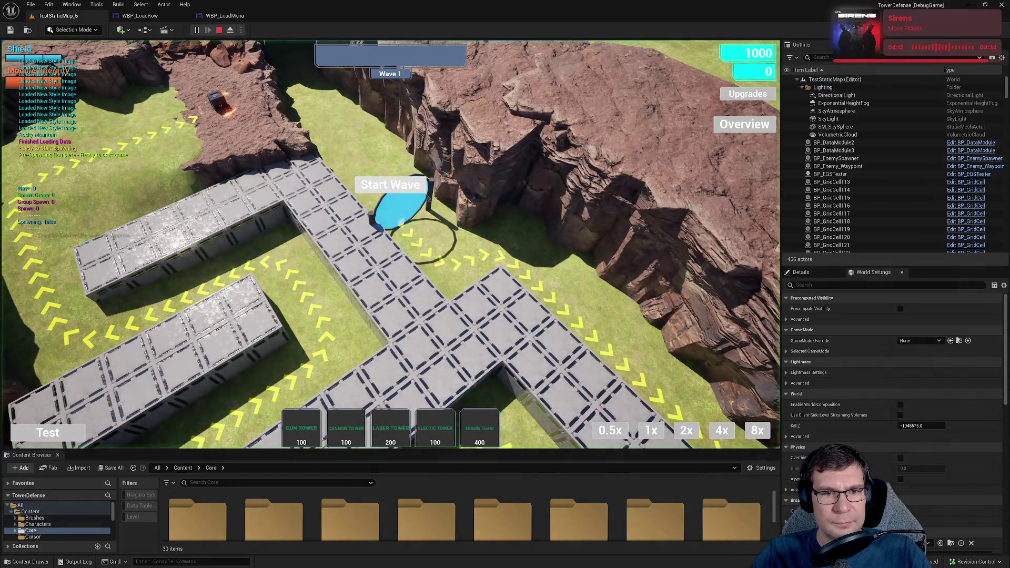
key(p)
click(388, 273)
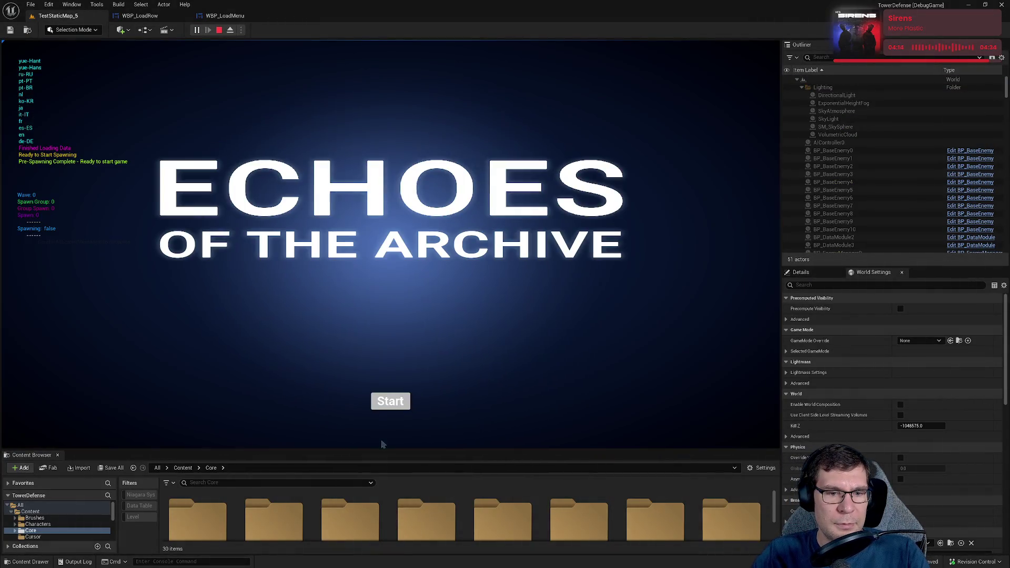
click(392, 402)
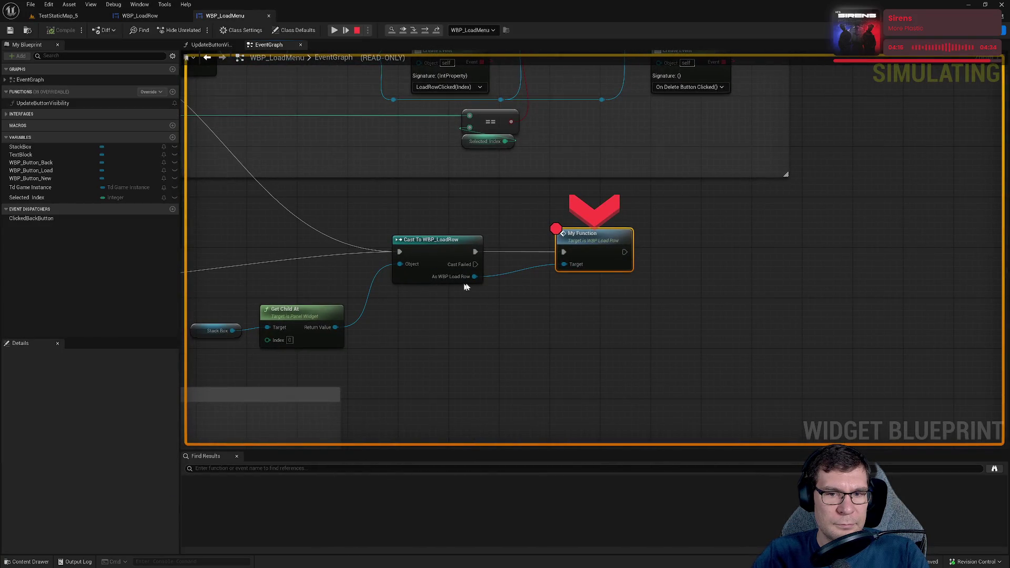
mouse_move(444, 276)
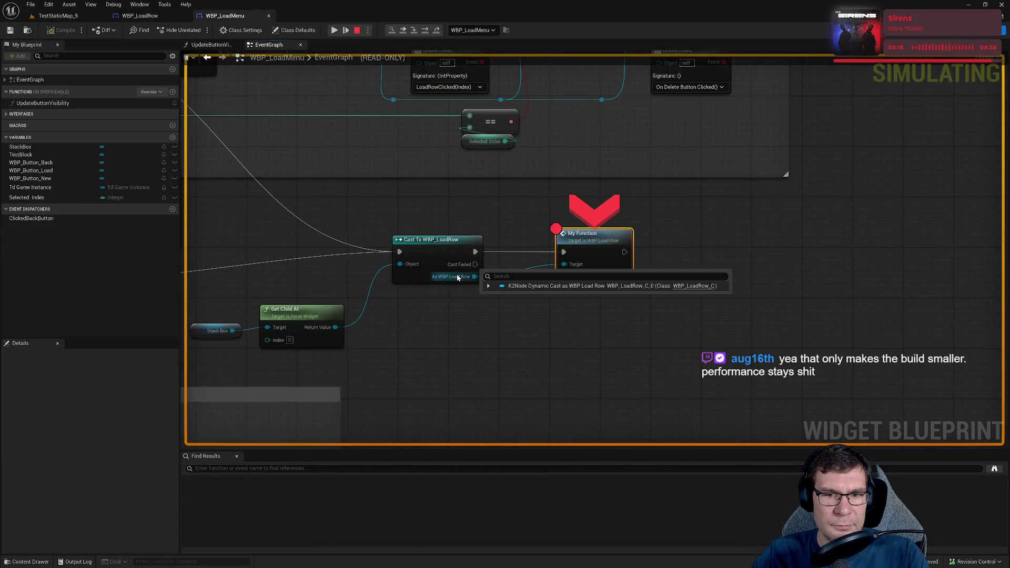
click(424, 30)
mouse_move(562, 255)
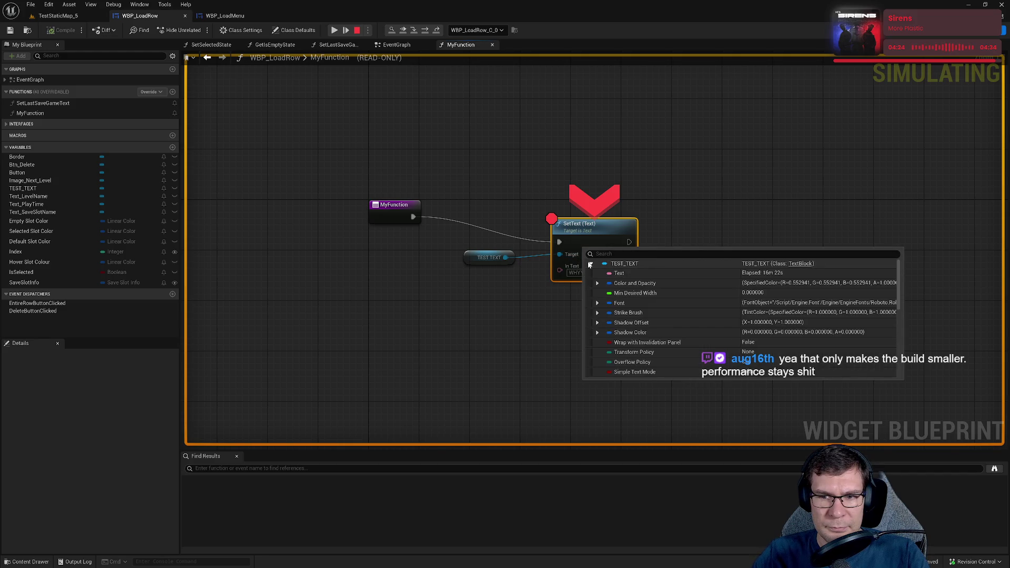
click(336, 30)
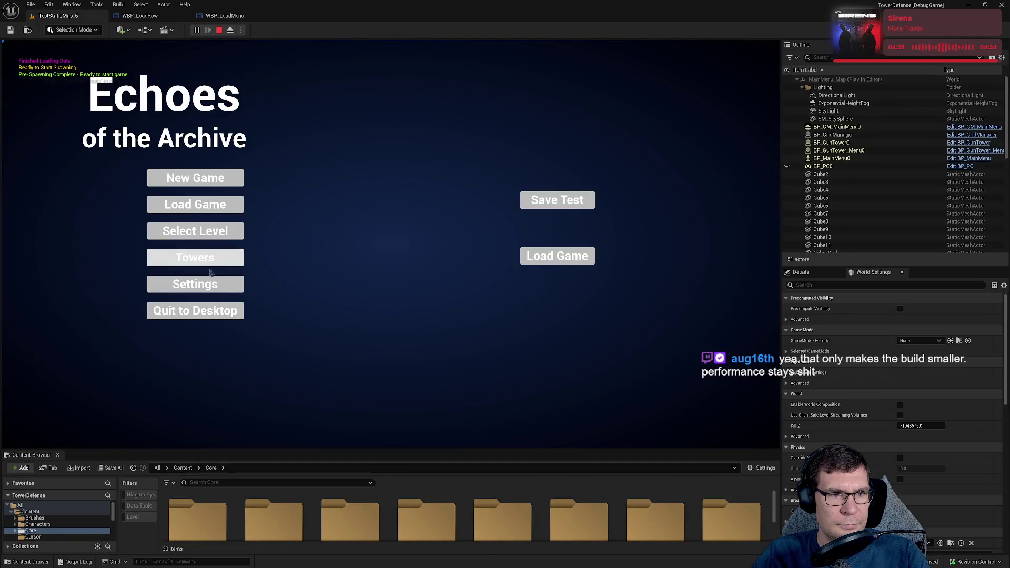
- Open Load Game, step into MyFunction, confirm TEST_TEXT reads WHYYYYYYY, resume, and stop
click(212, 209)
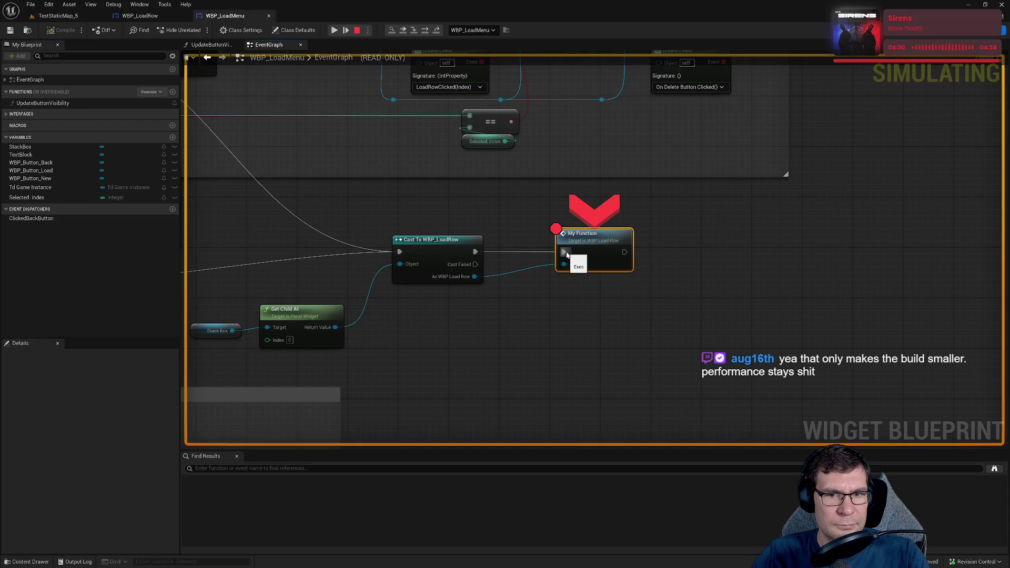
click(415, 30)
mouse_move(559, 255)
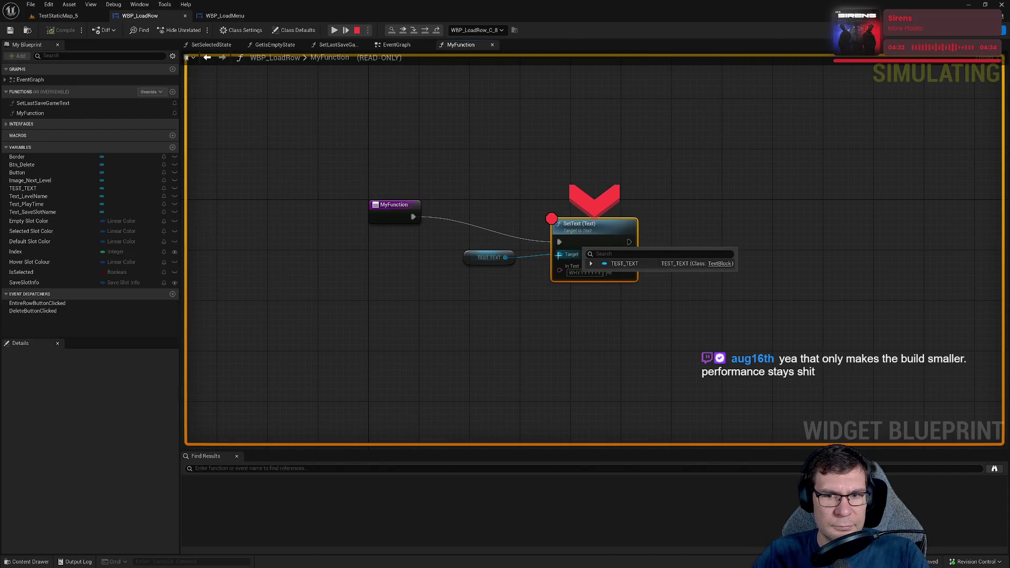
click(592, 264)
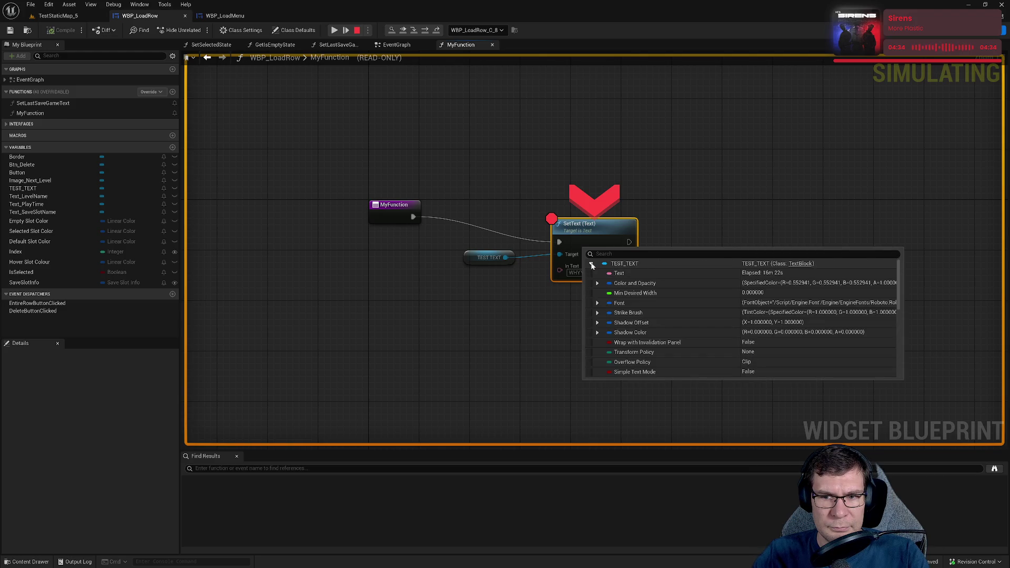
click(334, 30)
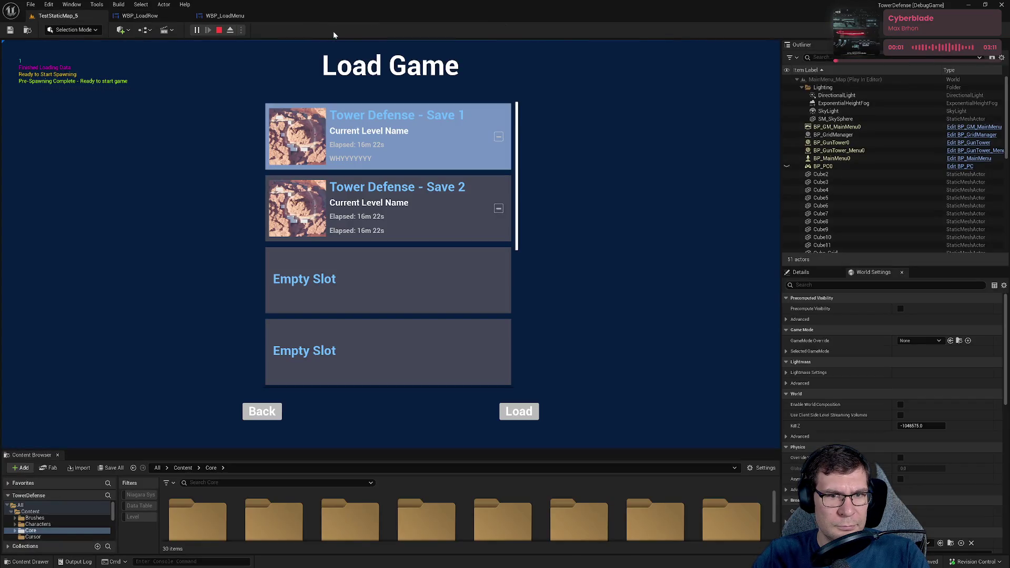
click(220, 30)
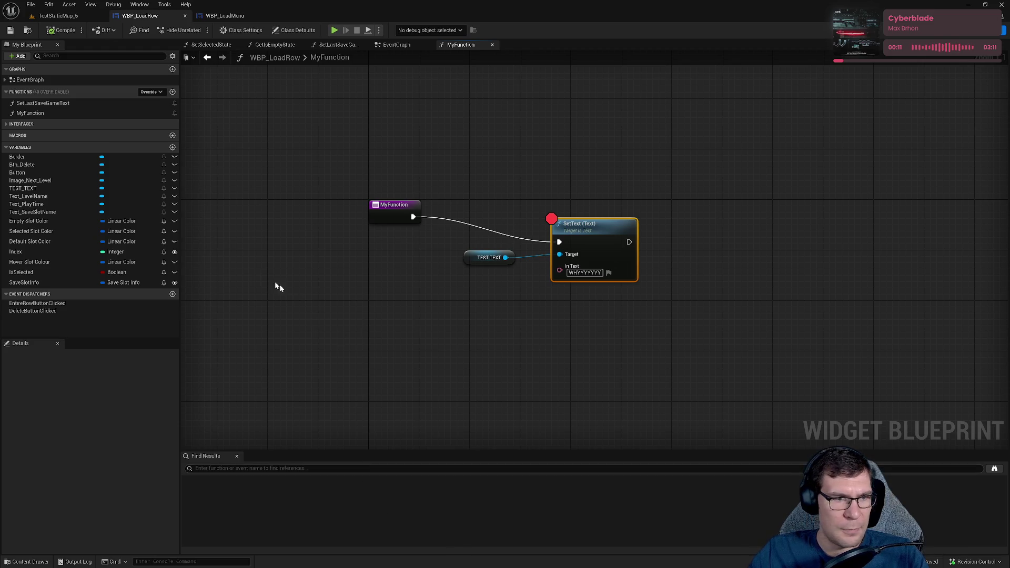
- Add a SaveSlotInfo getter, delete the TEST TEXT and SetText nodes, and split the struct pin
mouse_move(21, 282)
mouse_down()
mouse_move(150, 324)
mouse_move(417, 325)
mouse_up()
click(444, 343)
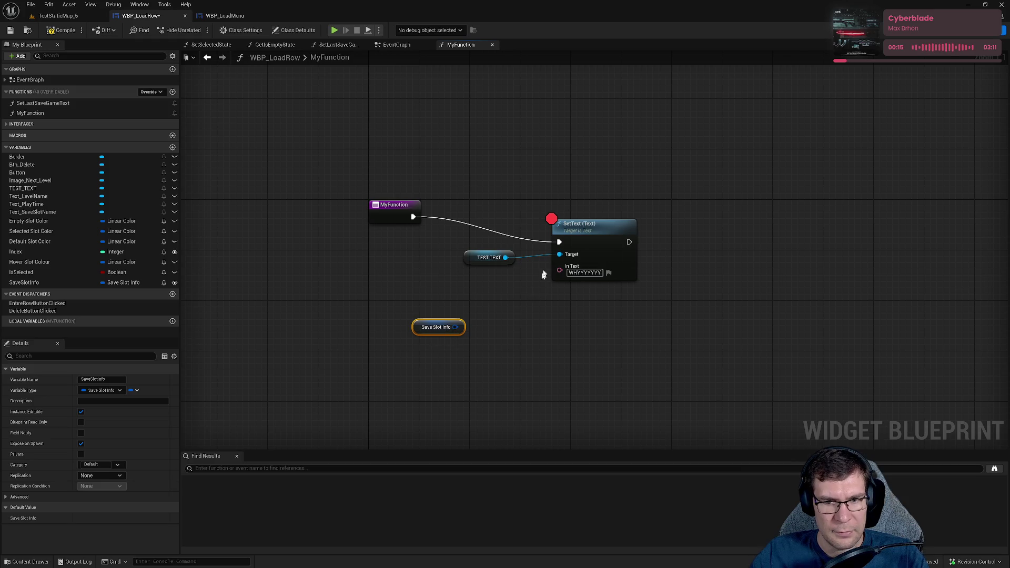
mouse_move(483, 200)
mouse_down()
mouse_move(646, 291)
mouse_move(645, 282)
mouse_up()
key(Delete)
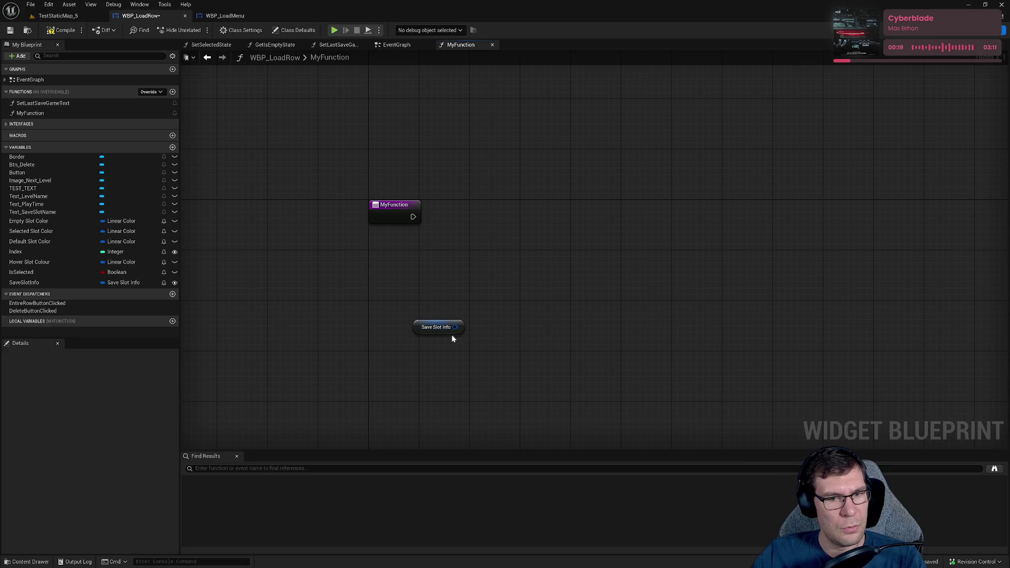
right_click(455, 327)
click(480, 375)
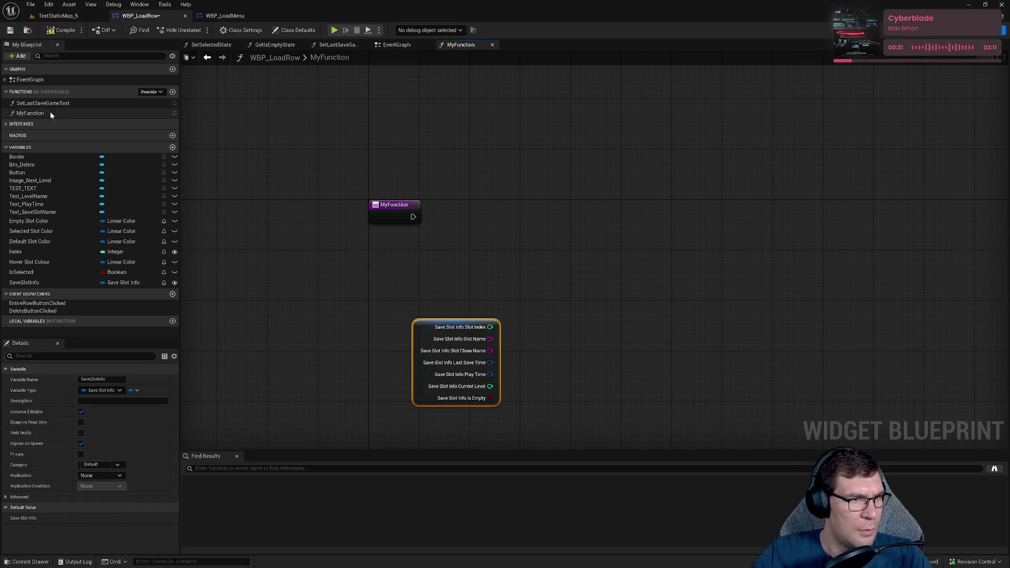
- Add Set Last Save Game Text fed by Last Save Time and wired from MyFunction, then play
mouse_move(40, 103)
mouse_down()
mouse_move(530, 221)
mouse_move(533, 208)
mouse_move(475, 342)
mouse_move(413, 217)
mouse_up()
drag(490, 362, 557, 257)
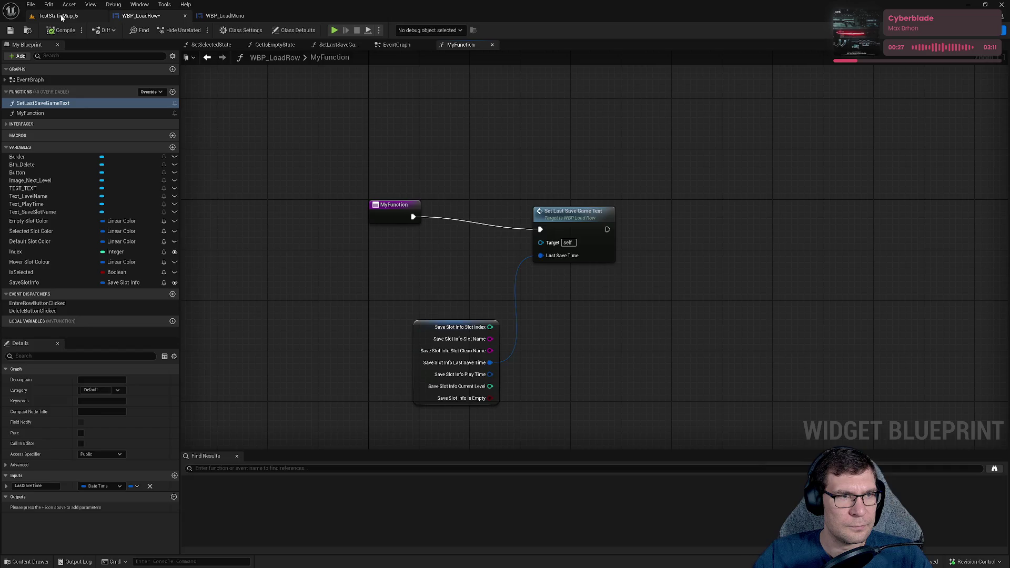
click(62, 16)
click(194, 30)
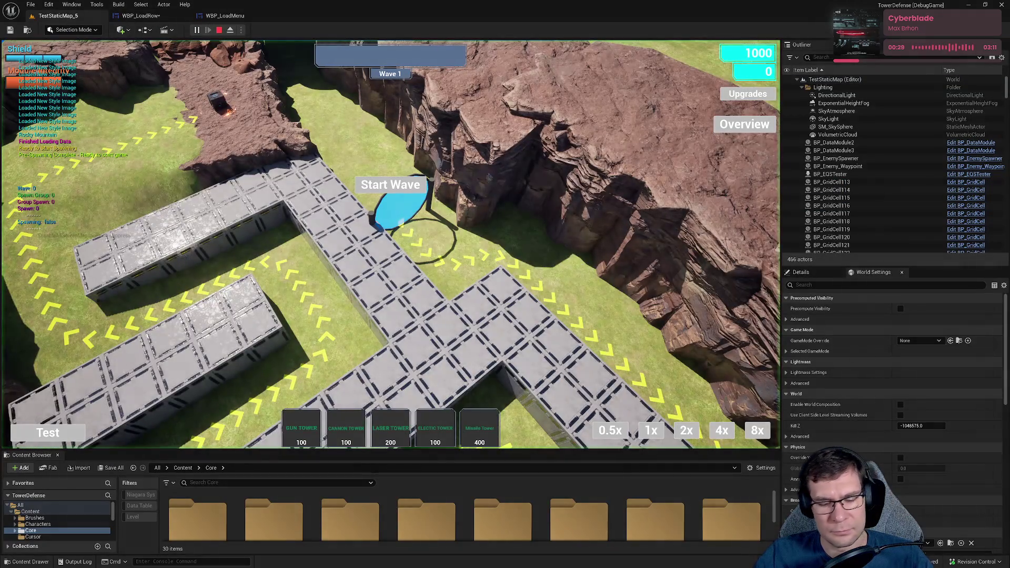
- Pause the game, return to its main menu, and open the Load Game screen
key(Escape)
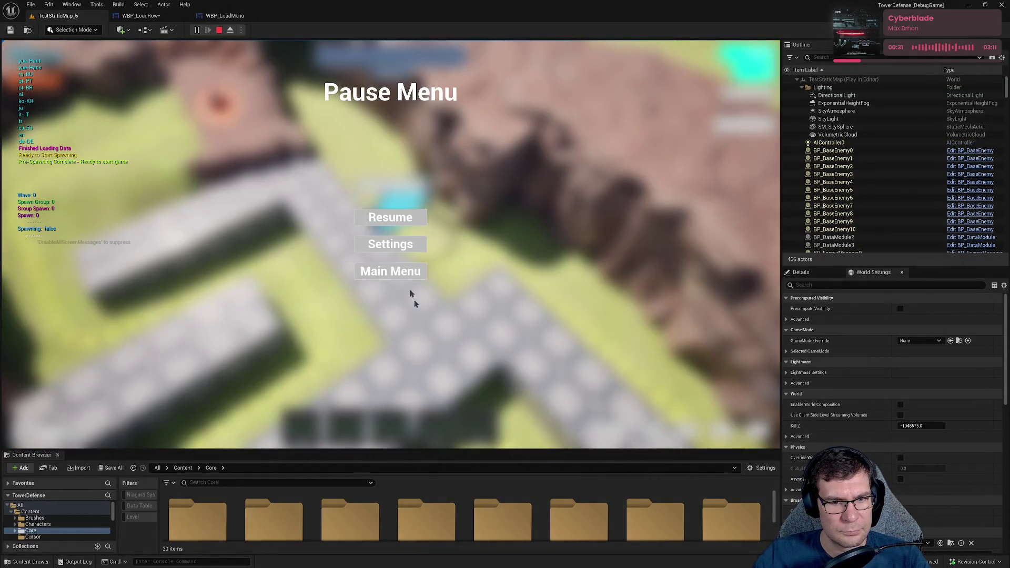
click(393, 272)
click(375, 402)
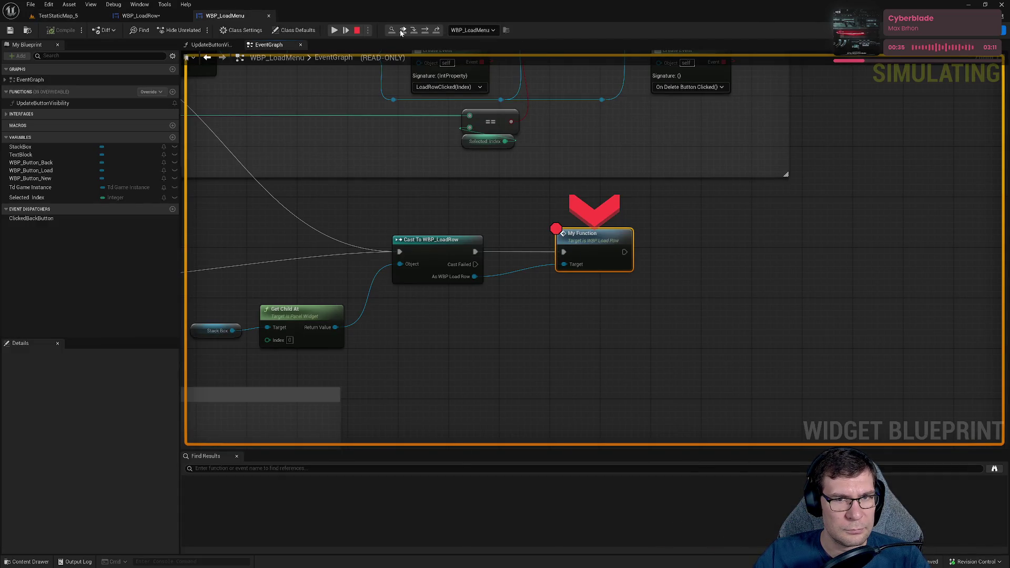
click(404, 33)
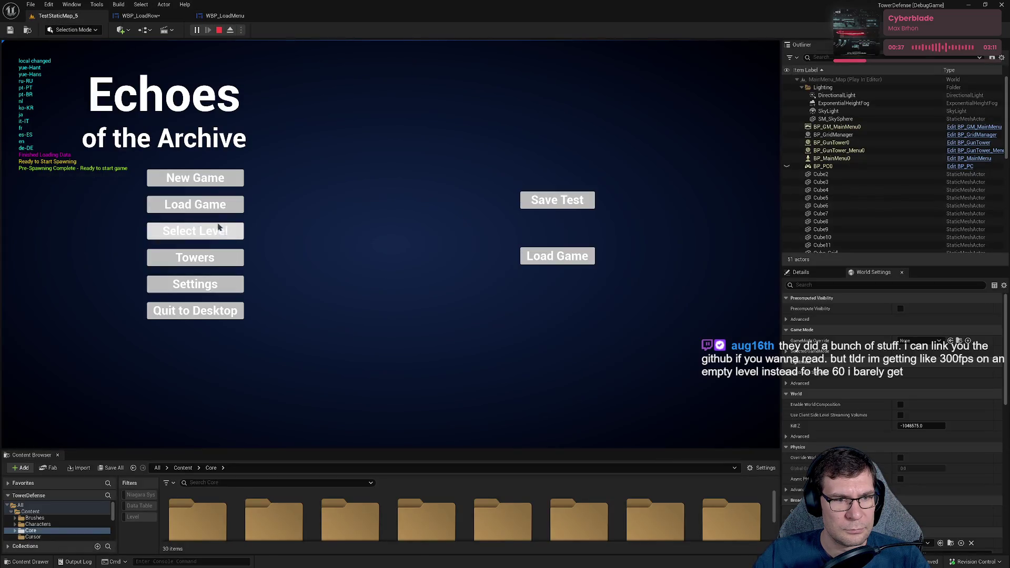
click(205, 205)
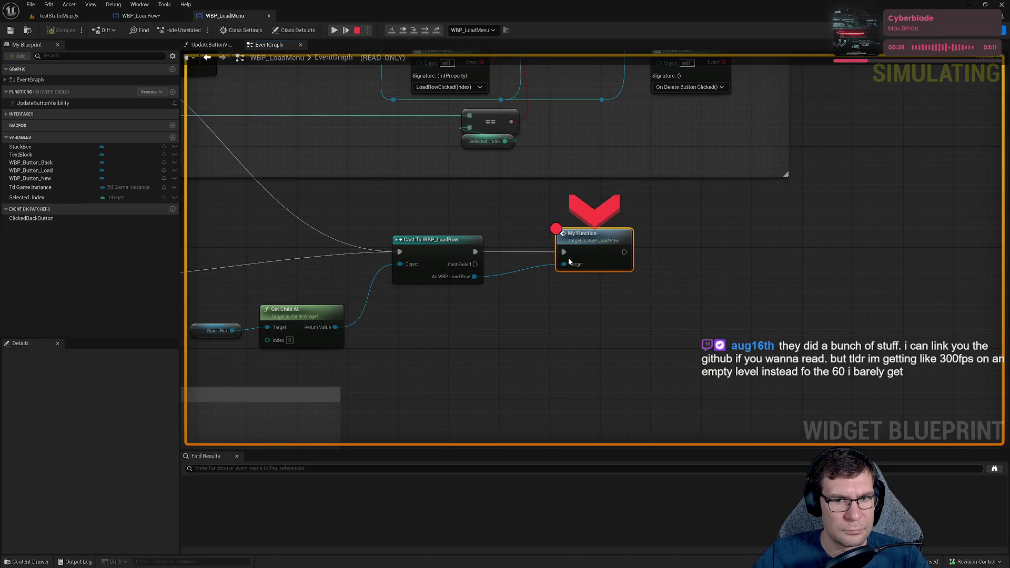
- Step from the WBP_LoadMenu breakpoint to the Build Widget event, then resume the game
click(424, 33)
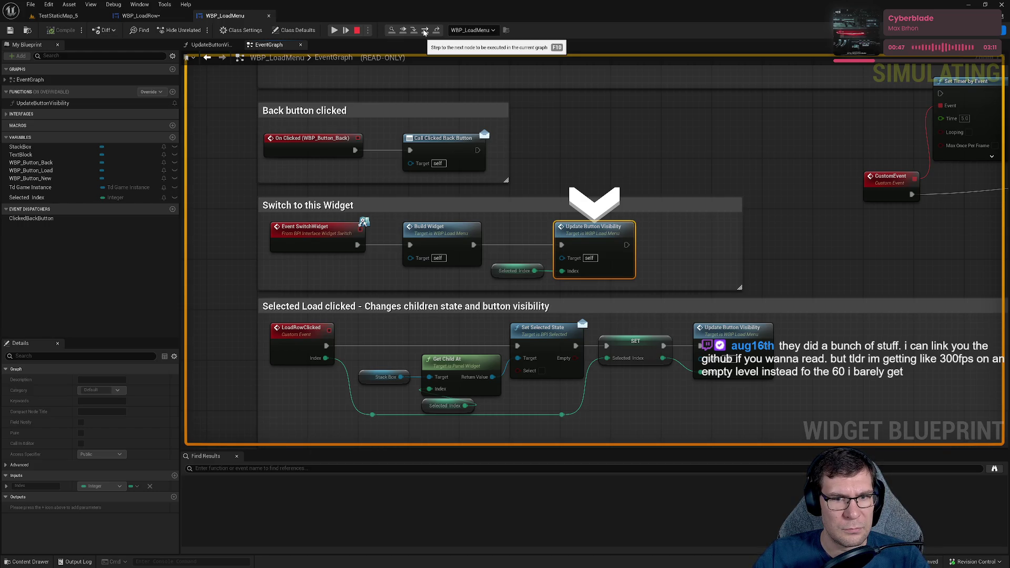
key(F10)
scroll(575, 361, down, 3)
mouse_move(576, 339)
mouse_down()
mouse_move(369, 277)
mouse_move(444, 279)
mouse_up()
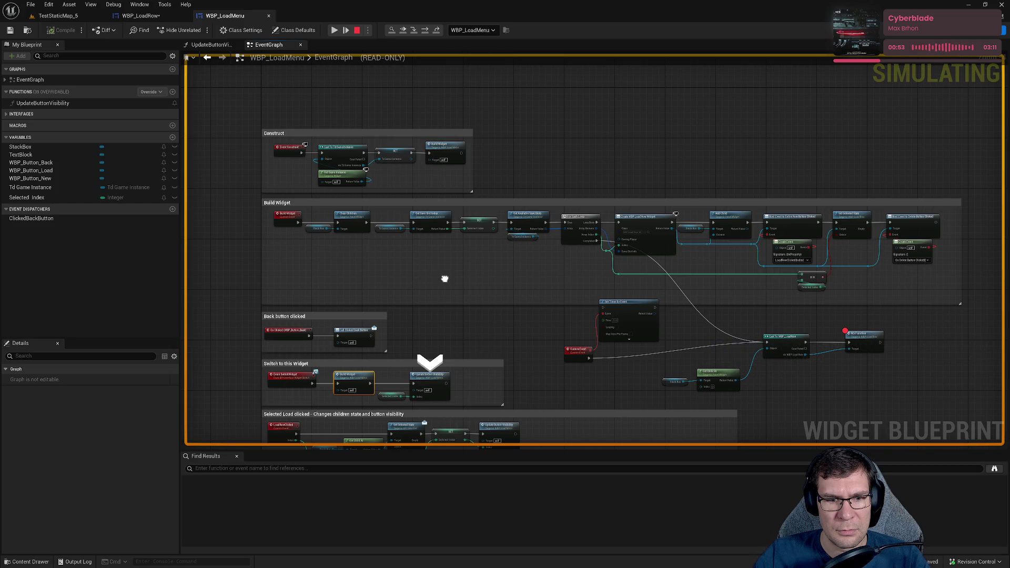
scroll(446, 278, up, 2)
scroll(447, 279, down, 2)
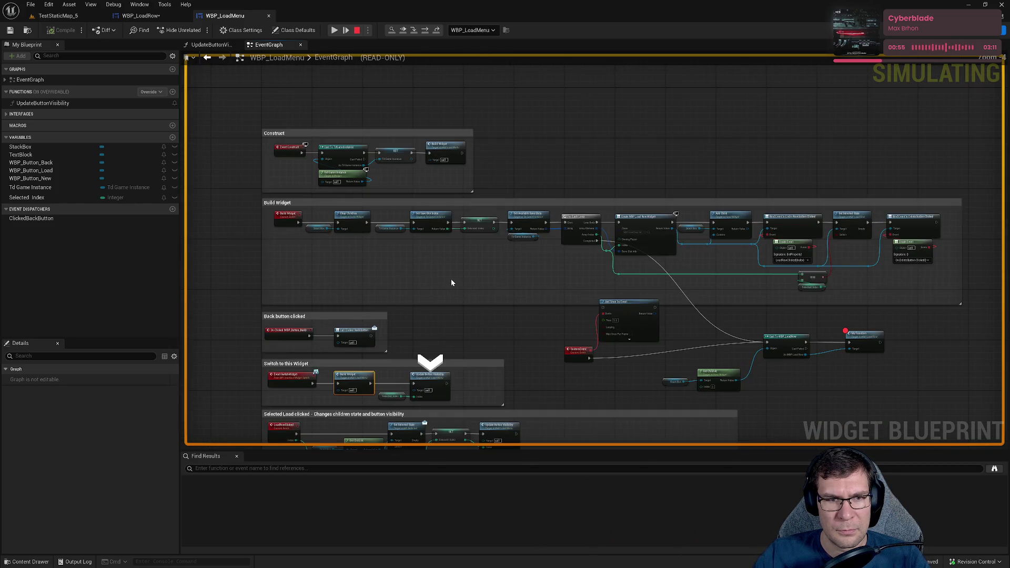
click(336, 33)
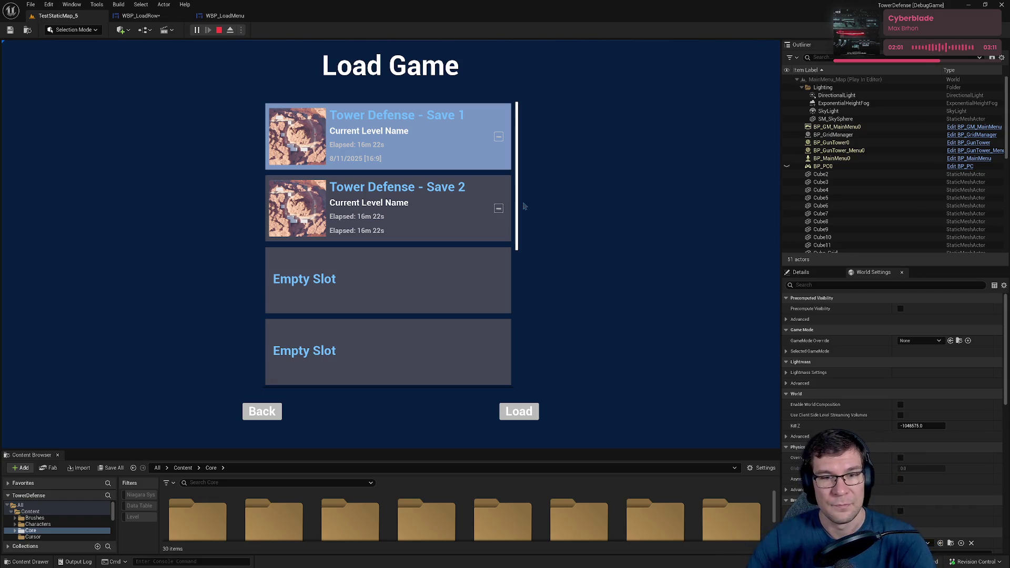
- Stop the play session and switch to the UE5-PhysX-Vite GitHub repository page in the browser
click(221, 30)
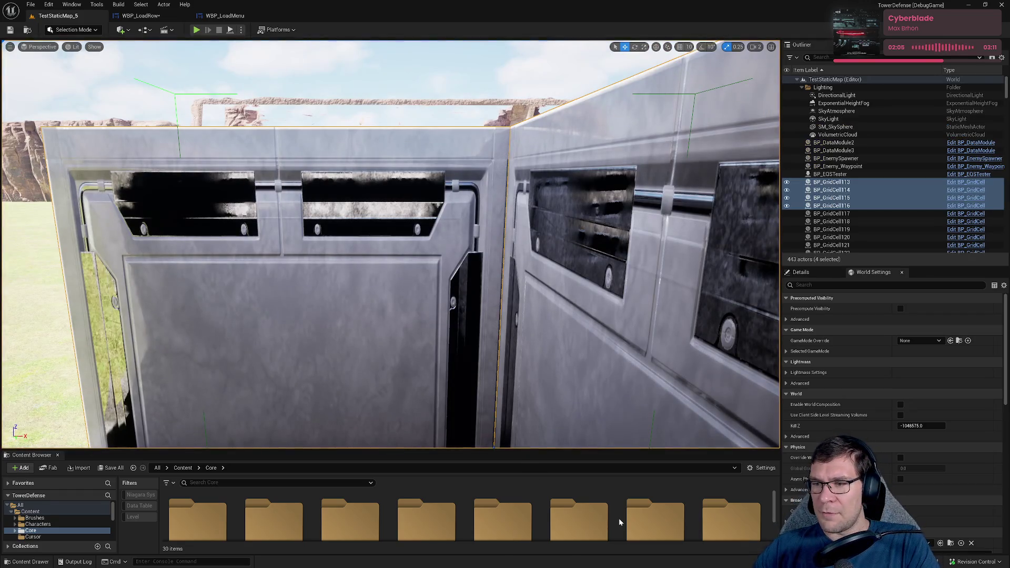
drag(521, 379, 521, 379)
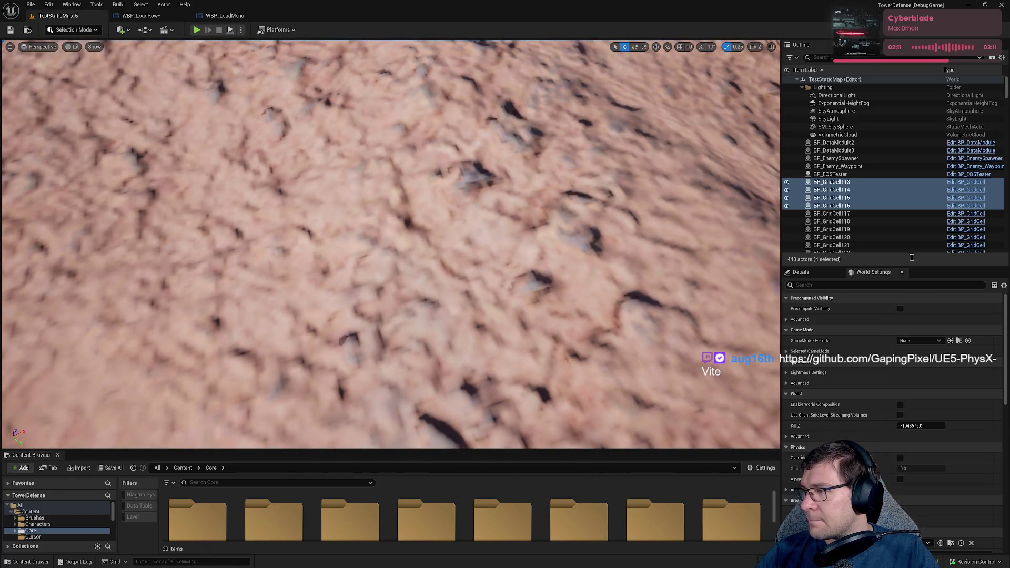
key(alt+Tab)
drag(647, 175, 637, 145)
click(768, 173)
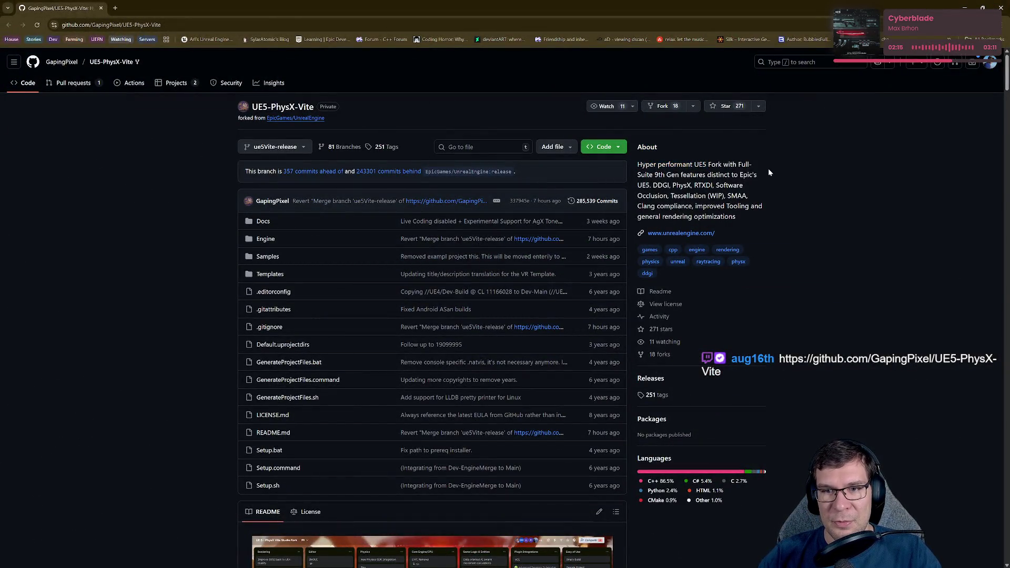
- Open the README's Trello roadmap banner image in a new tab, then return to the repository README
drag(667, 175, 714, 175)
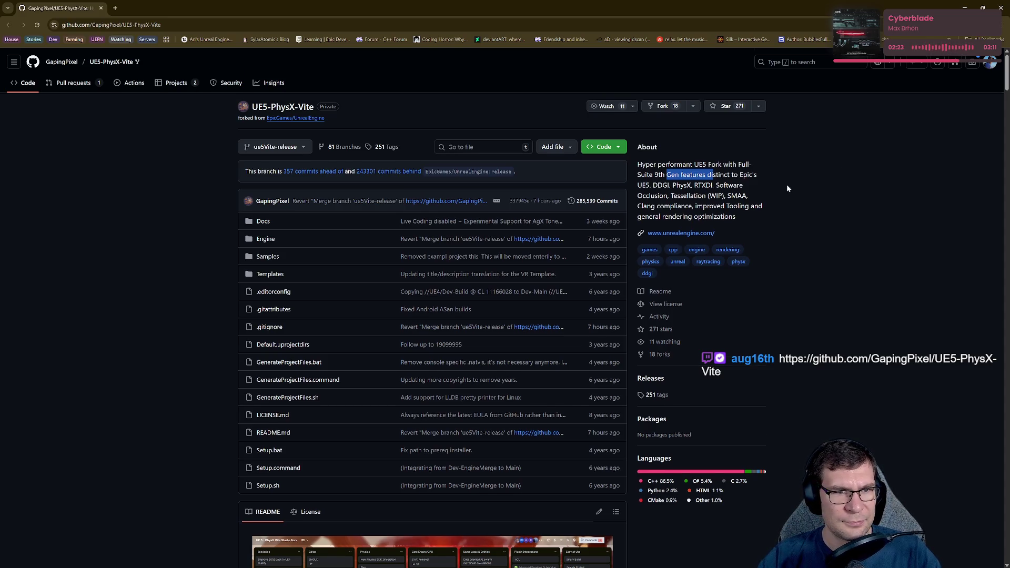
scroll(787, 183, down, 5)
click(367, 335)
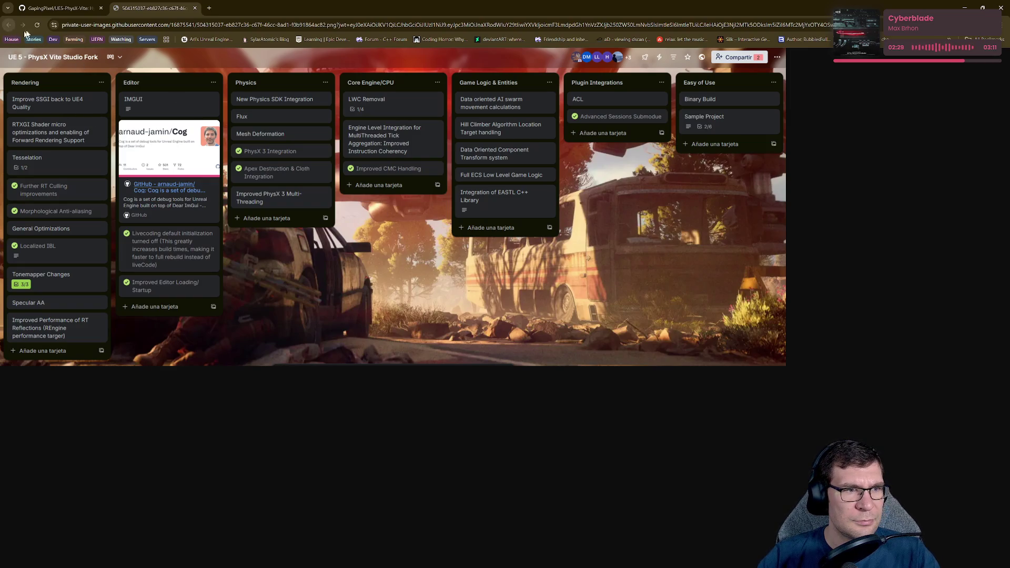
click(78, 4)
scroll(651, 271, down, 4)
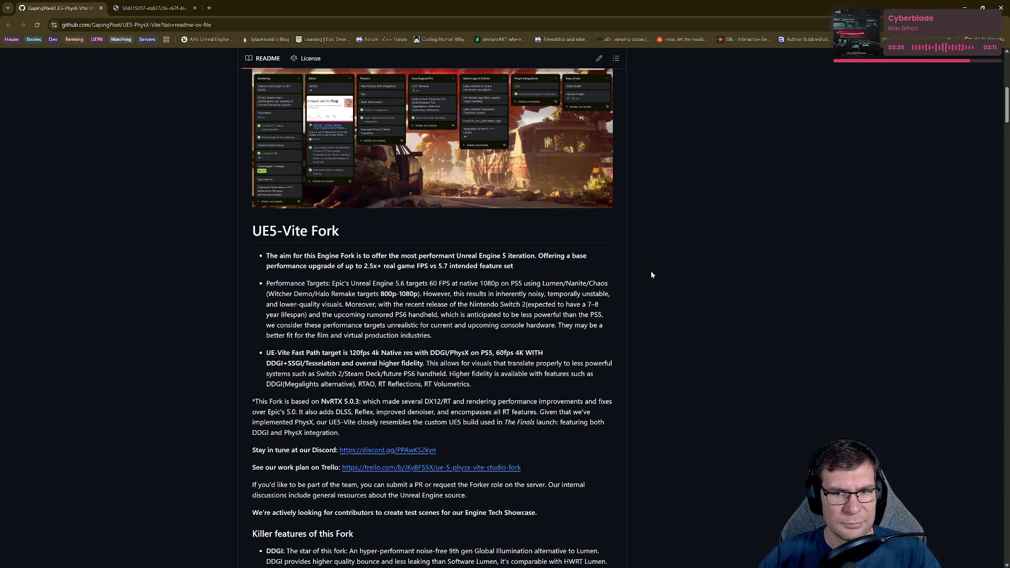
- Highlight the Performance Targets text and the 5.7 figure, then scroll down to Killer features
mouse_move(292, 296)
mouse_down()
mouse_move(352, 304)
mouse_move(360, 293)
mouse_move(292, 294)
mouse_up()
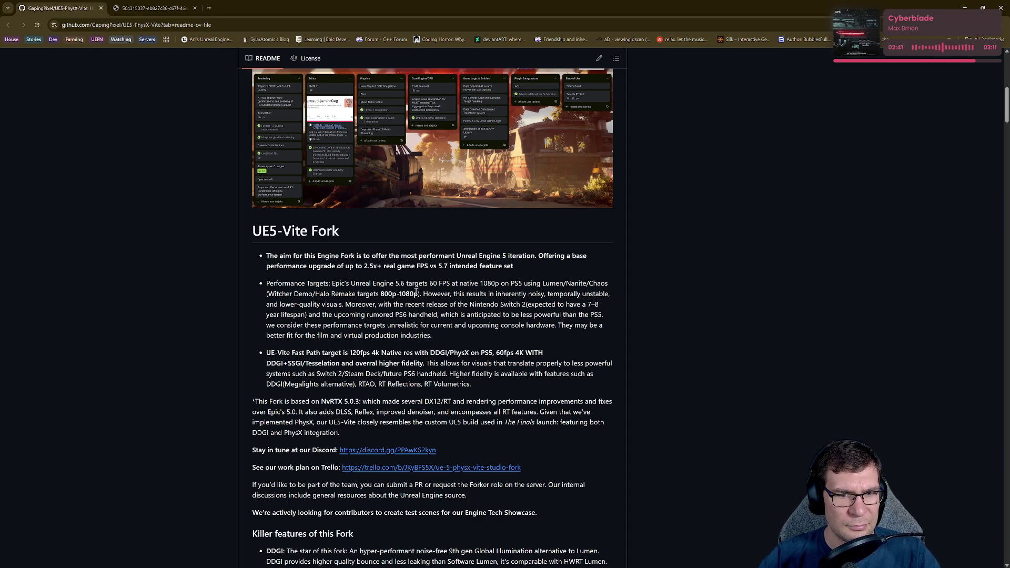
drag(438, 267, 466, 267)
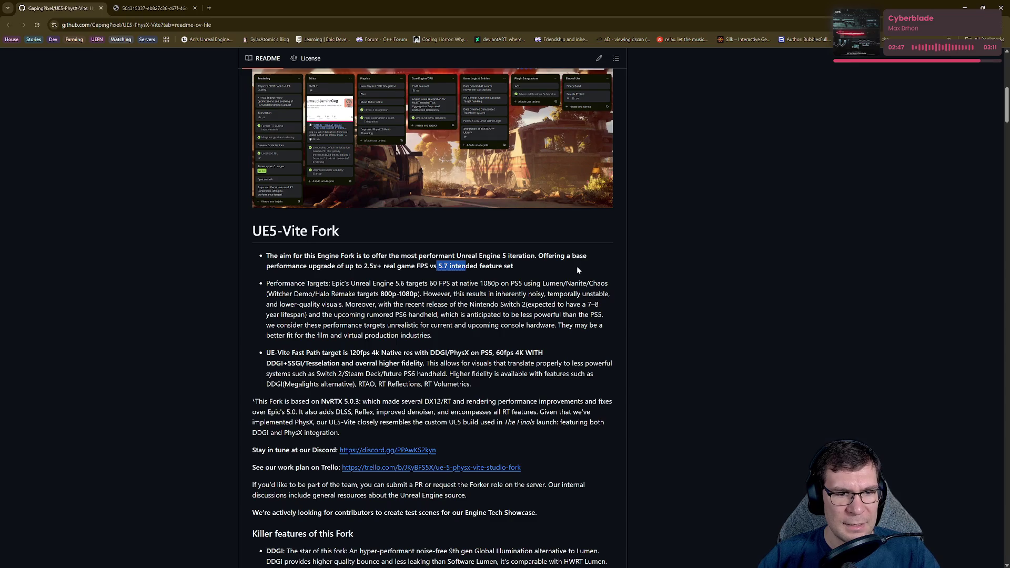
scroll(577, 268, down, 5)
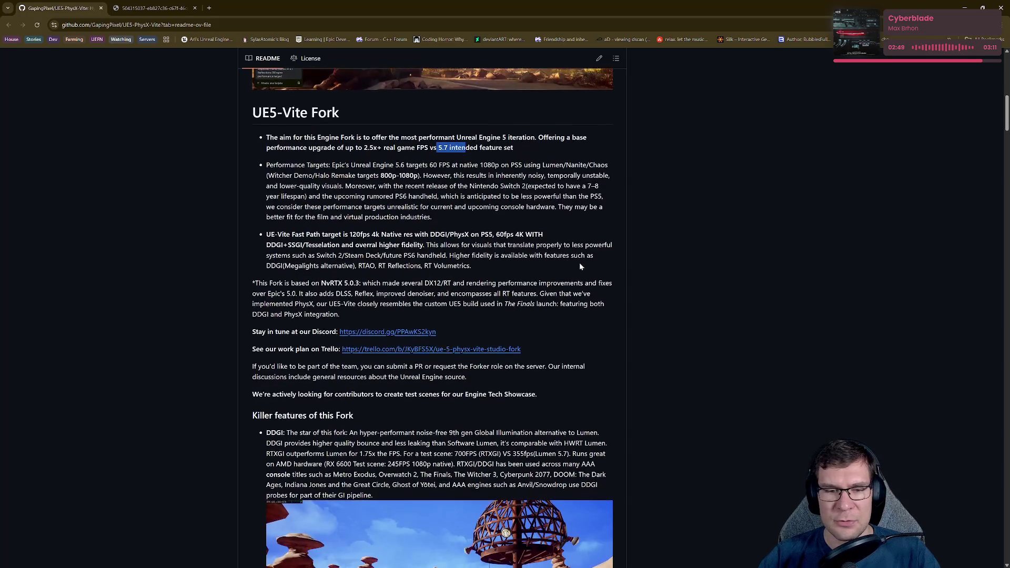
scroll(581, 261, down, 2)
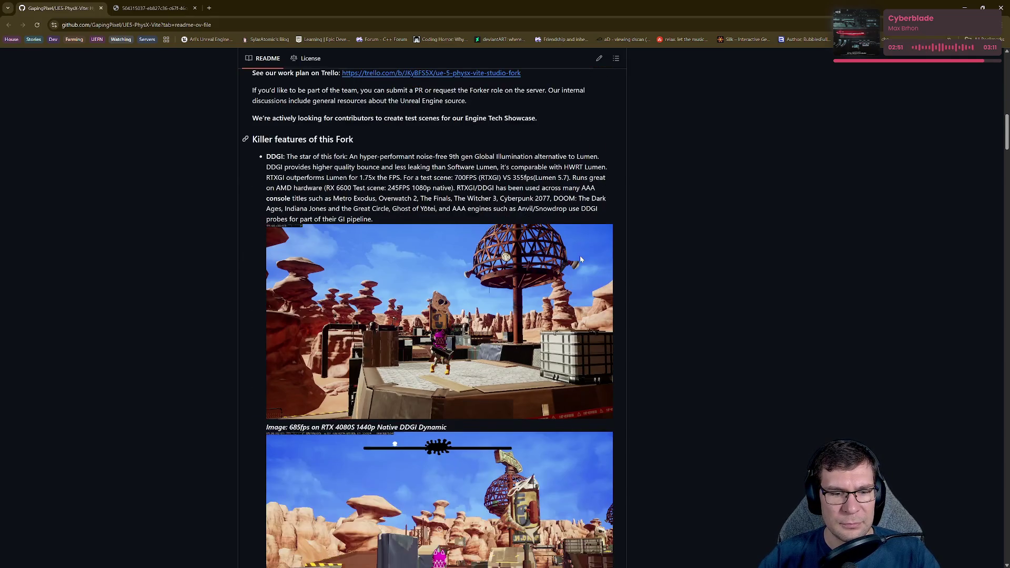
- View the 685 fps DDGI screenshot full-size in a new tab, close it, and keep scrolling
drag(290, 428, 304, 428)
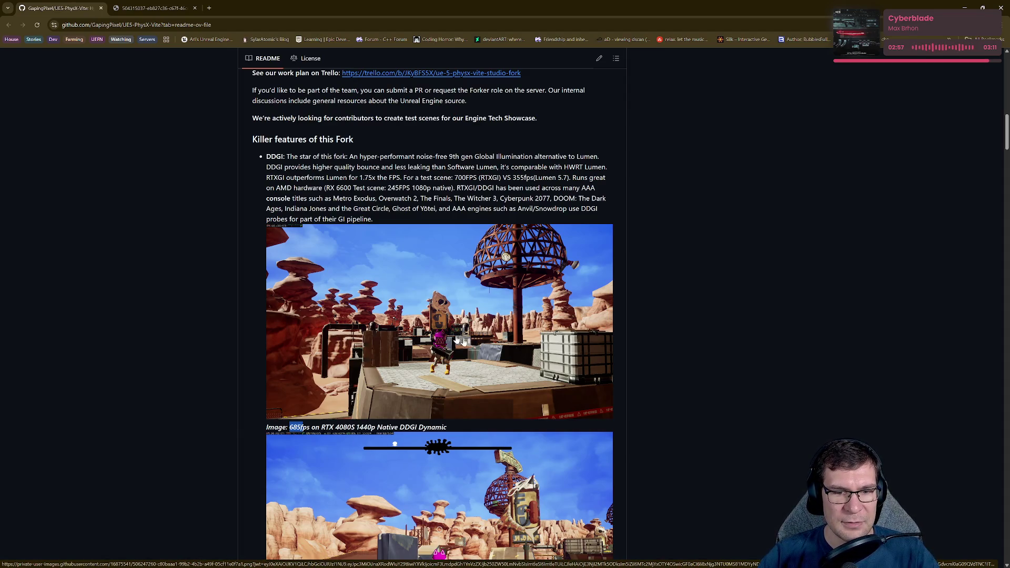
click(342, 284)
click(461, 369)
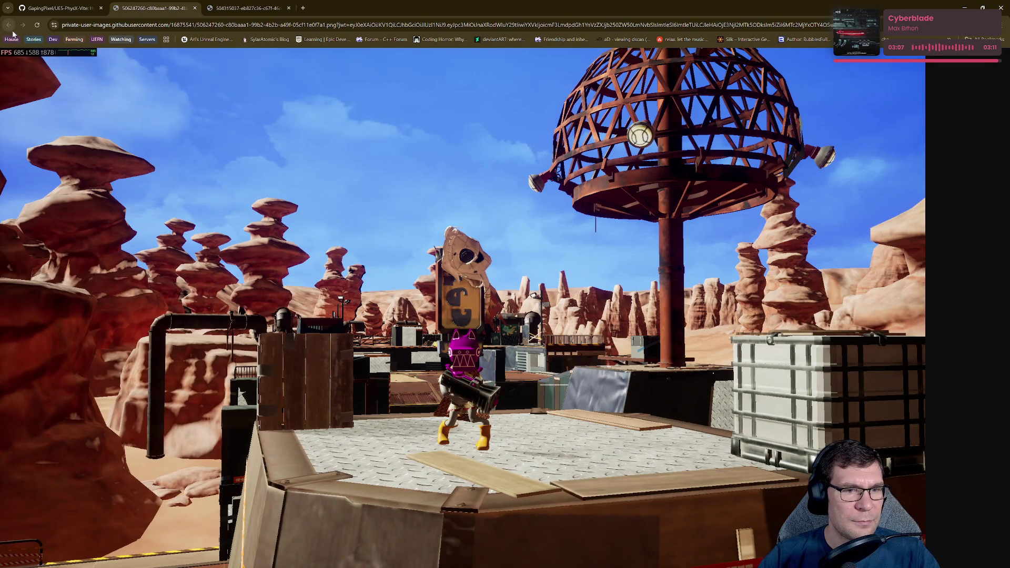
click(194, 8)
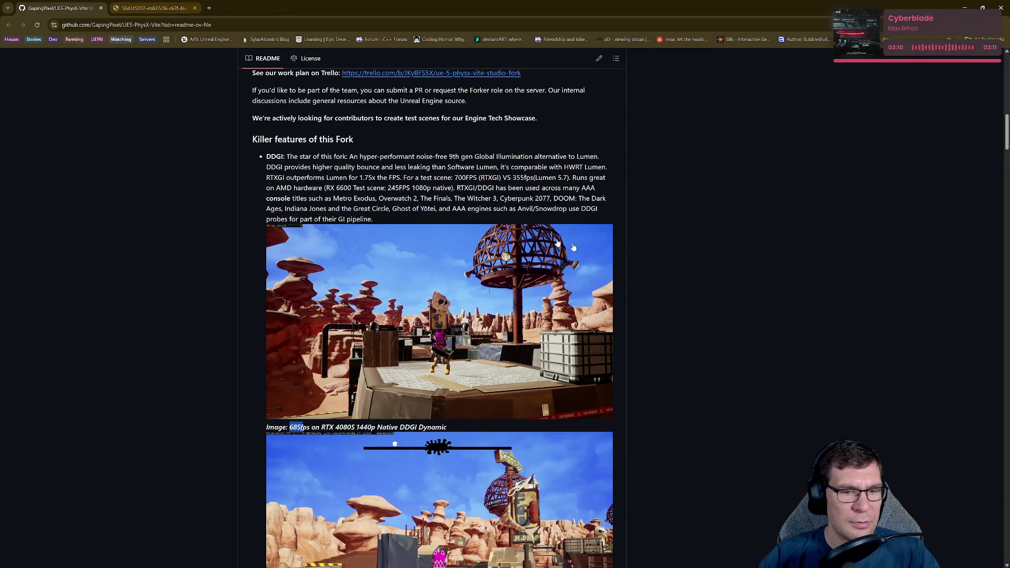
scroll(621, 258, down, 3)
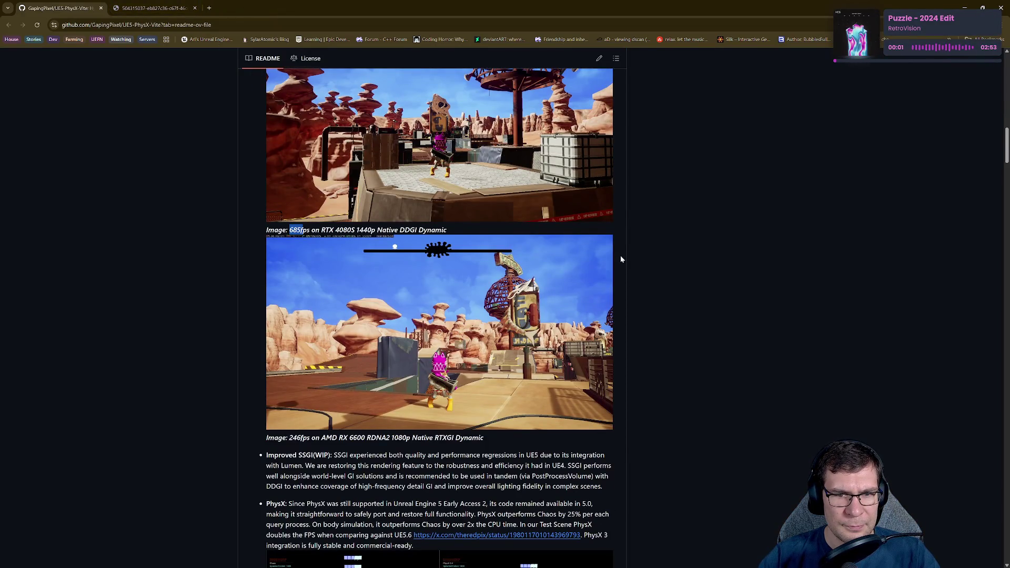